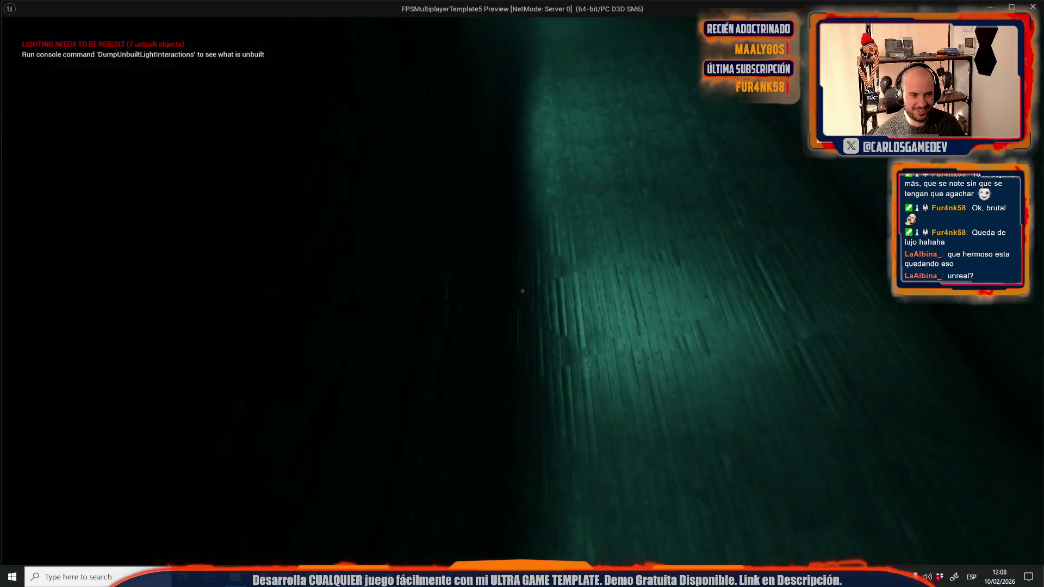
Stop the play-in-editor preview and fly the camera to the green fog volume.
{"action": "key", "text": "Escape"}
{"action": "left_click_drag", "start_coordinate": [564, 94], "coordinate": [564, 94]}
{"action": "left_click_drag", "start_coordinate": [545, 389], "coordinate": [546, 389]}
Select the mesh and two point lights beside the fog, focus on them, and save Moon-12-Crater-Base.
{"action": "left_click", "coordinate": [662, 413]}
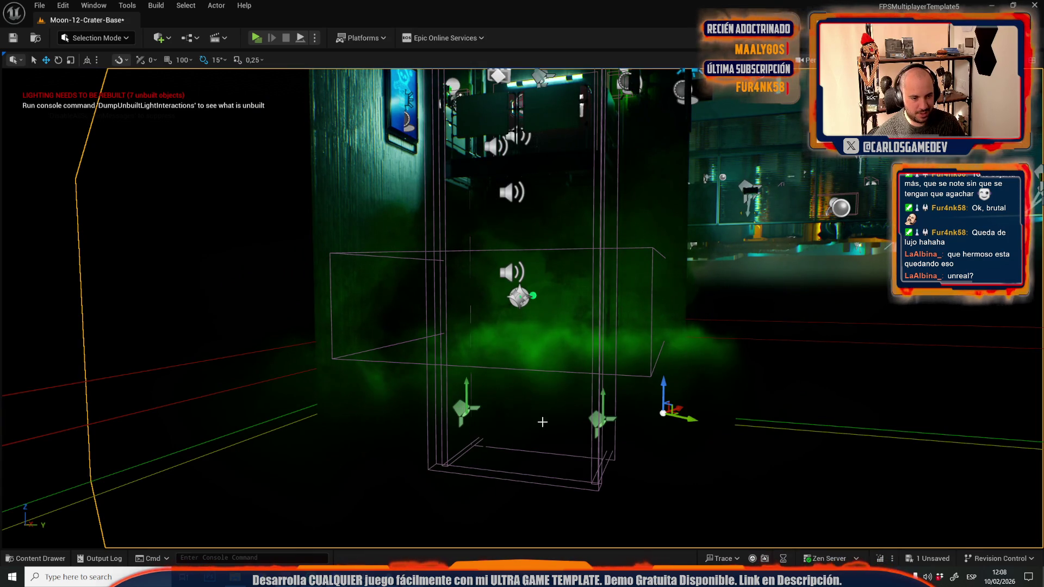
{"action": "left_click", "coordinate": [600, 420]}
{"action": "left_click", "coordinate": [462, 409], "text": "ctrl"}
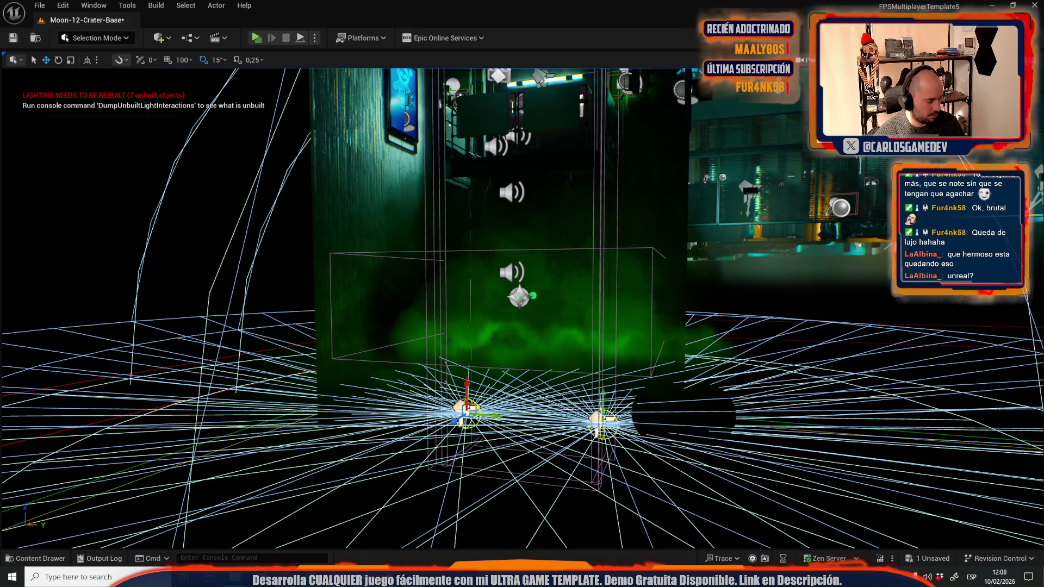
{"action": "key", "text": "f"}
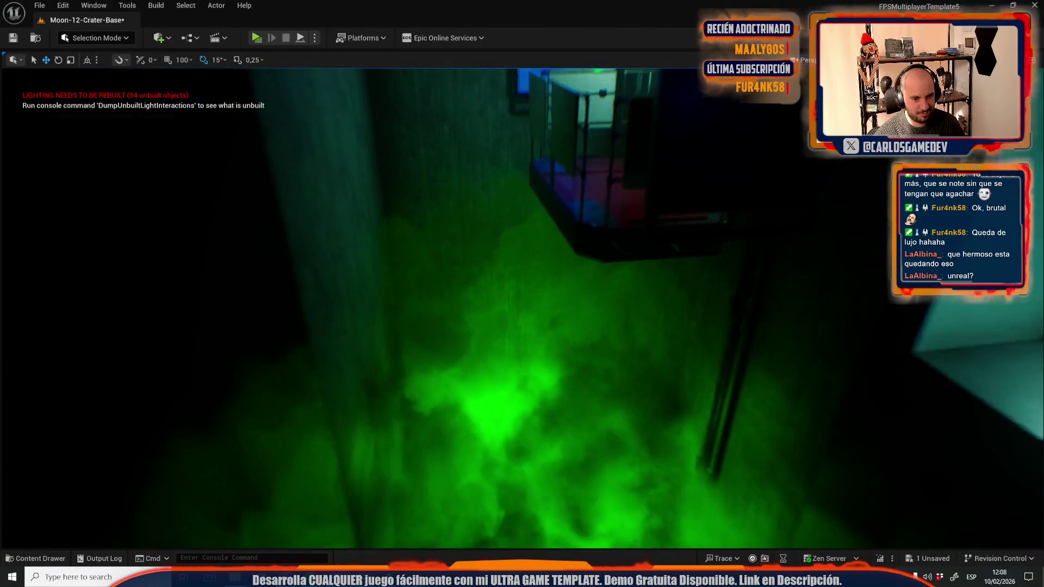
{"action": "key", "text": "ctrl+s"}
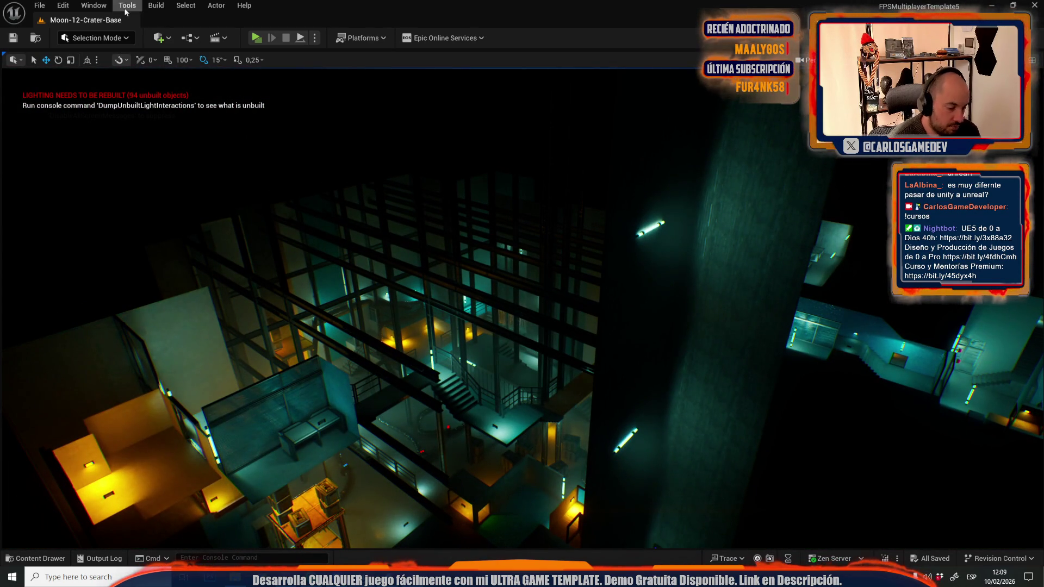
Load UGT_Credits from Recent Levels, then switch to the Raw recordings folder in File Explorer.
{"action": "left_click", "coordinate": [40, 5]}
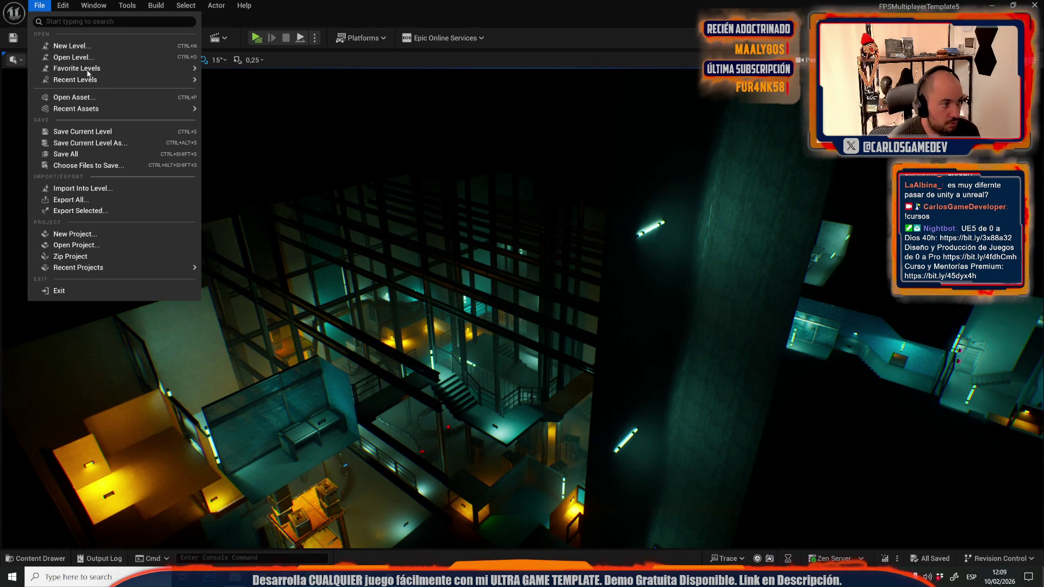
{"action": "mouse_move", "coordinate": [196, 81]}
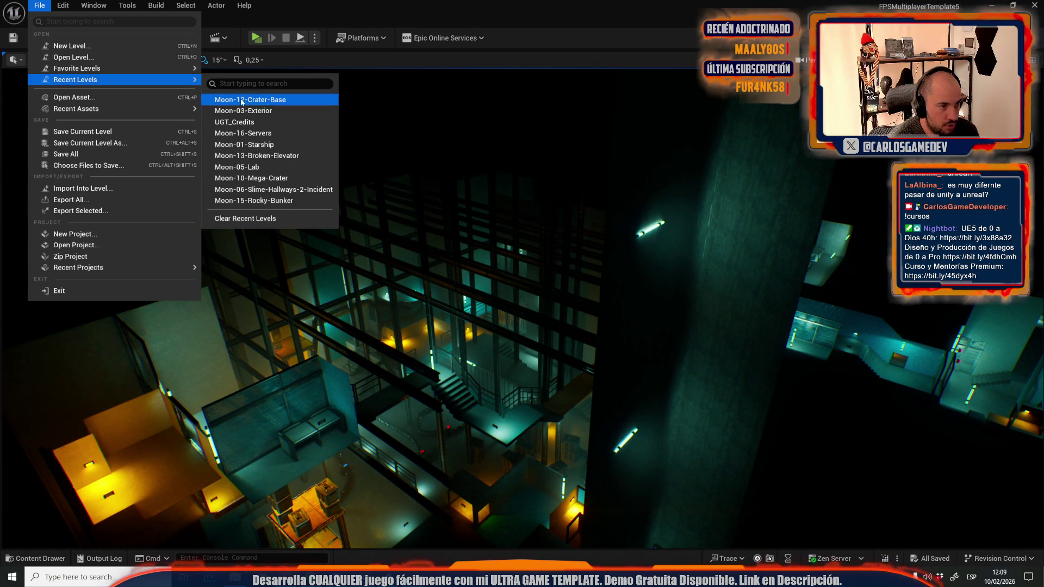
{"action": "left_click", "coordinate": [240, 122]}
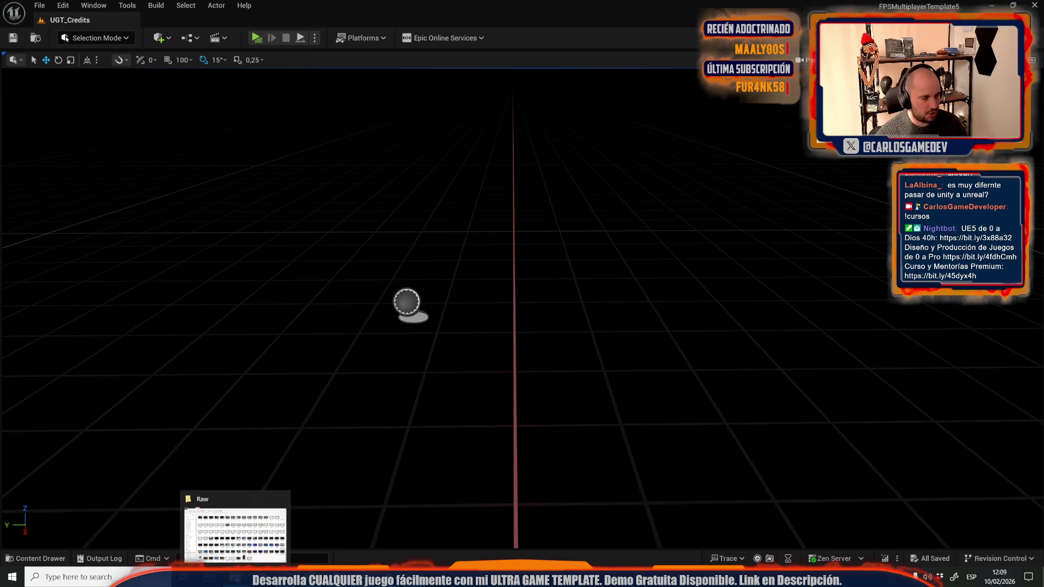
{"action": "key", "text": "alt+Tab"}
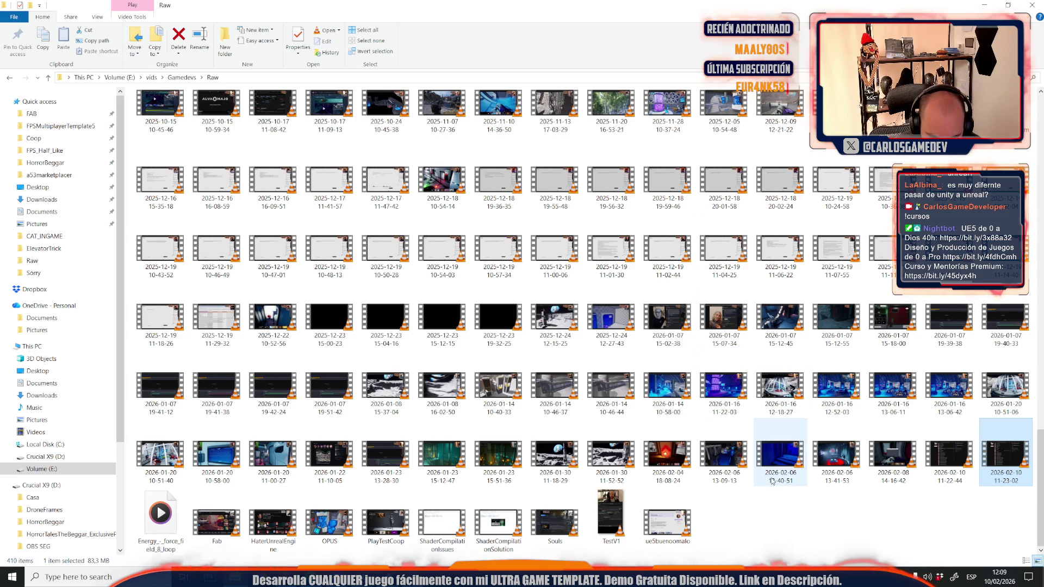
{"action": "double_click", "coordinate": [667, 455]}
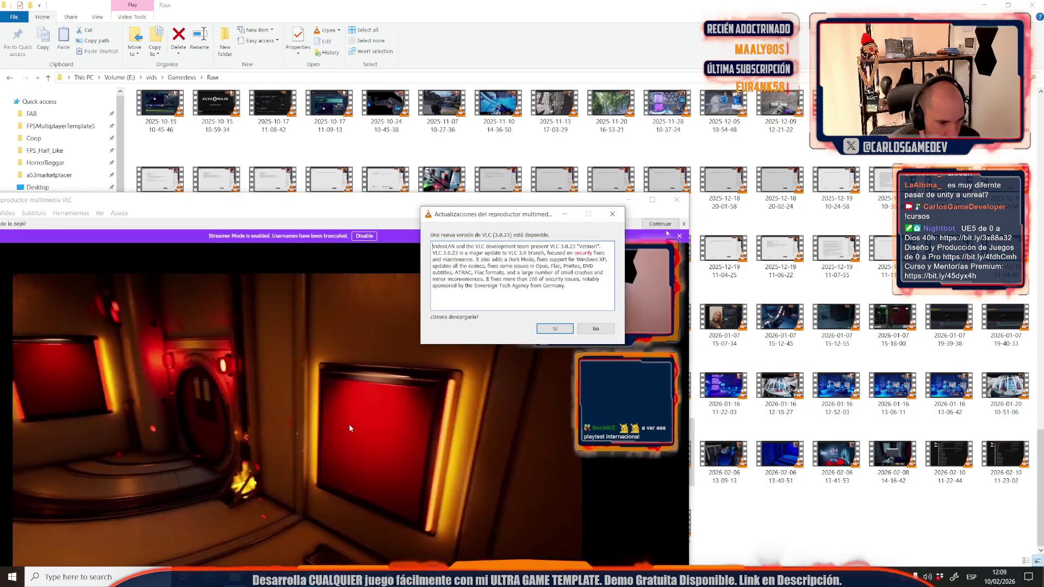
{"action": "double_click", "coordinate": [296, 419]}
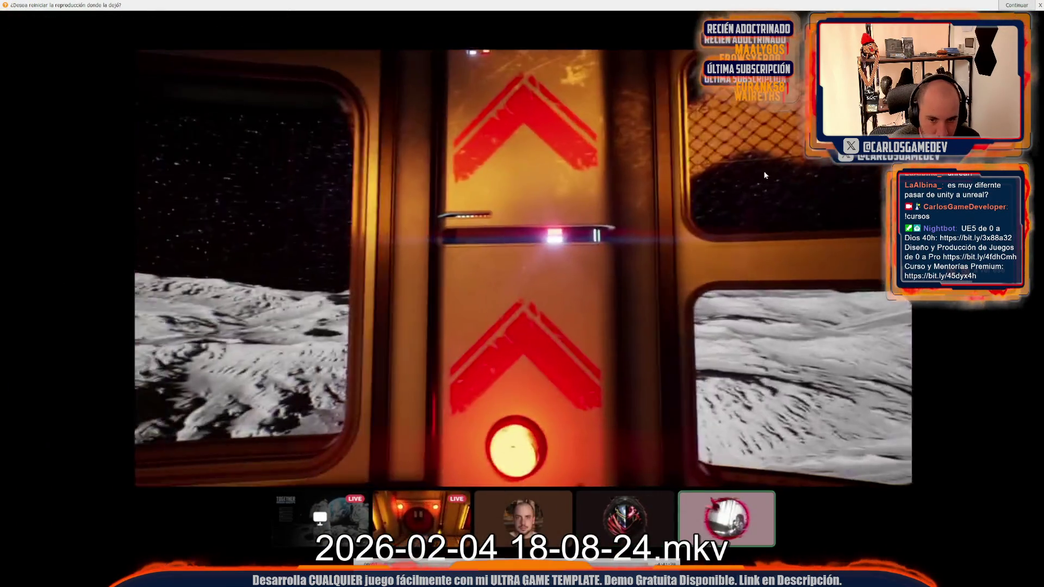
{"action": "double_click", "coordinate": [737, 185]}
{"action": "key", "text": "alt+F4"}
{"action": "double_click", "coordinate": [739, 470]}
{"action": "double_click", "coordinate": [396, 424]}
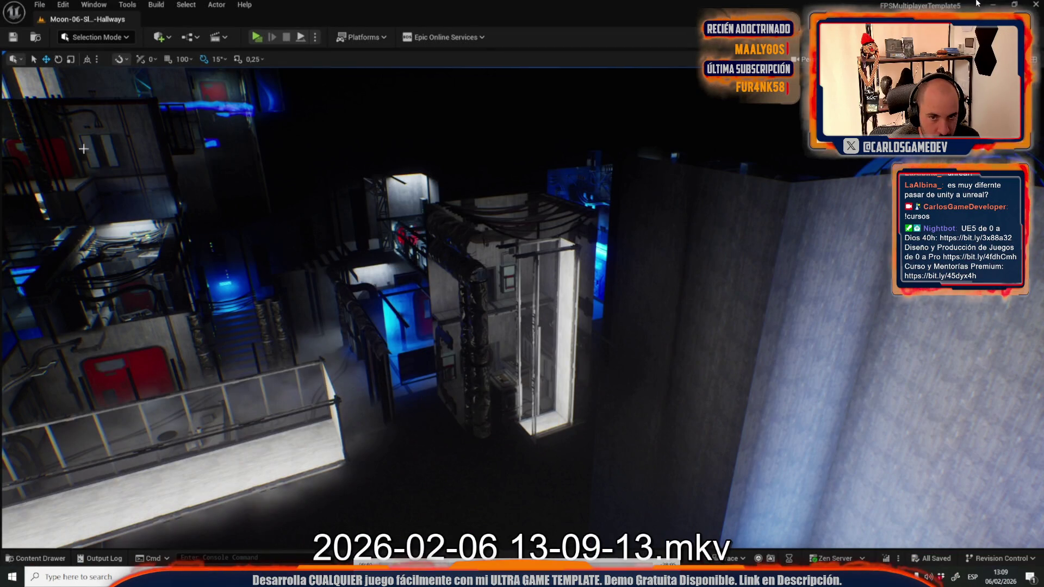
{"action": "double_click", "coordinate": [856, 194]}
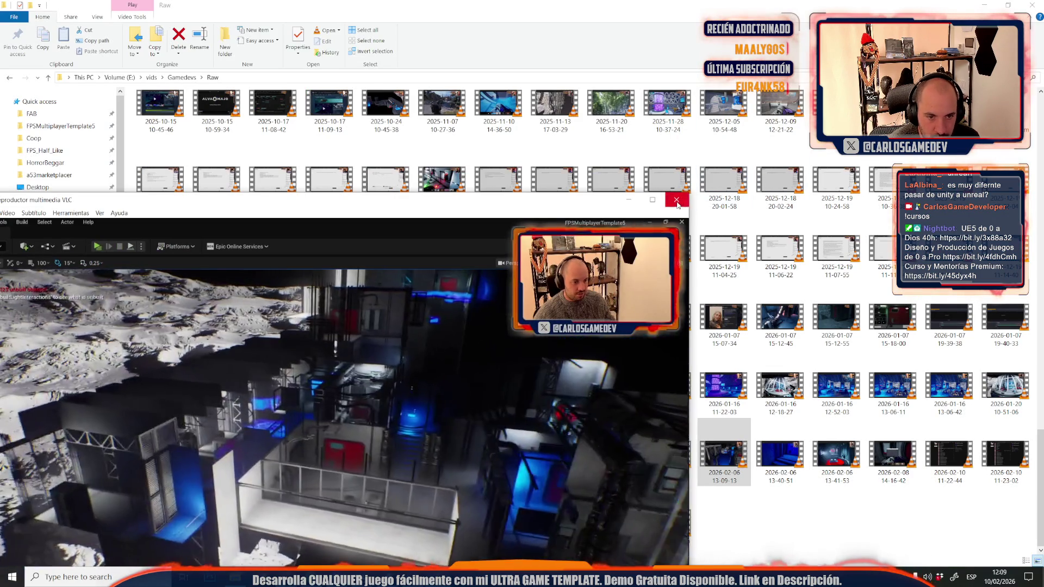
{"action": "key", "text": "alt+F4"}
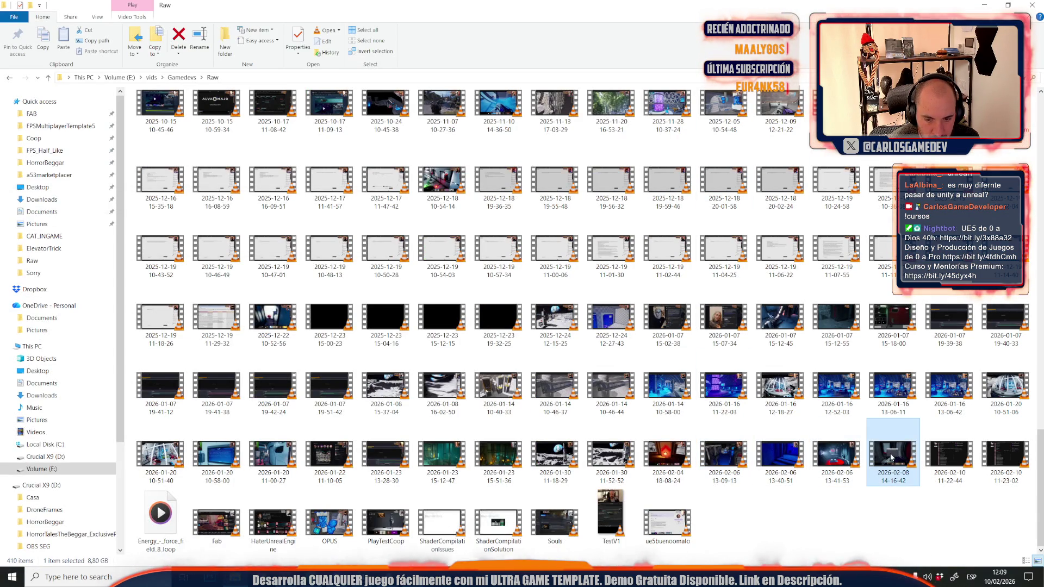
{"action": "double_click", "coordinate": [722, 456]}
{"action": "double_click", "coordinate": [393, 404]}
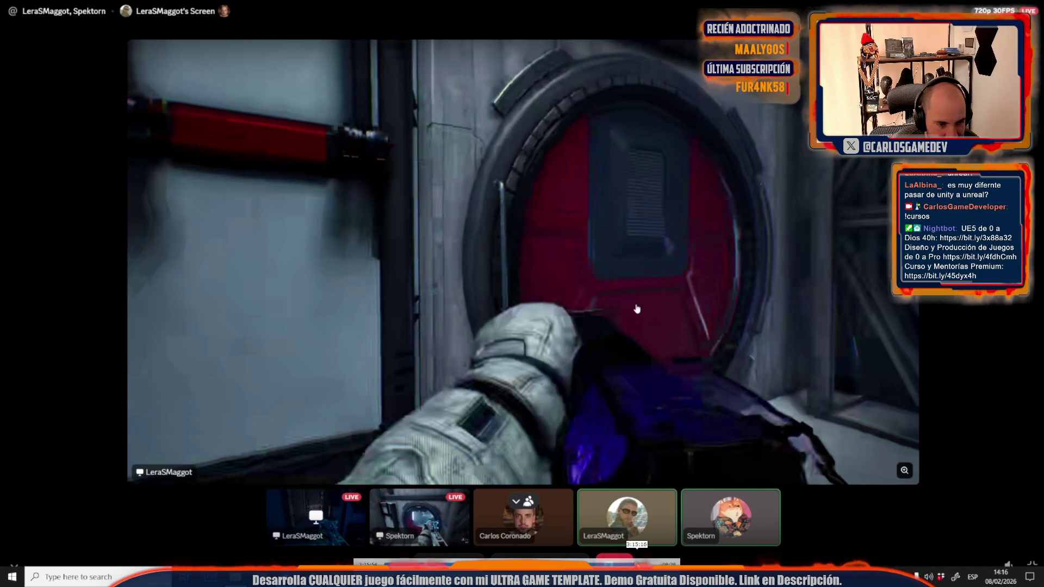
Scrub the VLC seek bar until playback reaches the server terminal gameplay near 2:55:50.
{"action": "left_click", "coordinate": [633, 562]}
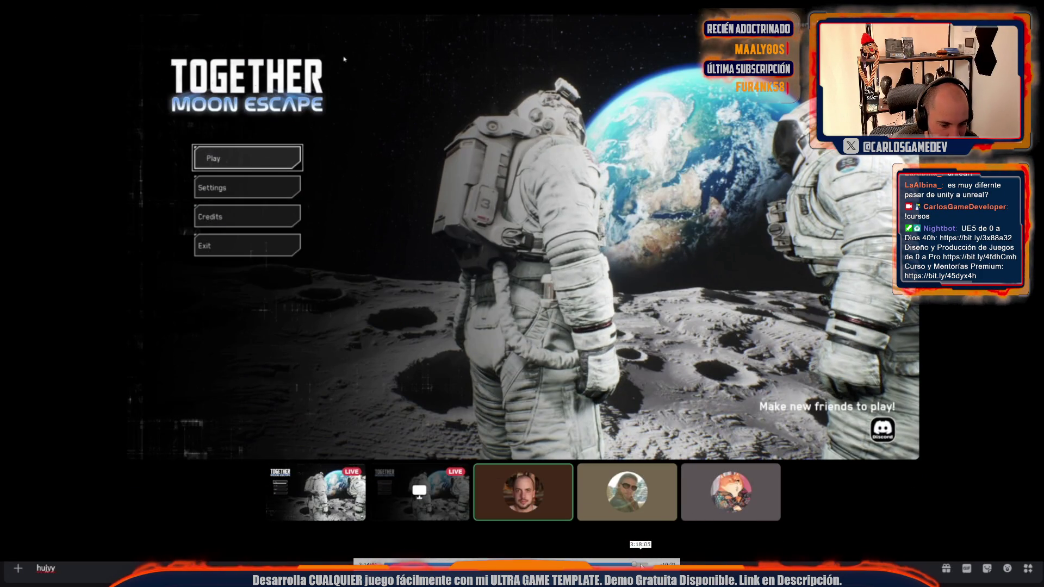
{"action": "left_click", "coordinate": [643, 564]}
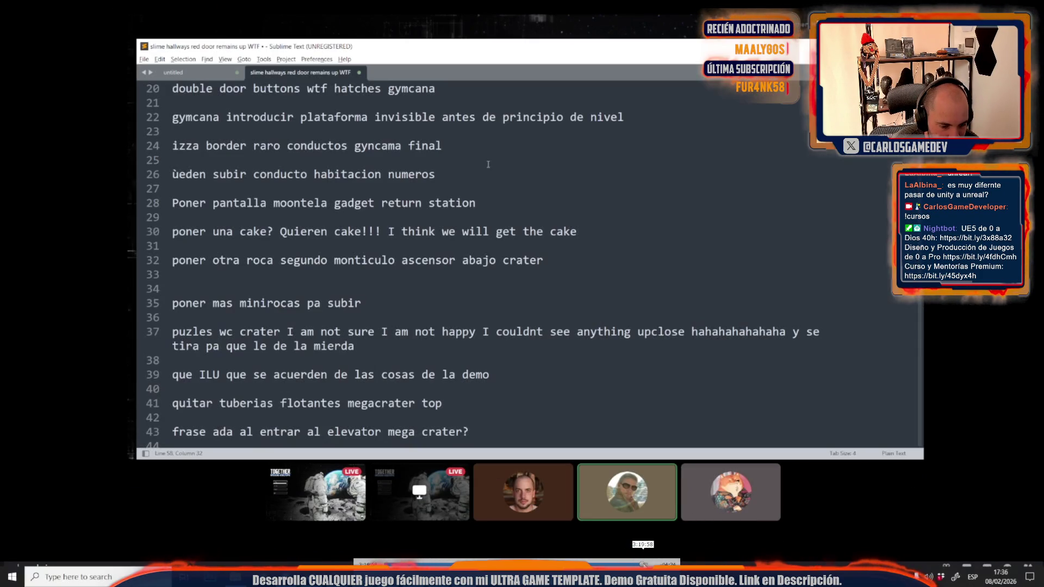
{"action": "left_click", "coordinate": [633, 564]}
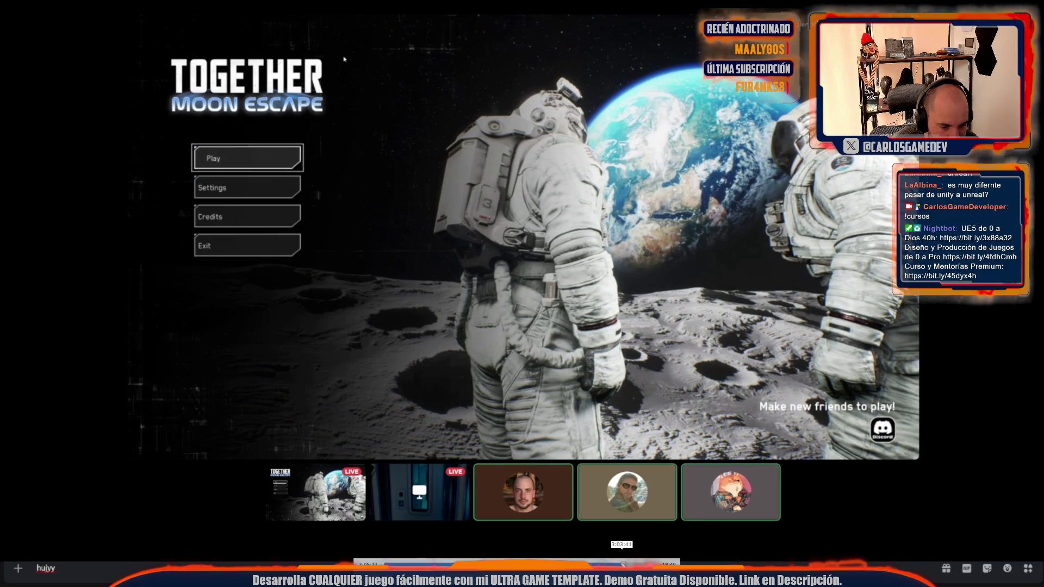
{"action": "left_click", "coordinate": [618, 564]}
{"action": "left_click", "coordinate": [615, 564]}
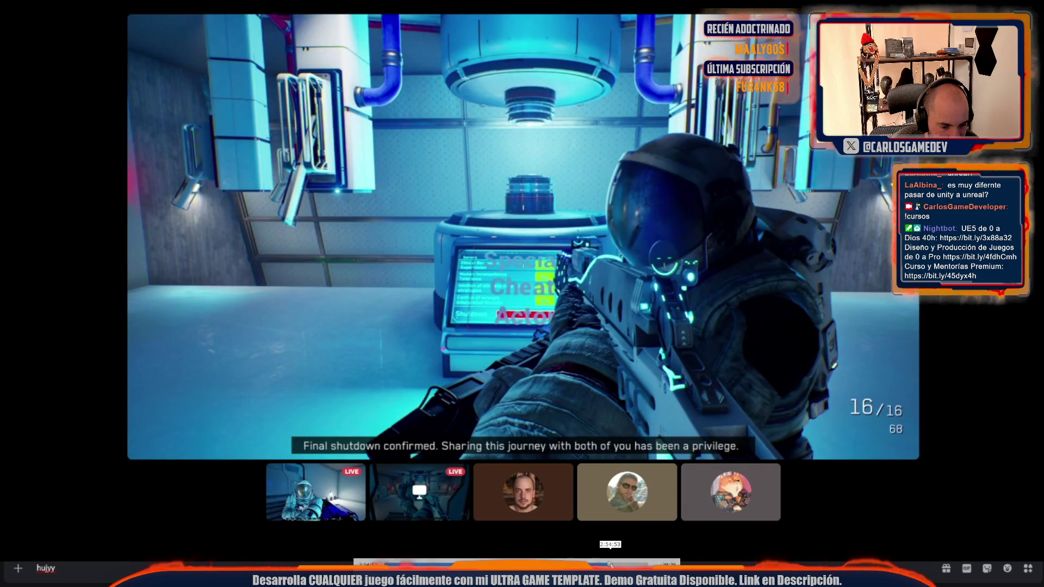
{"action": "left_click", "coordinate": [610, 565]}
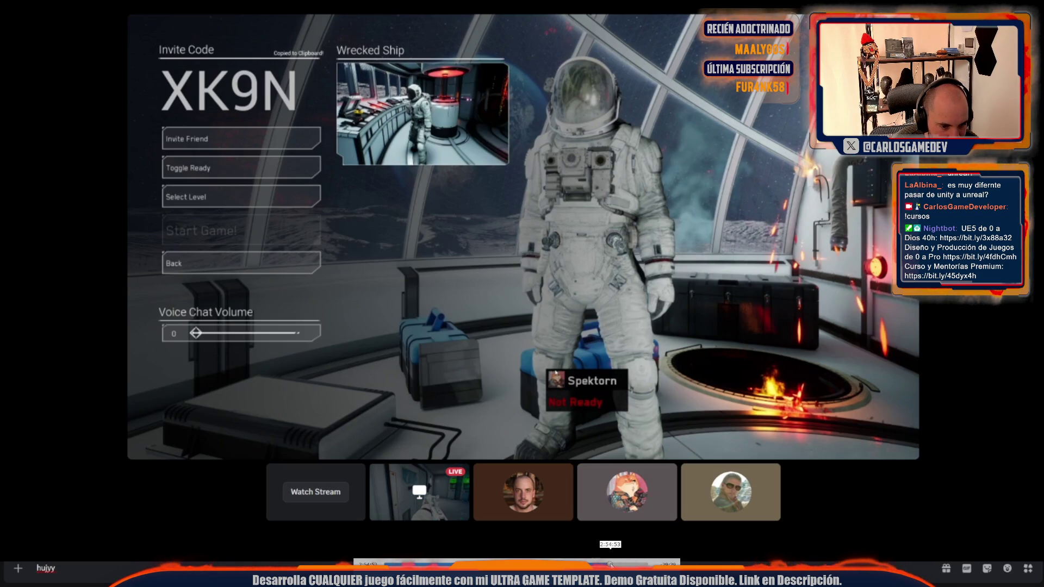
{"action": "left_click", "coordinate": [611, 565]}
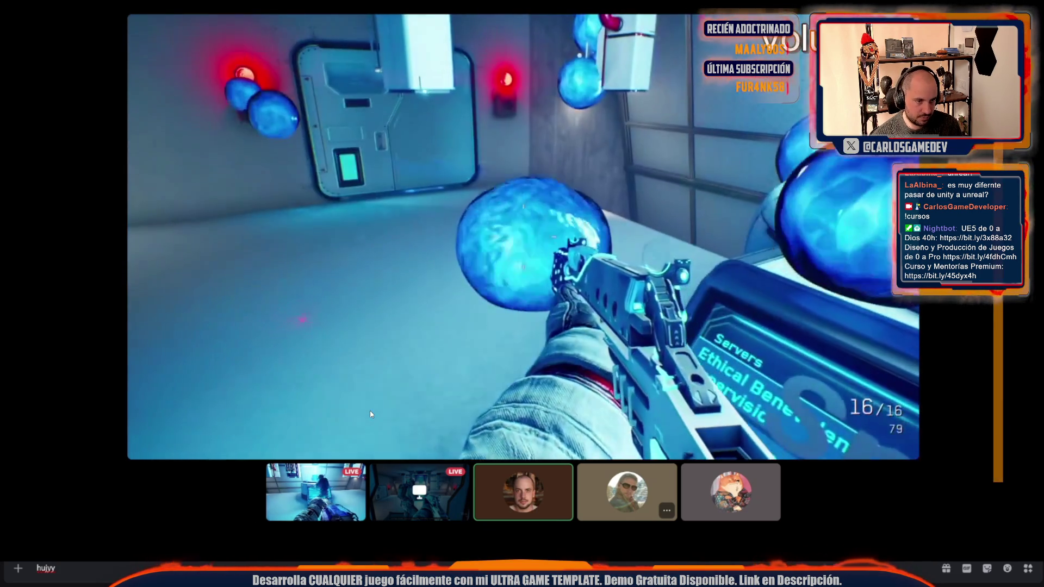
{"action": "mouse_move", "coordinate": [644, 274]}
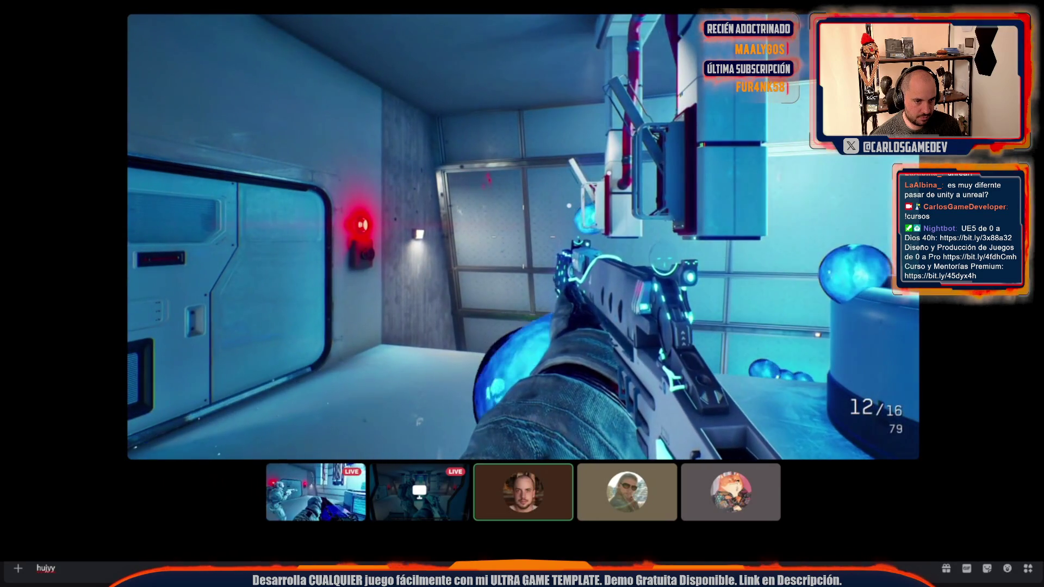
{"action": "mouse_move", "coordinate": [492, 436]}
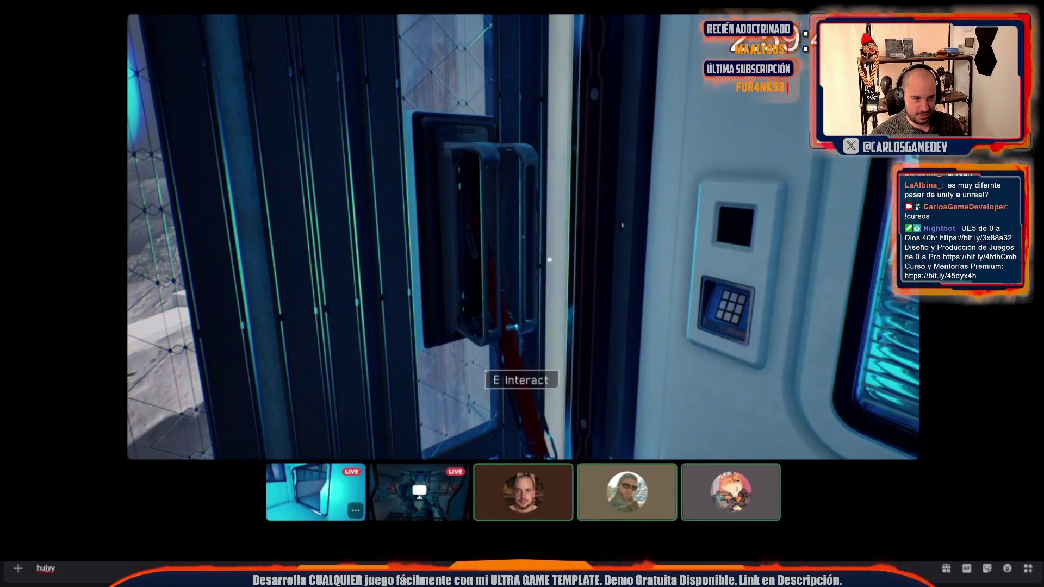
Watch the Together Moon Escape menu footage, then exit full screen playback.
{"action": "mouse_move", "coordinate": [403, 487]}
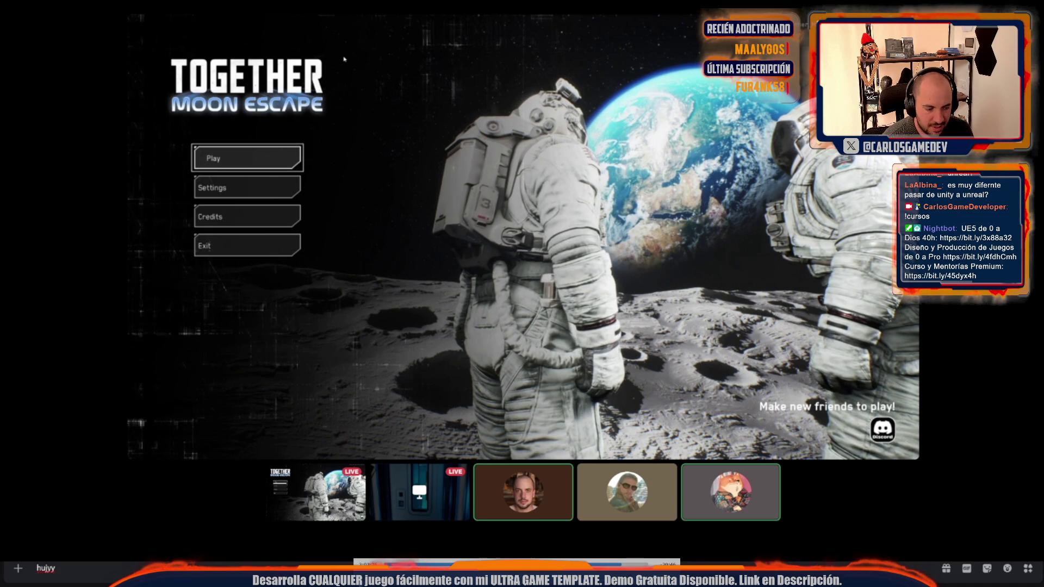
{"action": "key", "text": "Escape"}
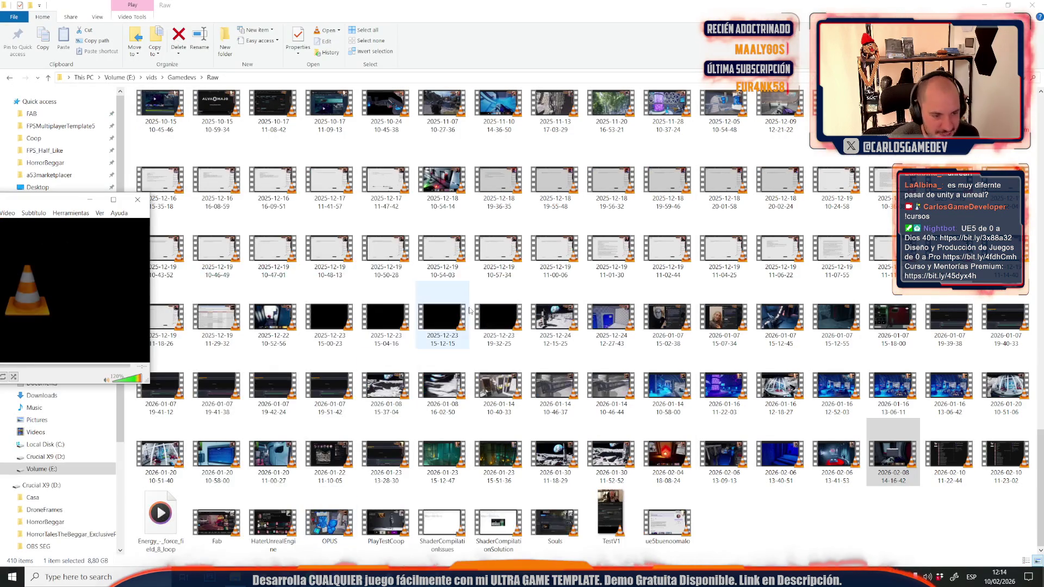
Close VLC and bring the FPSMultiplayerTemplate5 Unreal editor back to the front.
{"action": "left_click", "coordinate": [140, 199]}
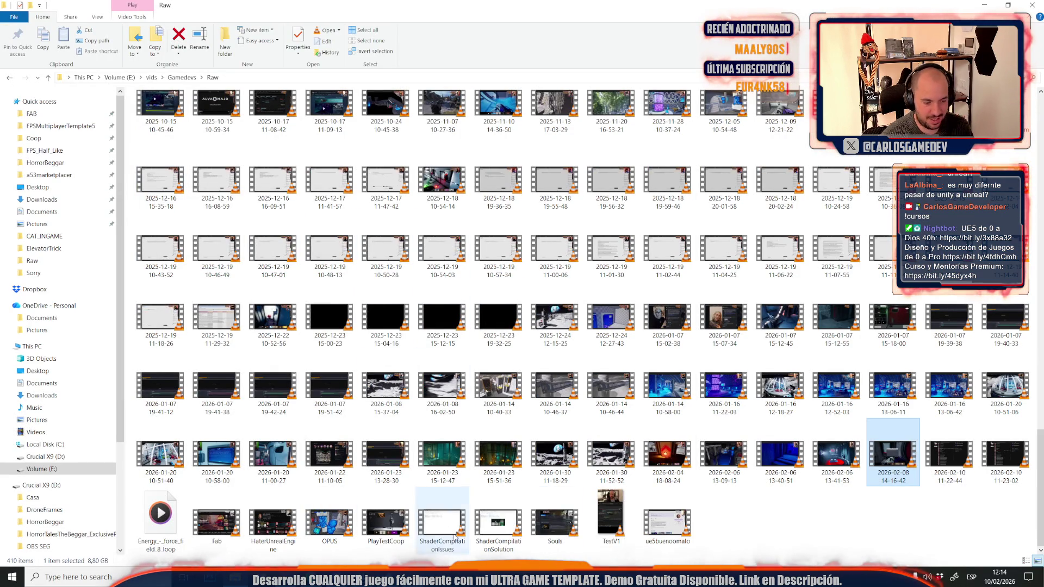
{"action": "mouse_move", "coordinate": [363, 576]}
{"action": "left_click", "coordinate": [436, 544]}
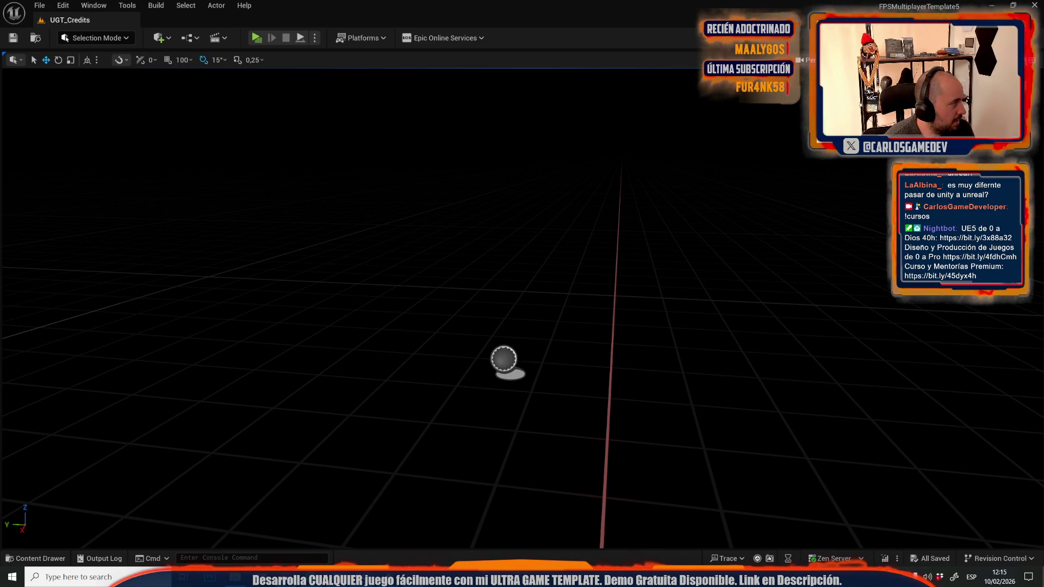
Search Windows for Sublime and launch Sublime Text 3.
{"action": "left_click", "coordinate": [76, 576]}
{"action": "type", "text": "u"}
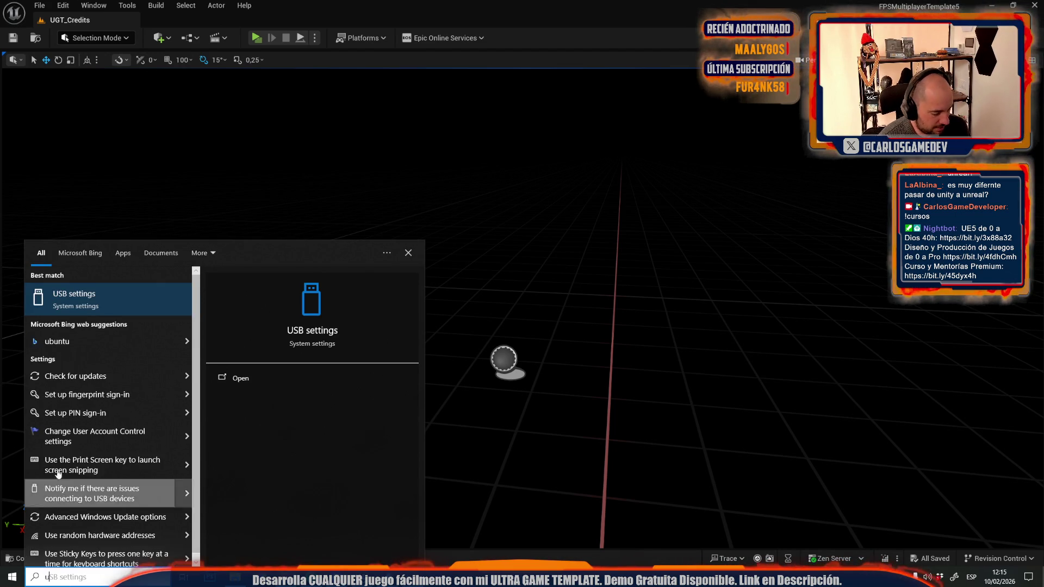
{"action": "type", "text": "buntusub"}
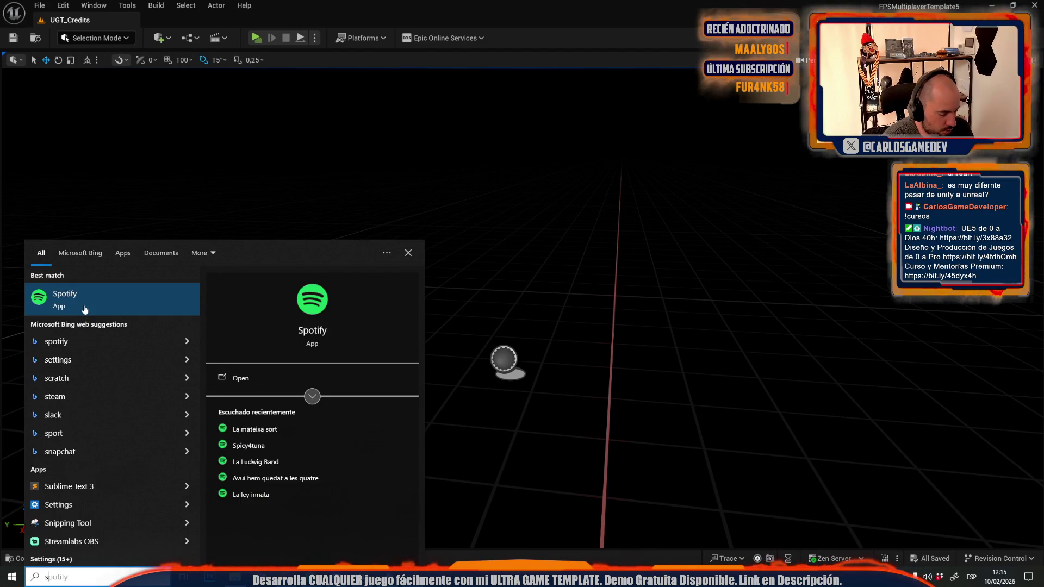
{"action": "left_click", "coordinate": [105, 297]}
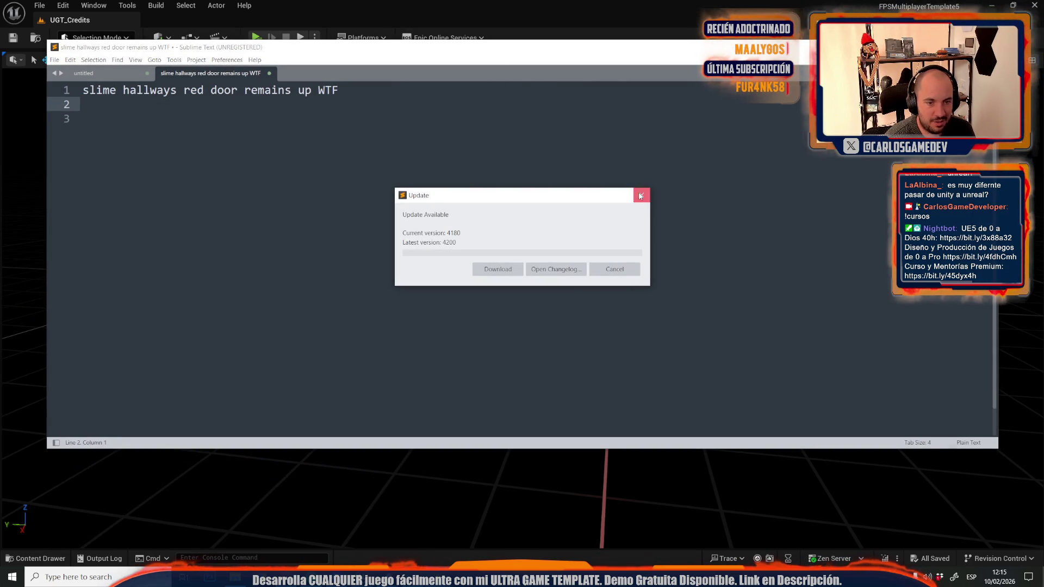
Dismiss the update notice, delete all the old notes, and minimize Sublime Text.
{"action": "left_click", "coordinate": [640, 195]}
{"action": "key", "text": "ctrl+a"}
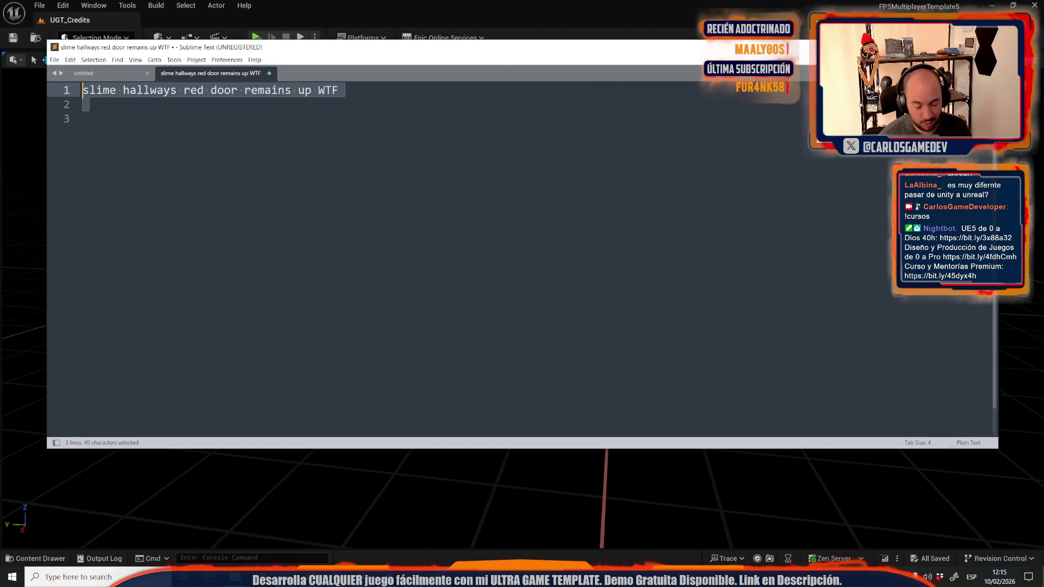
{"action": "key", "text": "BackSpace"}
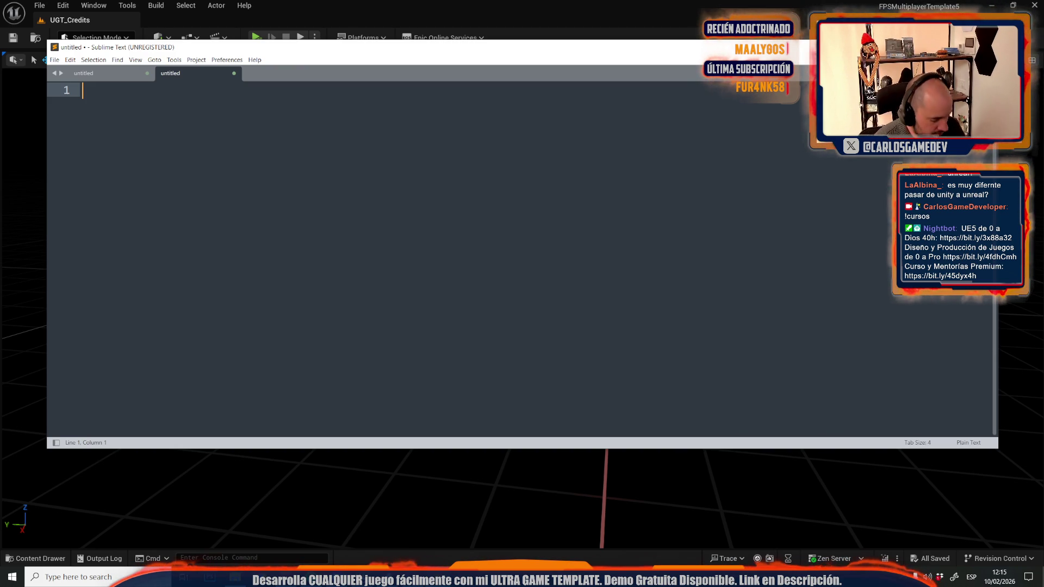
{"action": "left_click", "coordinate": [948, 47]}
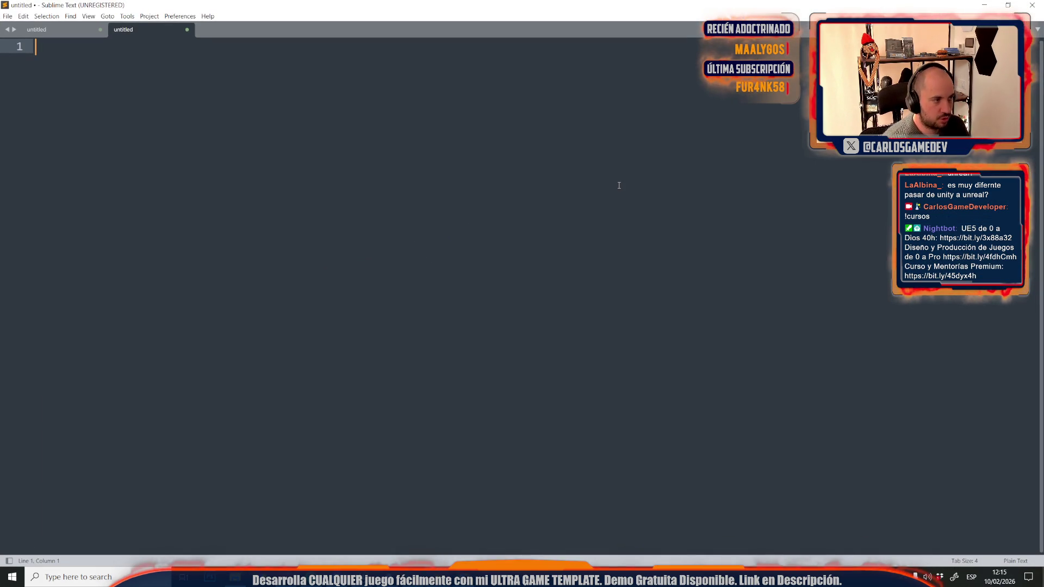
Type 'L.U.N.A. English Voice' with the actress's name below, then maximize the browser showing her profile.
{"action": "type", "text": "L.U.N.A."}
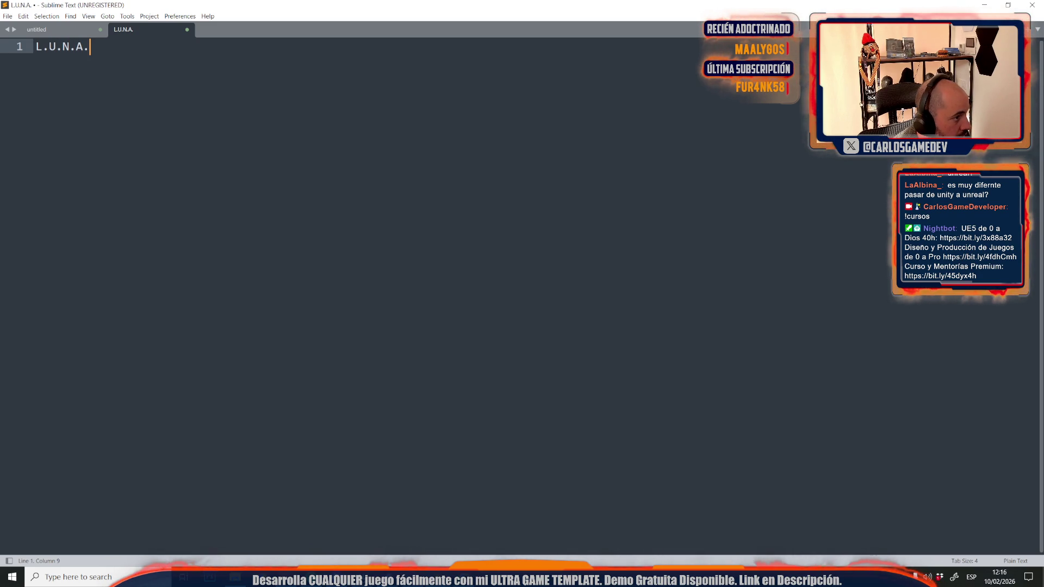
{"action": "type", "text": " Englis"}
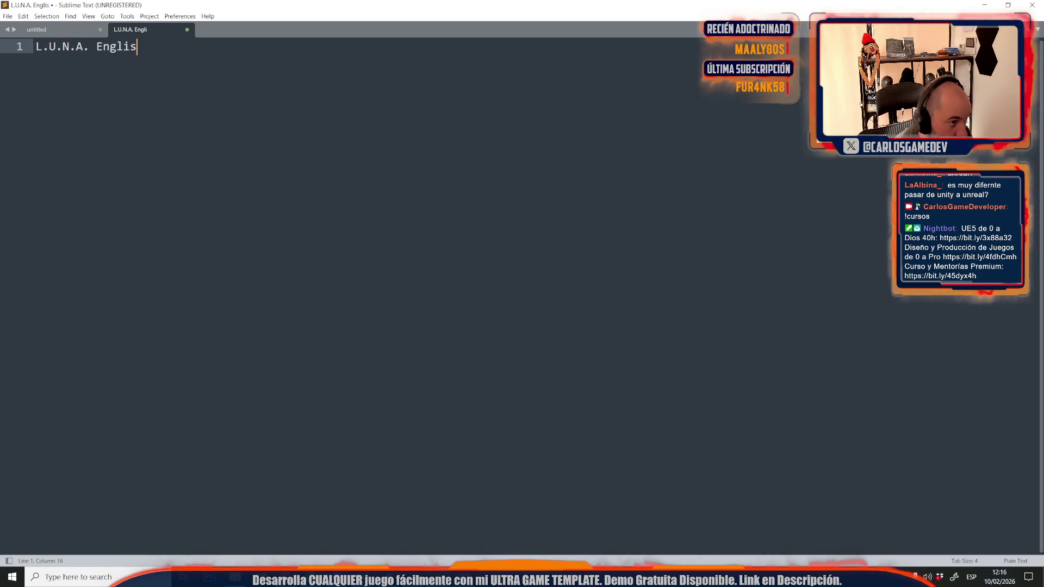
{"action": "type", "text": "h Voice"}
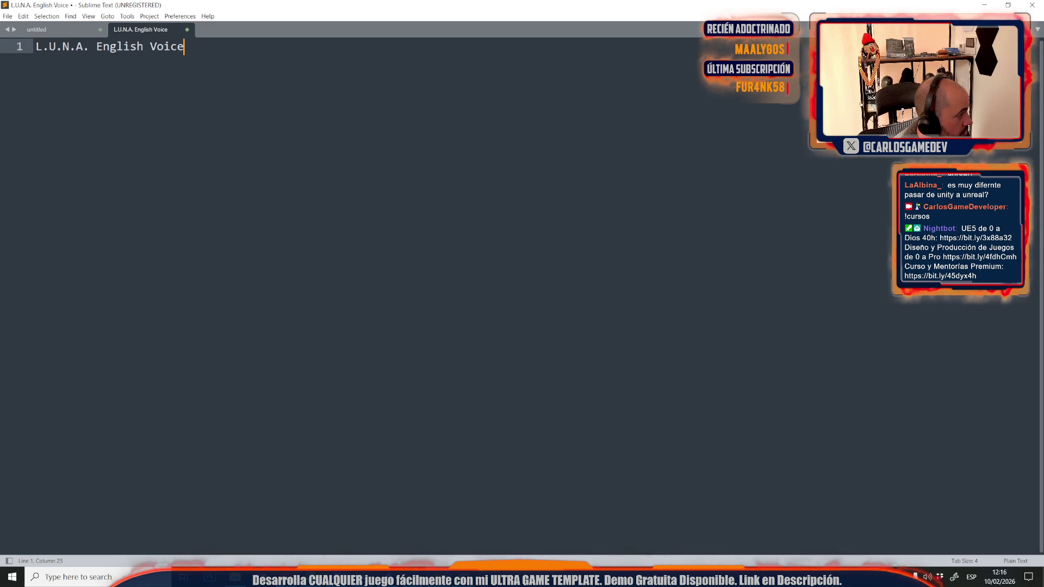
{"action": "key", "text": "Return"}
{"action": "type", "text": "E"}
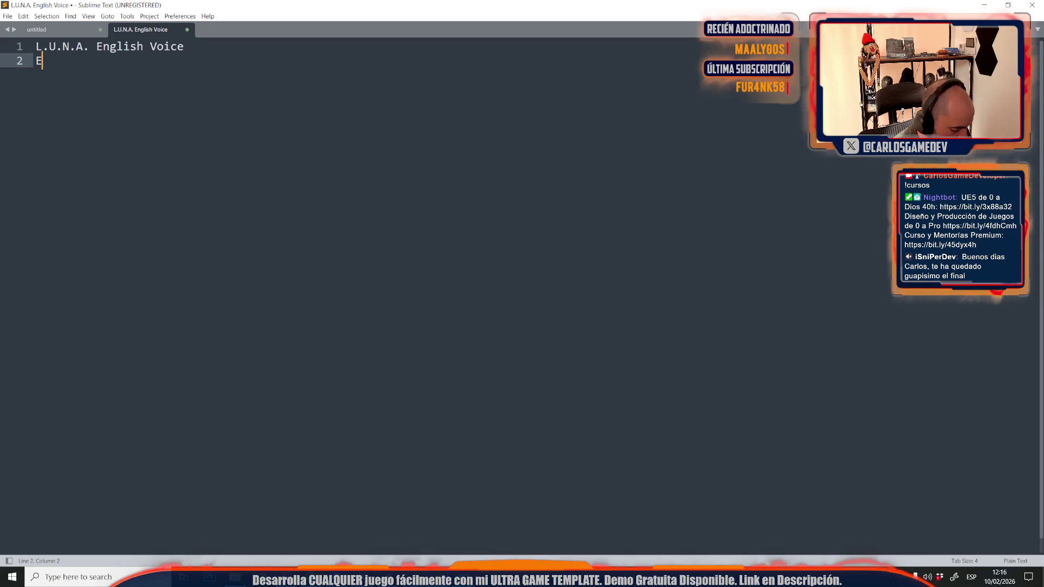
{"action": "type", "text": "lizabe"}
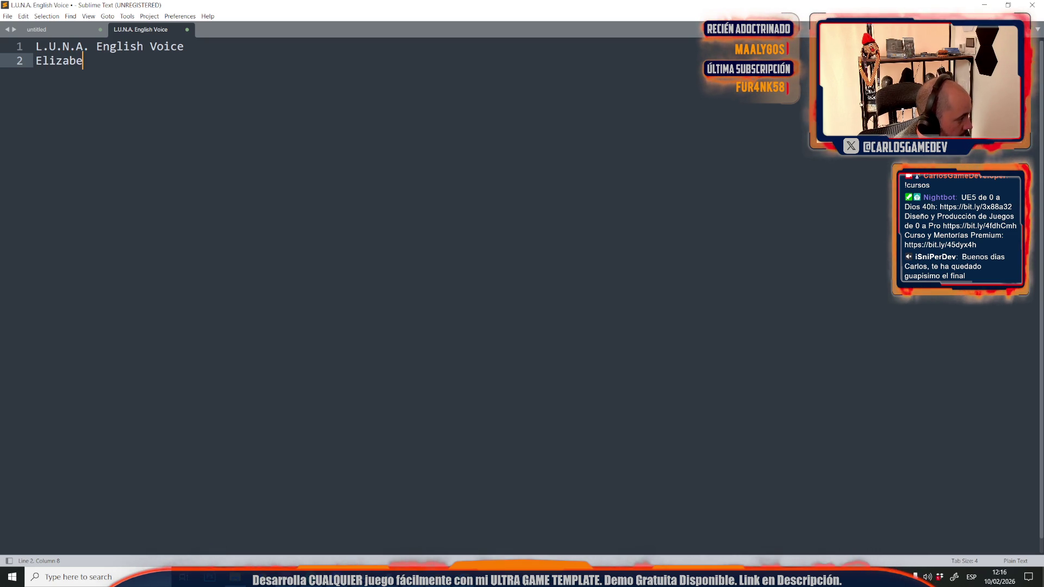
{"action": "type", "text": "th Agu"}
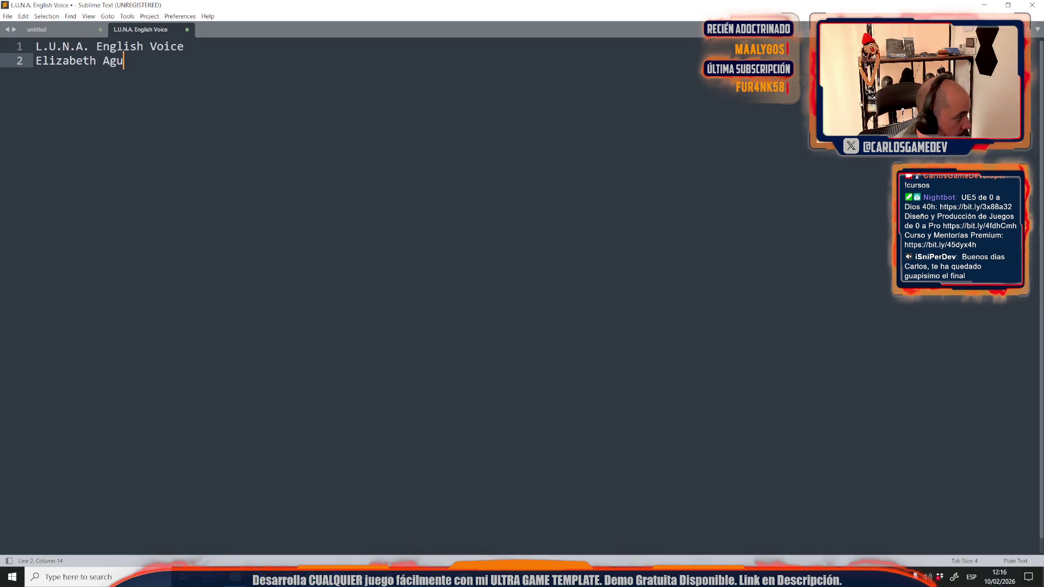
{"action": "type", "text": "lló"}
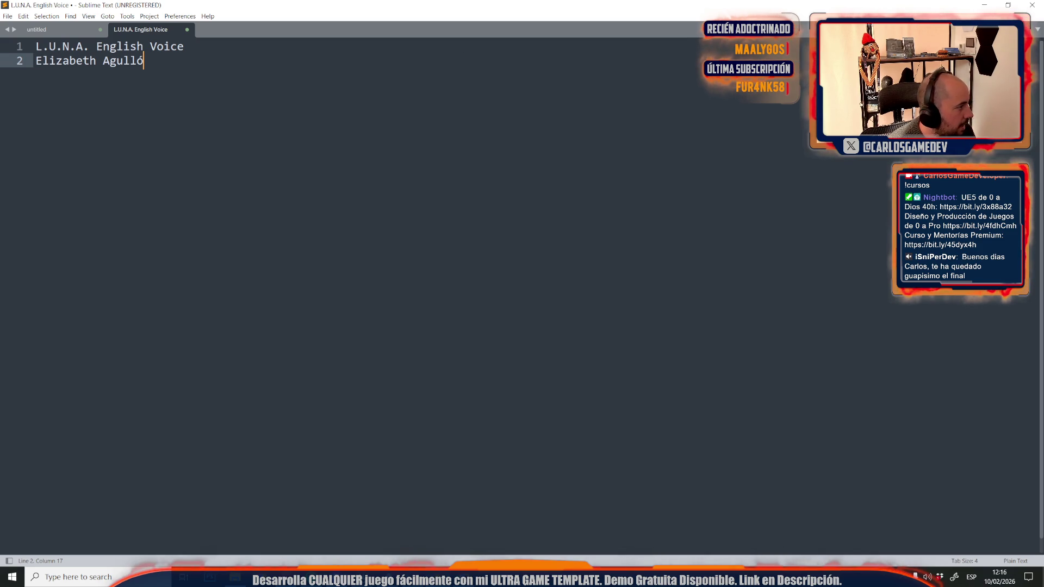
{"action": "key", "text": "alt+Tab"}
{"action": "double_click", "coordinate": [704, 54]}
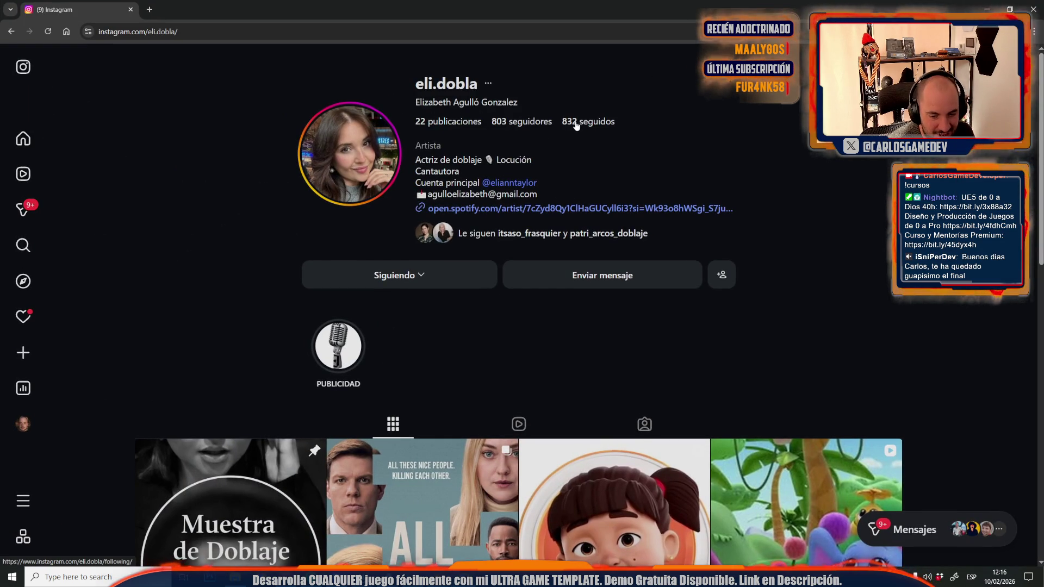
{"action": "scroll", "coordinate": [575, 122], "scroll_direction": "down", "scroll_amount": 2}
{"action": "scroll", "coordinate": [575, 122], "scroll_direction": "down", "scroll_amount": 2}
{"action": "scroll", "coordinate": [579, 171], "scroll_direction": "up", "scroll_amount": 5}
{"action": "scroll", "coordinate": [578, 171], "scroll_direction": "down", "scroll_amount": 2}
{"action": "scroll", "coordinate": [580, 174], "scroll_direction": "up", "scroll_amount": 2}
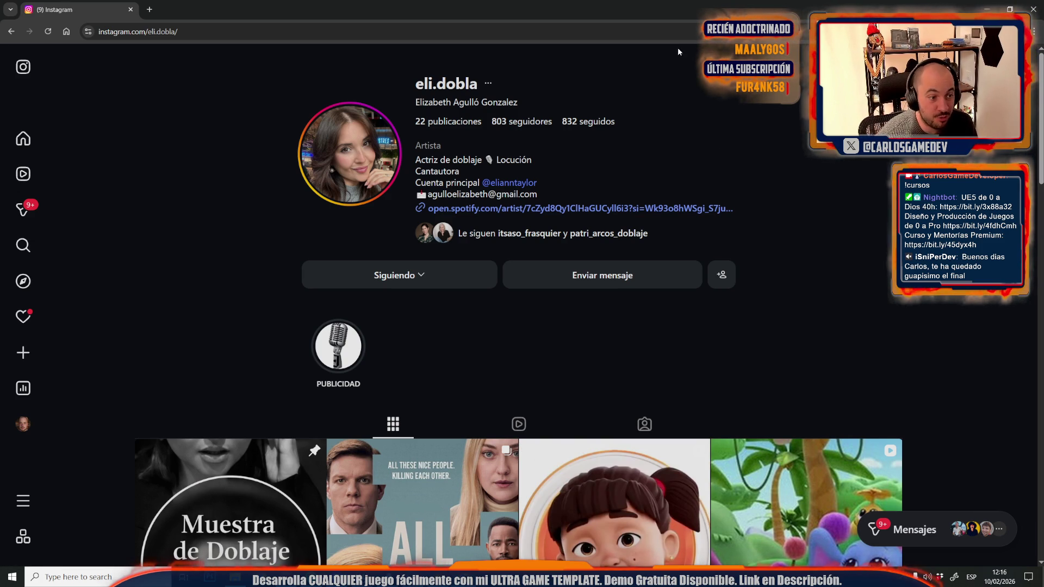
{"action": "key", "text": "alt+Tab"}
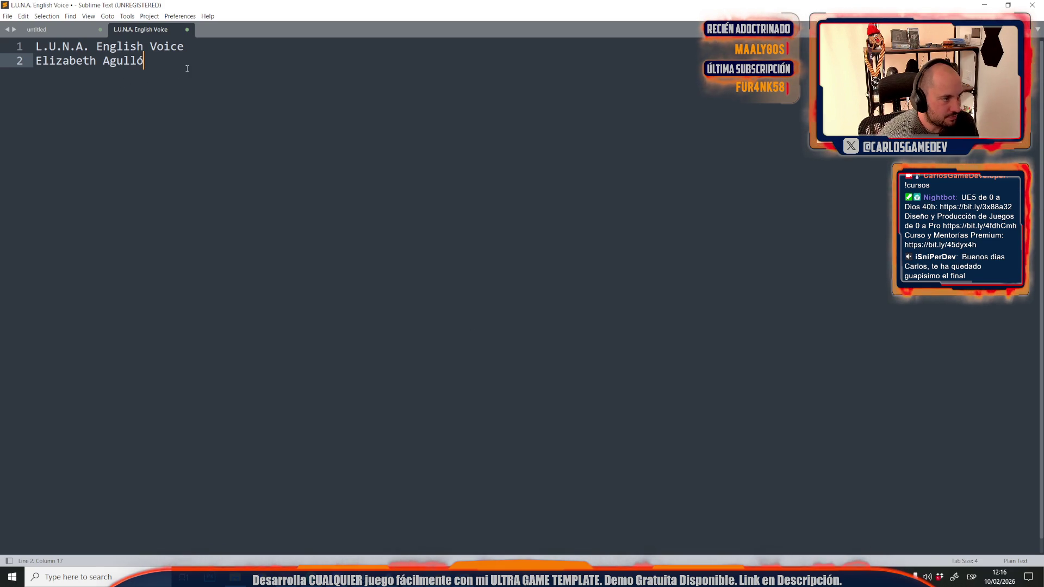
Copy the English Voice heading onto line 4, replacing English with SPANISH.
{"action": "left_click", "coordinate": [197, 47]}
{"action": "key", "text": "shift+Home"}
{"action": "key", "text": "ctrl+c"}
{"action": "left_click", "coordinate": [64, 95]}
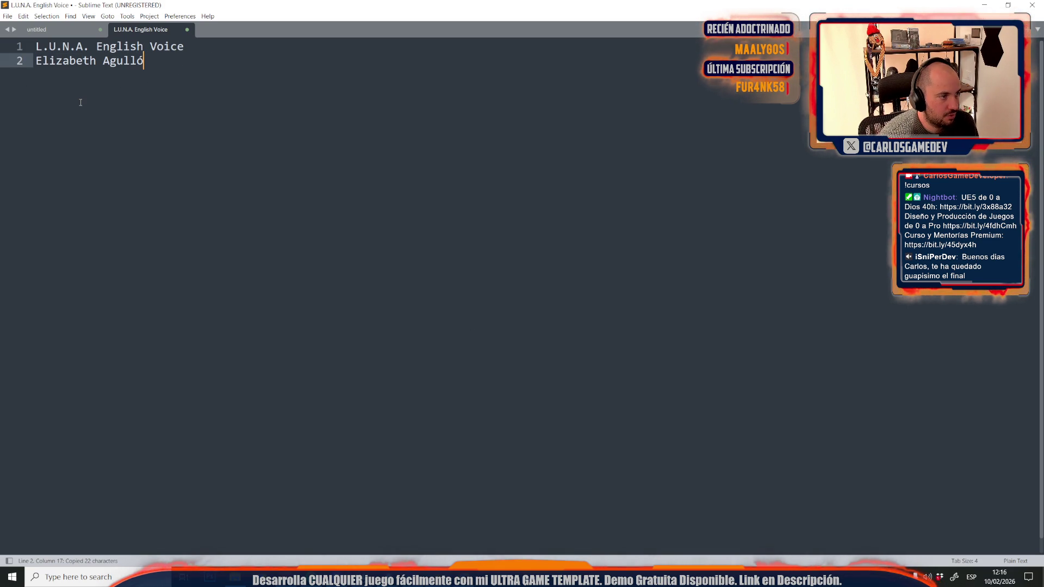
{"action": "key", "text": "Return"}
{"action": "key", "text": "Return"}
{"action": "key", "text": "ctrl+v"}
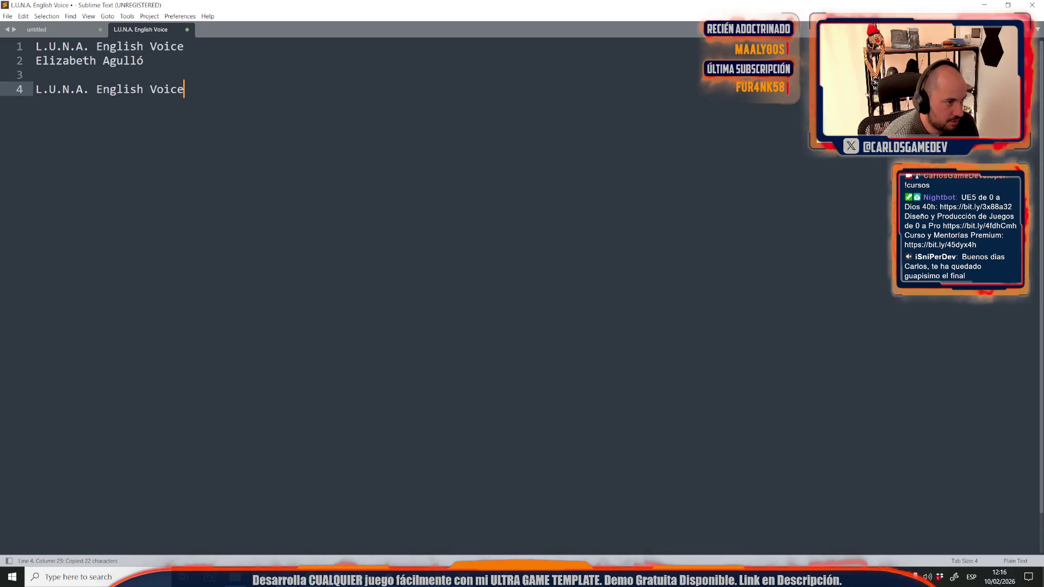
{"action": "left_click_drag", "start_coordinate": [141, 89], "coordinate": [96, 89]}
{"action": "type", "text": "SPA"}
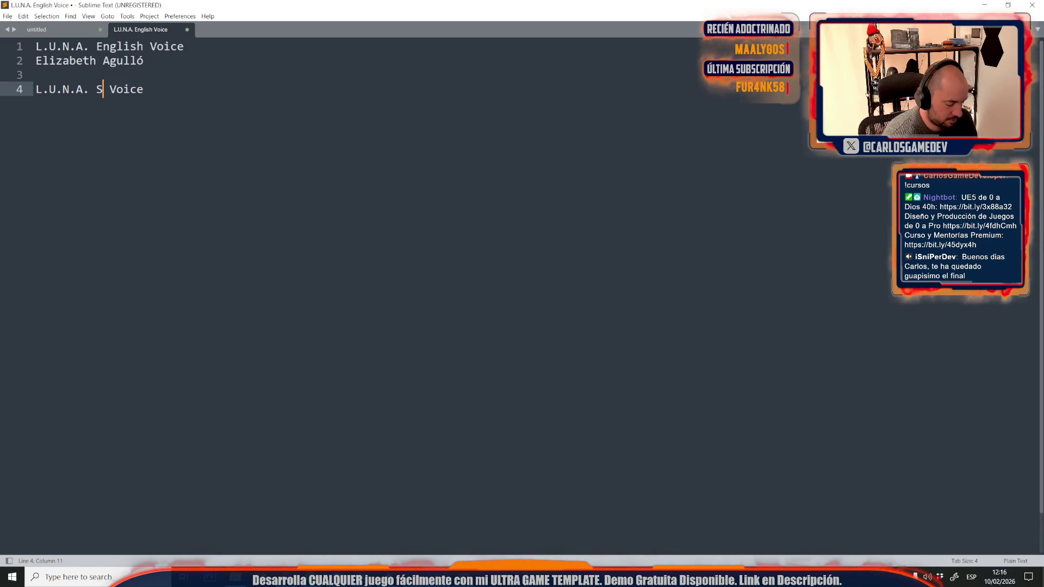
{"action": "type", "text": "NISH"}
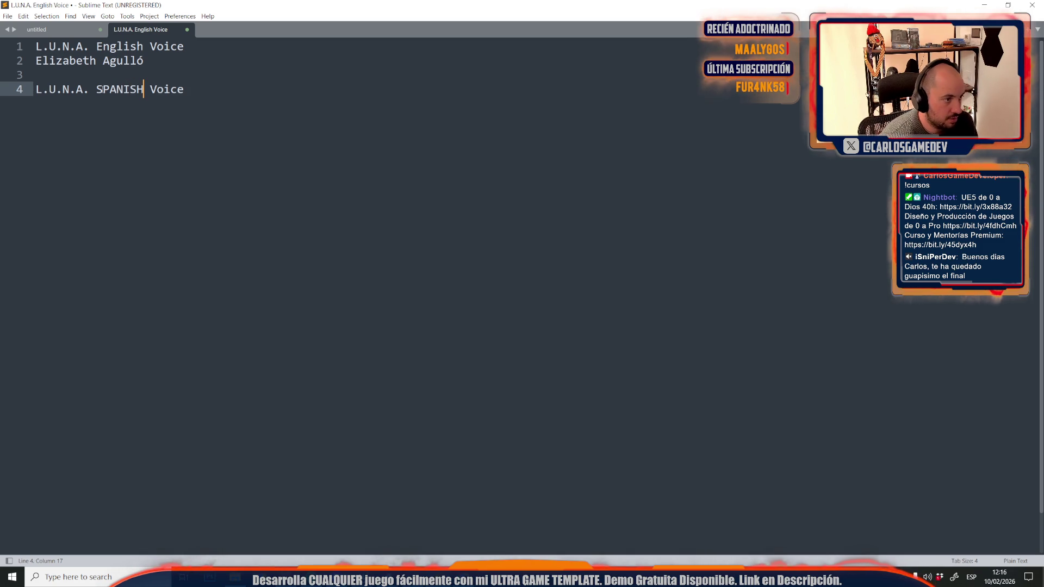
Add the Spanish actress's name on line 5, change the heading to 'Spanish and Catalan', add spacing.
{"action": "left_click", "coordinate": [239, 90]}
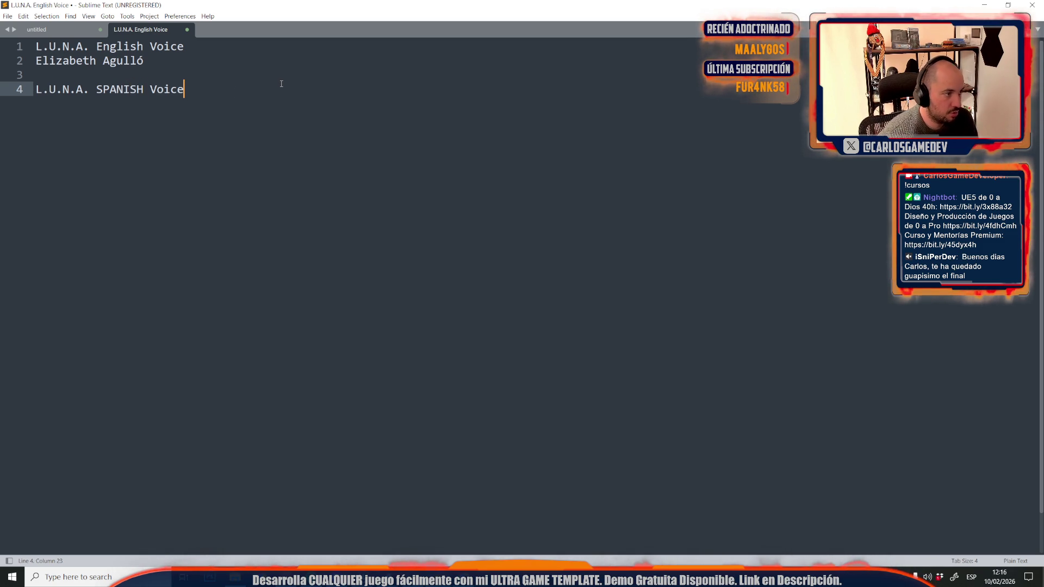
{"action": "key", "text": "Return"}
{"action": "type", "text": "Patri"}
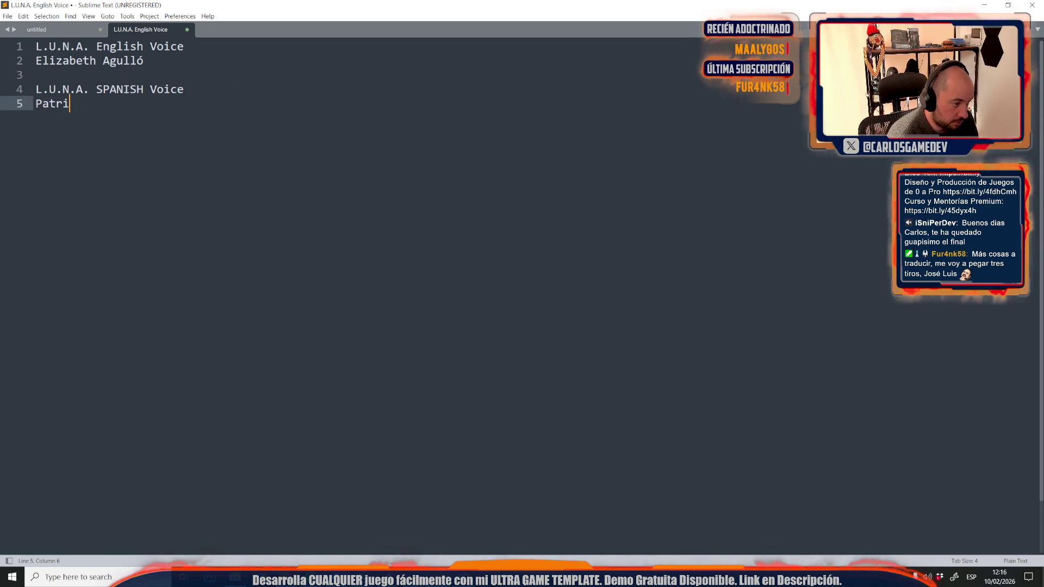
{"action": "type", "text": "cia Arcos"}
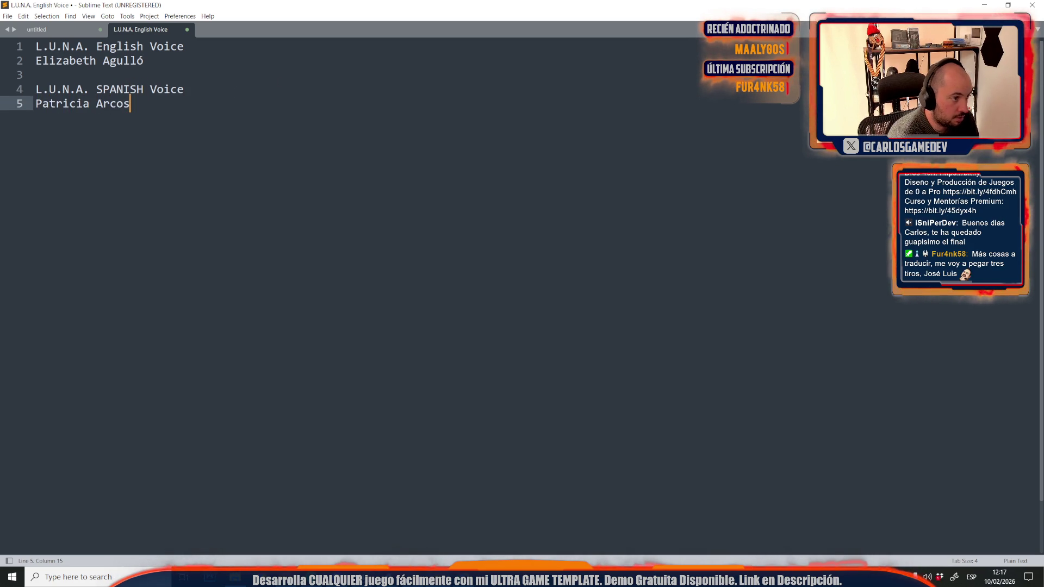
{"action": "left_click_drag", "start_coordinate": [146, 89], "coordinate": [103, 93]}
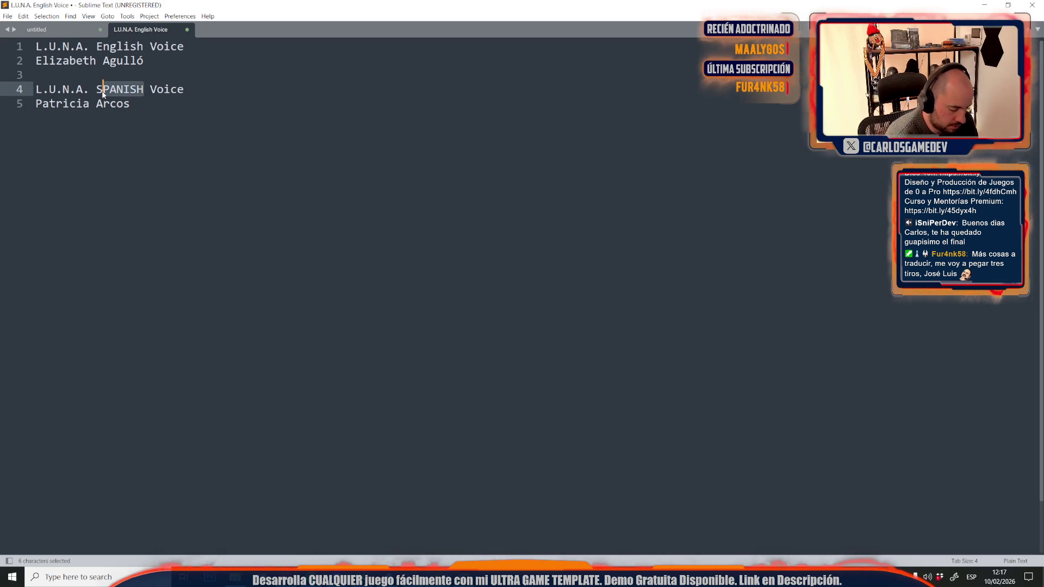
{"action": "type", "text": "anish and Catalan"}
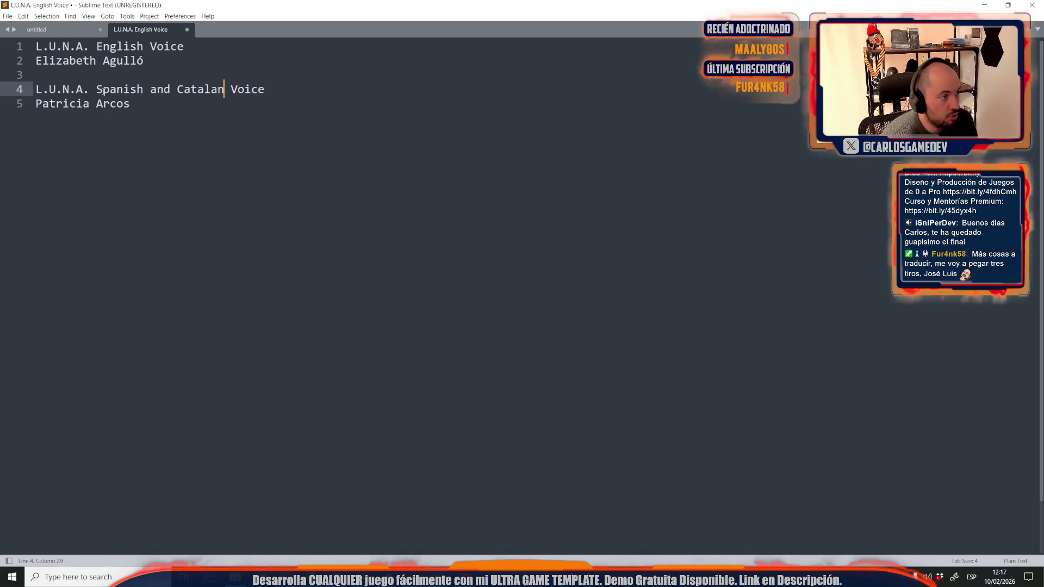
{"action": "left_click", "coordinate": [222, 116]}
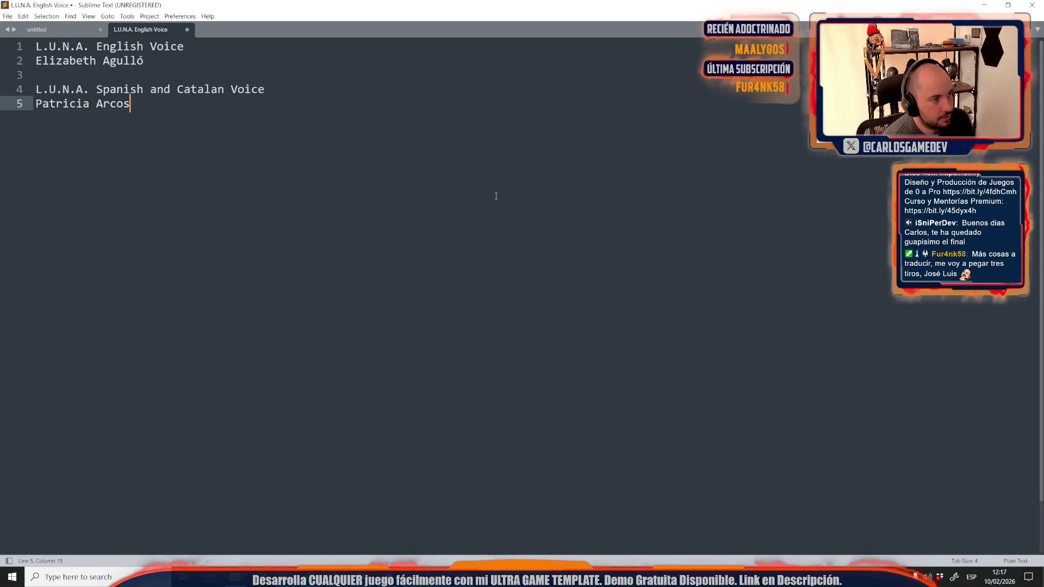
{"action": "key", "text": "Return"}
{"action": "key", "text": "Return"}
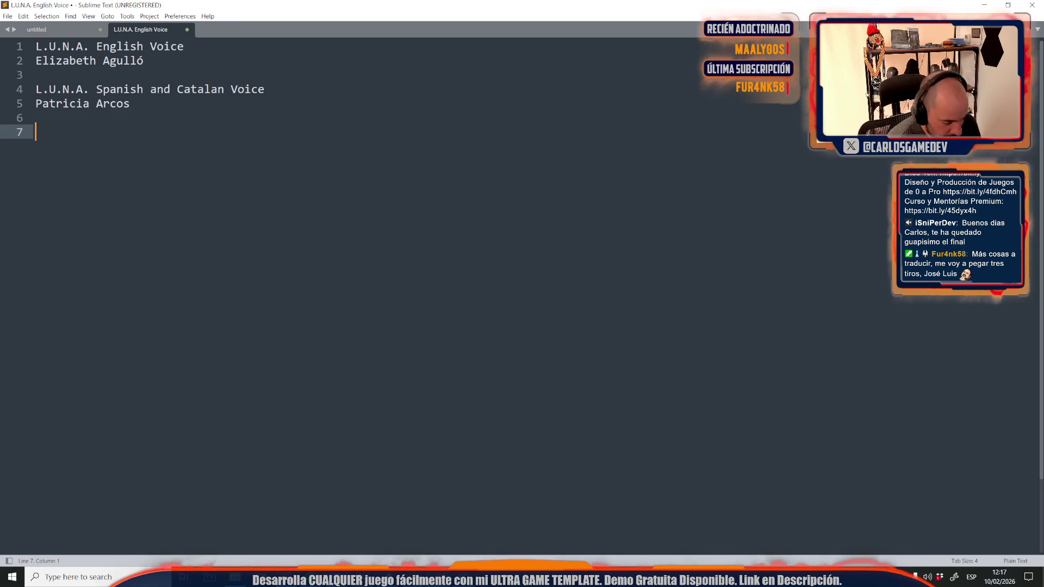
Type the 'Catalan Localization' heading and the first translator's name and nickname below it.
{"action": "type", "text": "Catalans"}
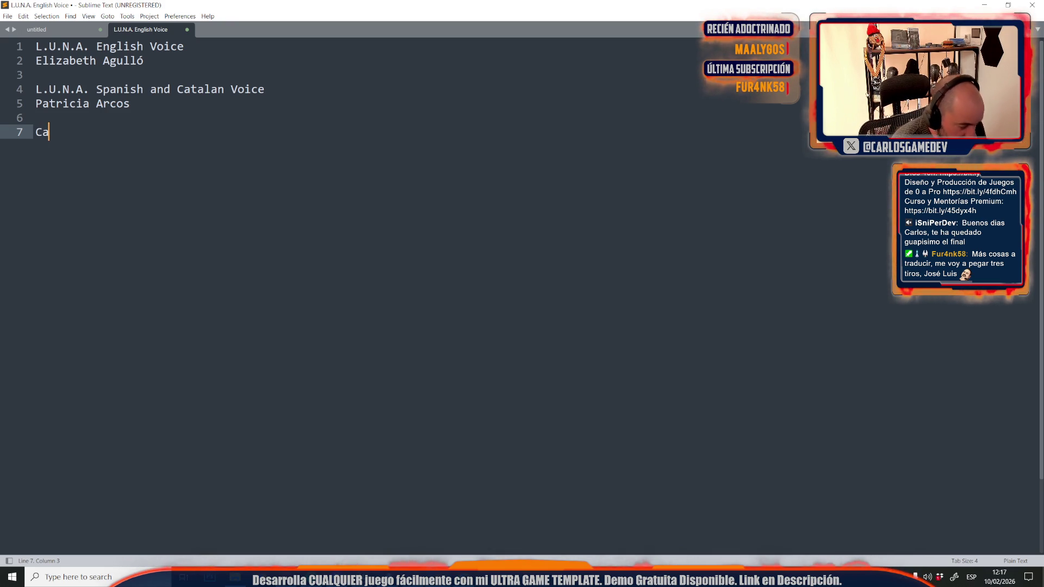
{"action": "key", "text": "BackSpace"}
{"action": "key", "text": "BackSpace"}
{"action": "key", "text": "BackSpace"}
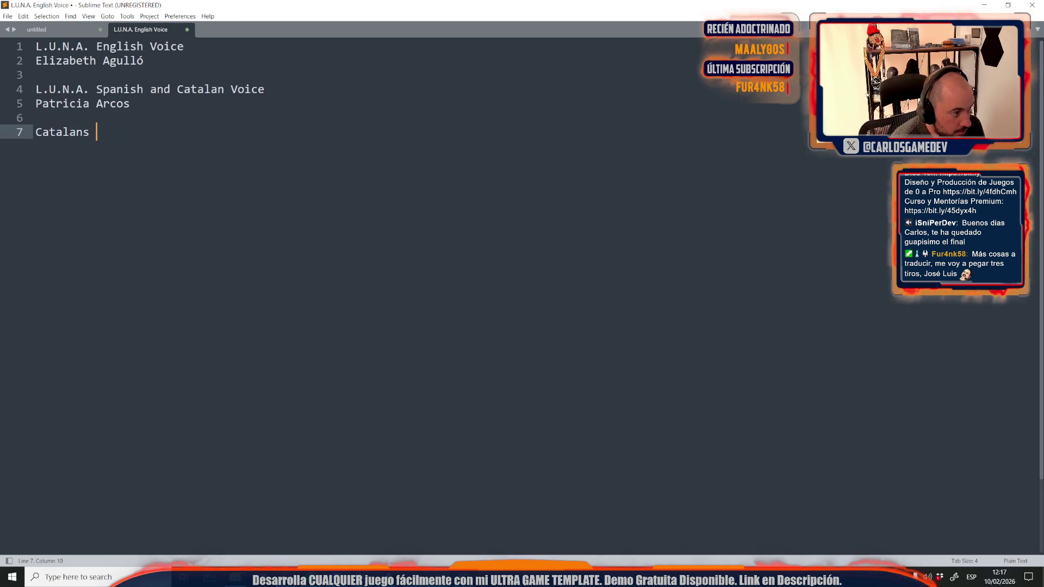
{"action": "type", "text": "Localization"}
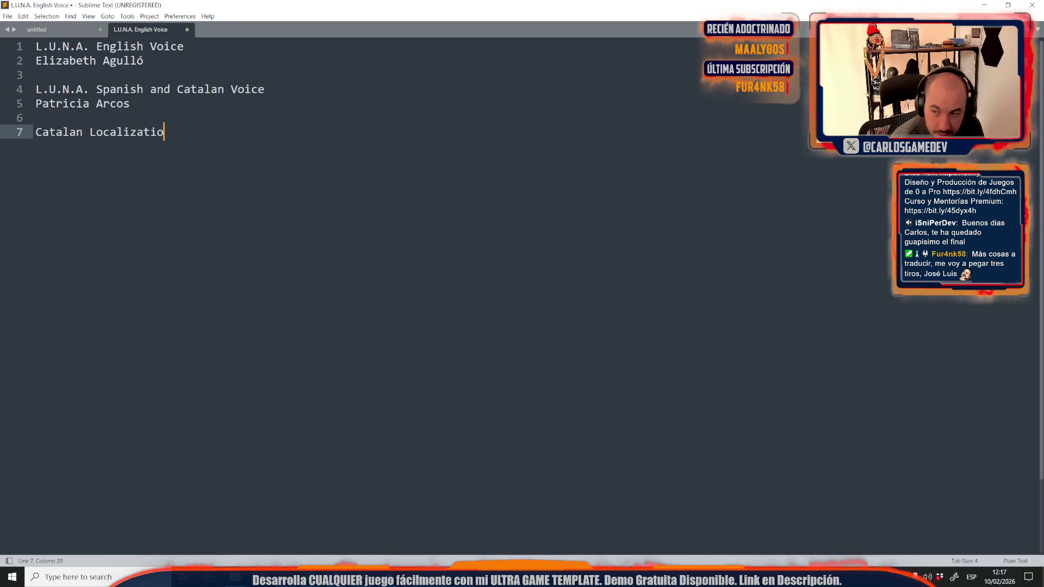
{"action": "key", "text": "Return"}
{"action": "type", "text": "Francesc"}
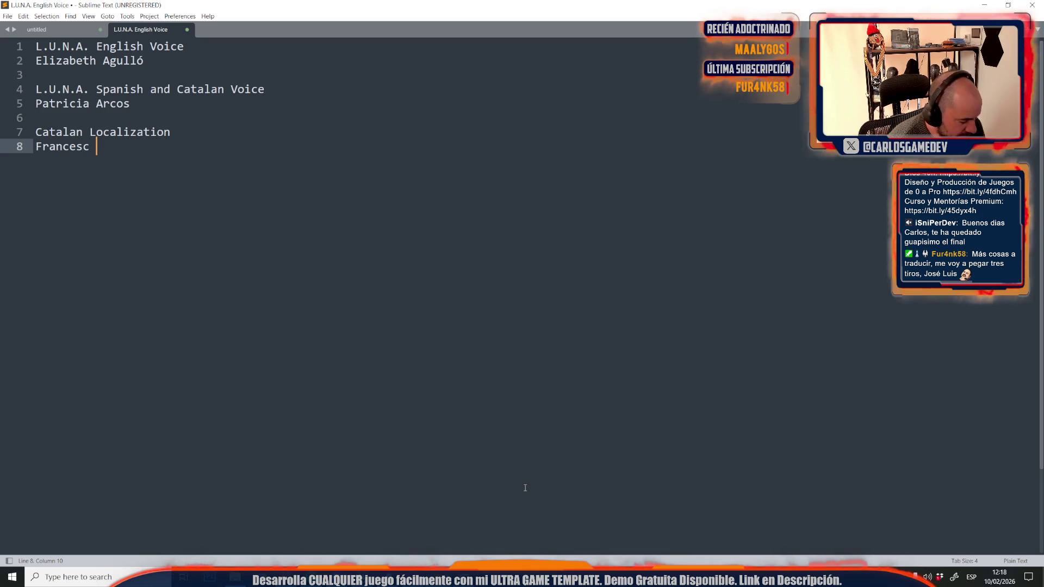
{"action": "type", "text": "\"F"}
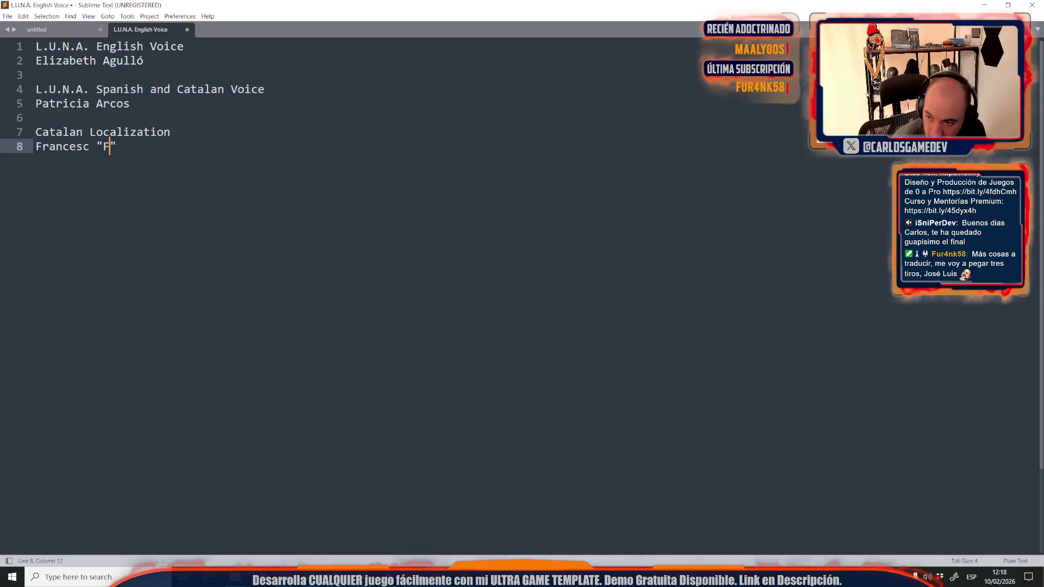
{"action": "type", "text": "ur4"}
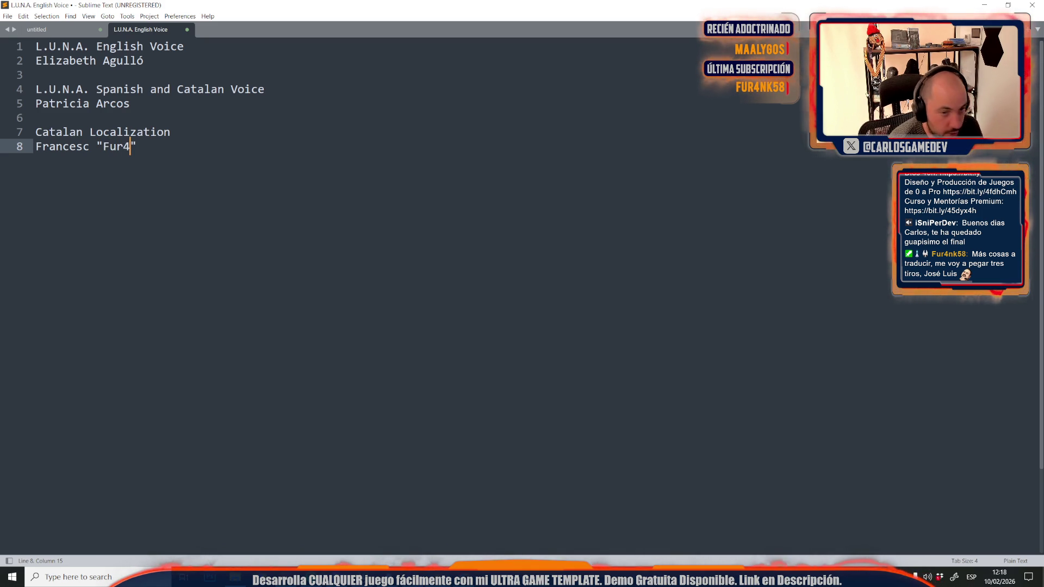
{"action": "type", "text": "nk59"}
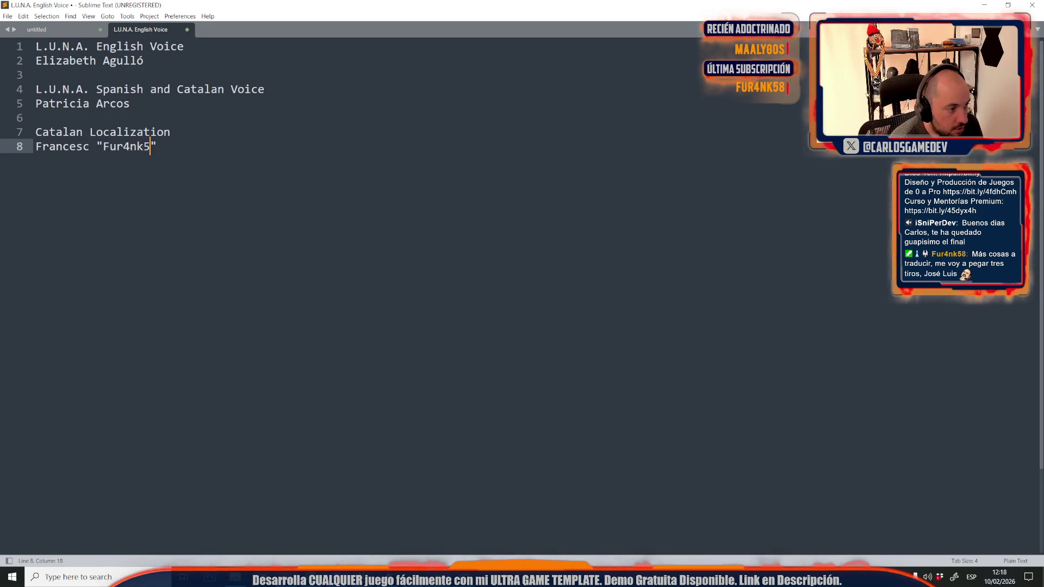
{"action": "key", "text": "BackSpace"}
{"action": "type", "text": "8"}
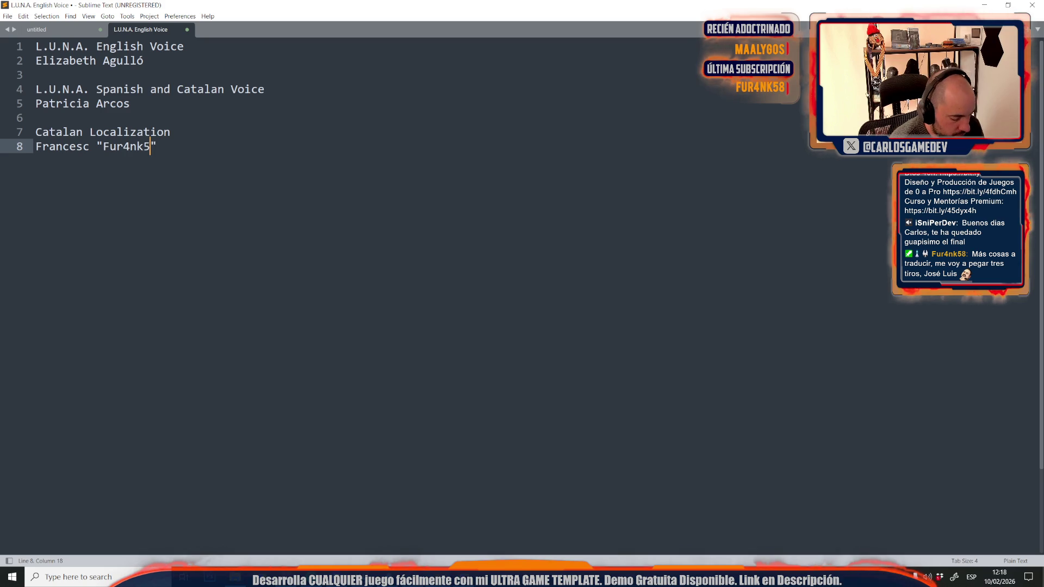
{"action": "type", "text": "\""}
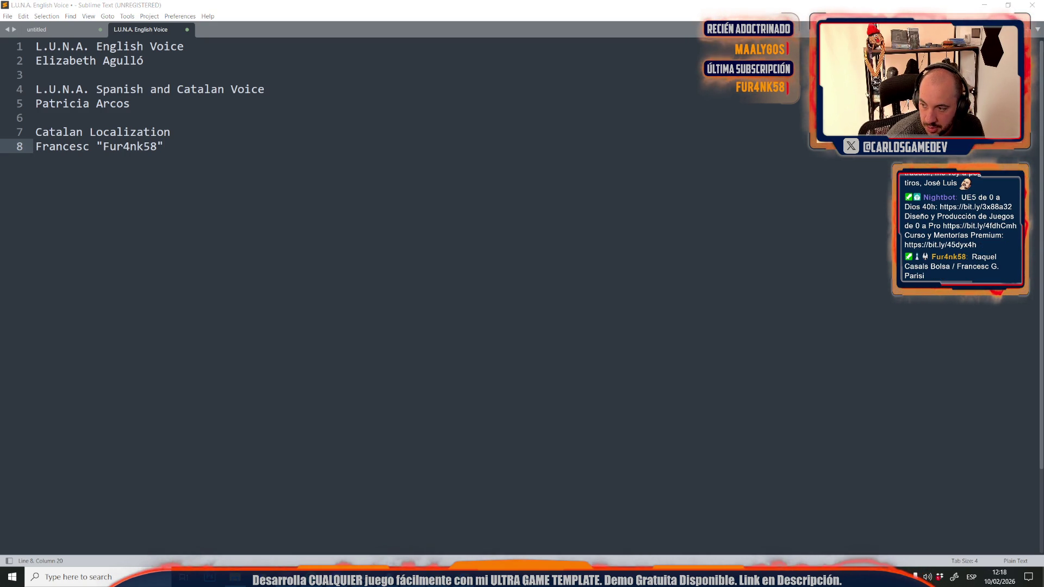
Replace that line with both pasted translator names on separate lines, then add blank lines.
{"action": "left_click", "coordinate": [311, 112]}
{"action": "triple_click", "coordinate": [189, 146]}
{"action": "type", "text": "Raquel Casals Bolsa / Francesc G. Parisi"}
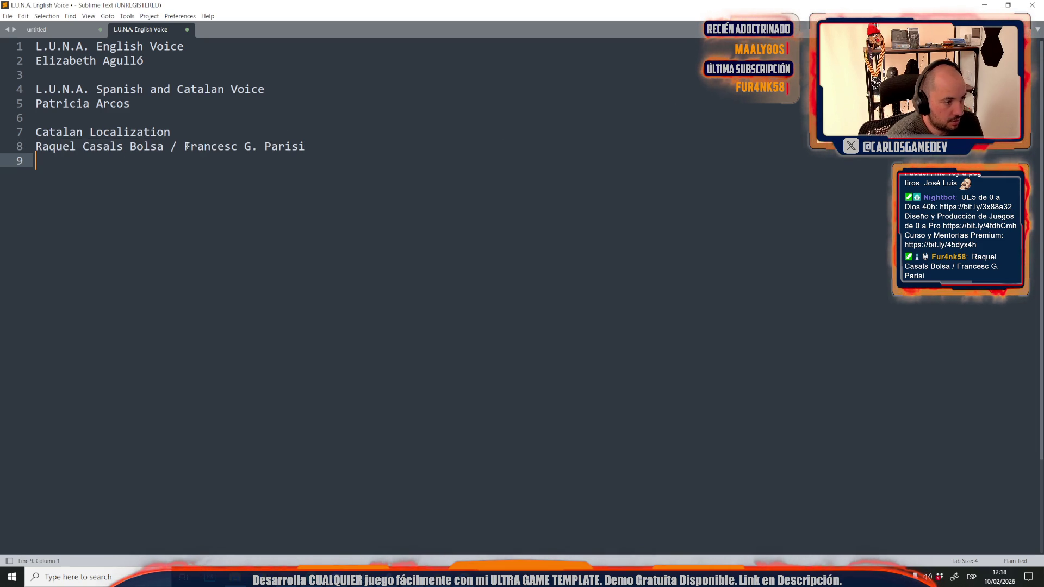
{"action": "left_click", "coordinate": [179, 146]}
{"action": "key", "text": "BackSpace"}
{"action": "key", "text": "BackSpace"}
{"action": "key", "text": "BackSpace"}
{"action": "key", "text": "Return"}
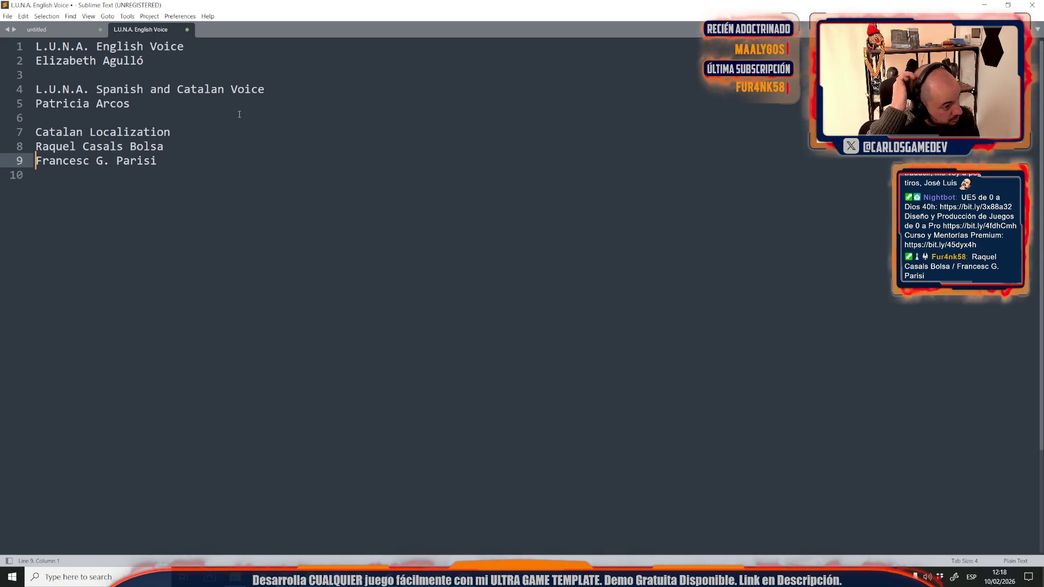
{"action": "left_click", "coordinate": [176, 162]}
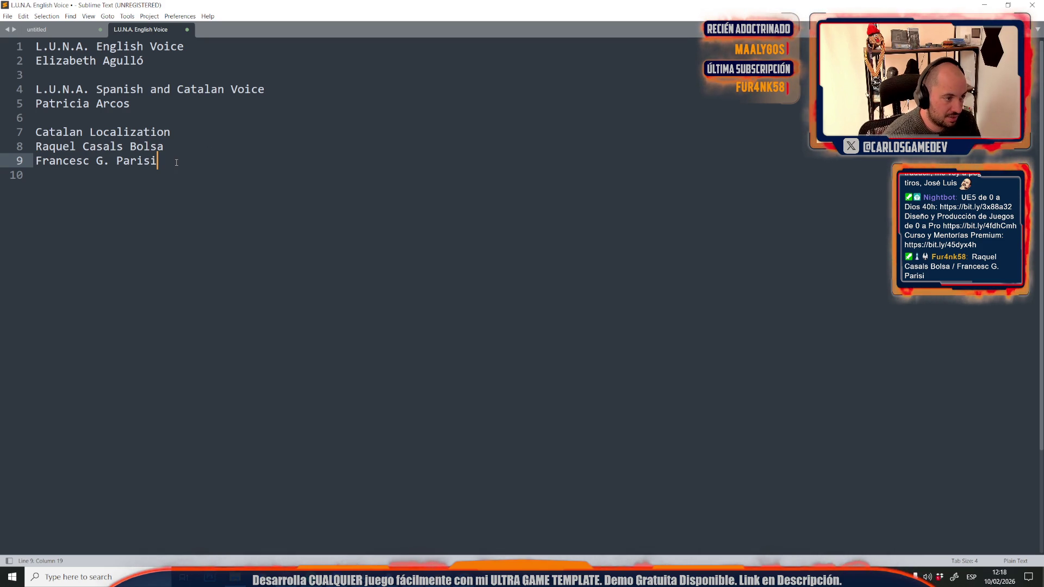
{"action": "key", "text": "Return"}
{"action": "key", "text": "Return"}
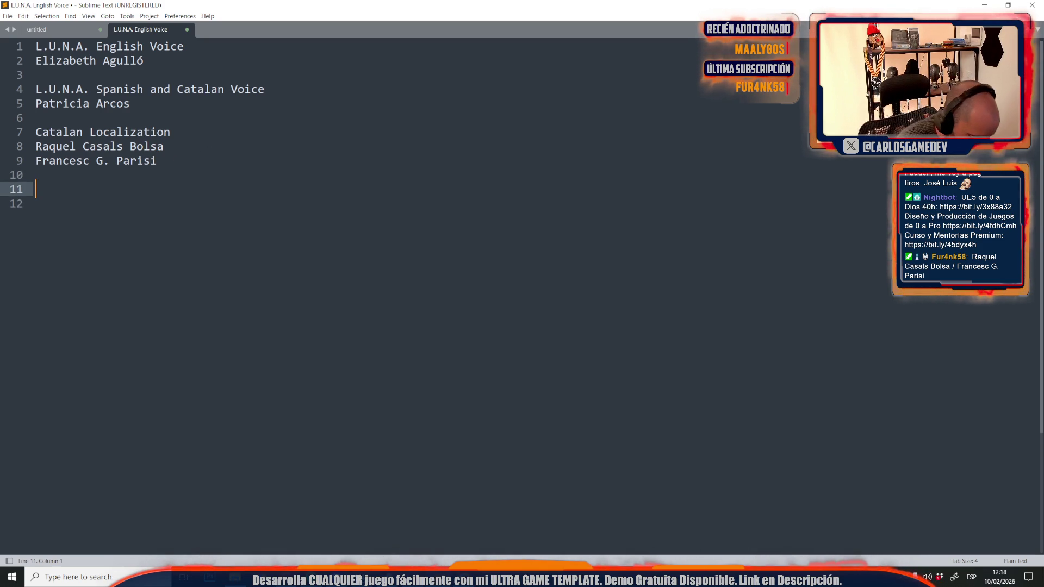
Type an 'Early Playtesters' heading with two playtester names on the lines below it.
{"action": "type", "text": "Earl"}
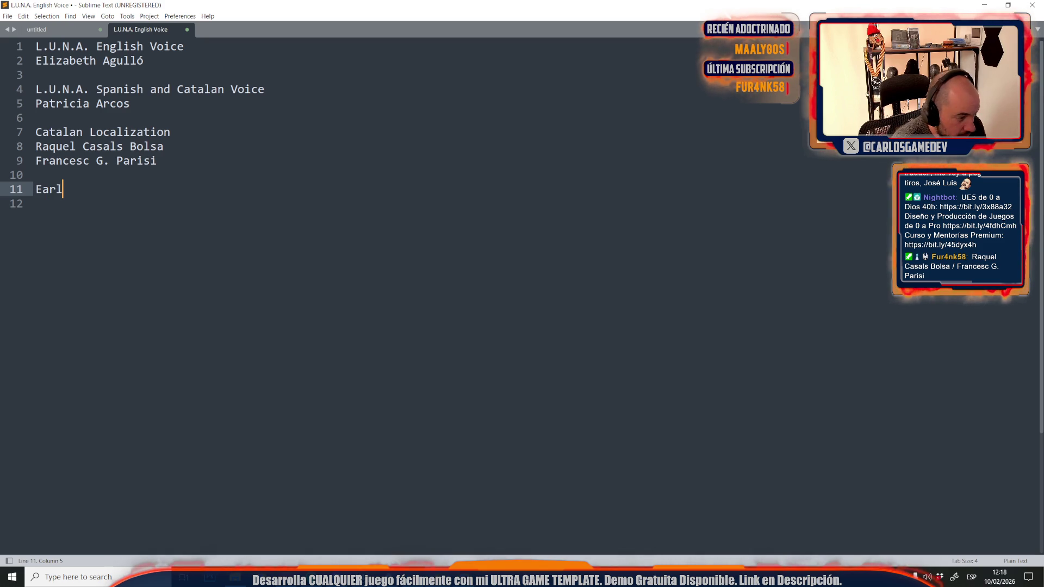
{"action": "type", "text": "y Play"}
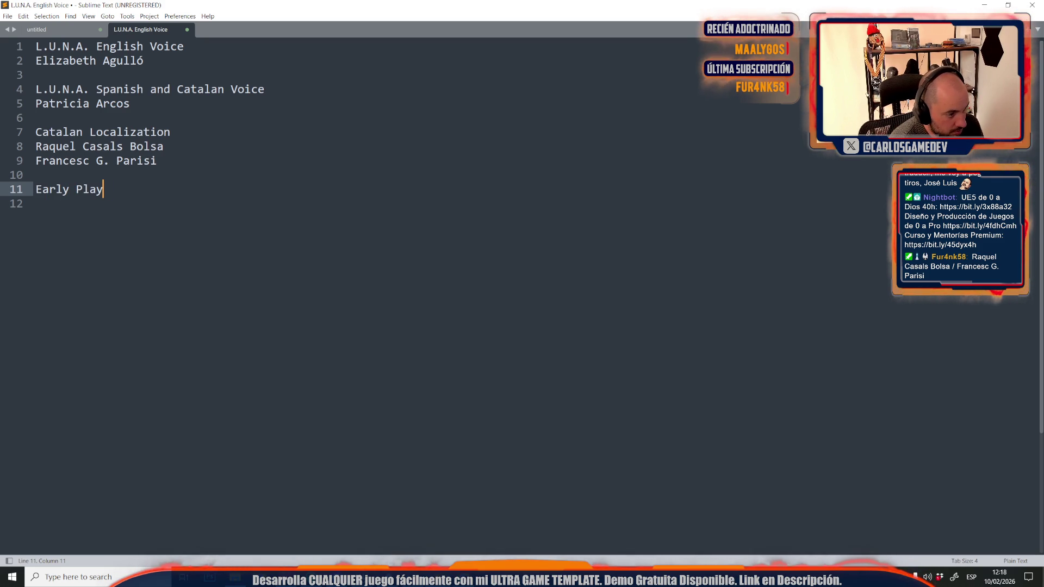
{"action": "type", "text": "testers"}
{"action": "key", "text": "Return"}
{"action": "type", "text": "P"}
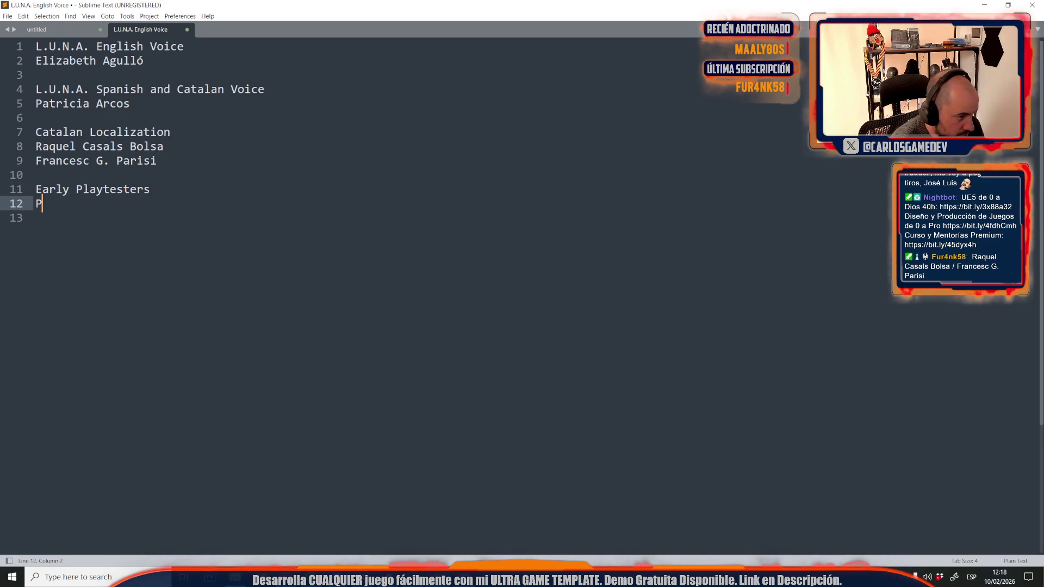
{"action": "key", "text": "BackSpace"}
{"action": "type", "text": "Oscar Ma"}
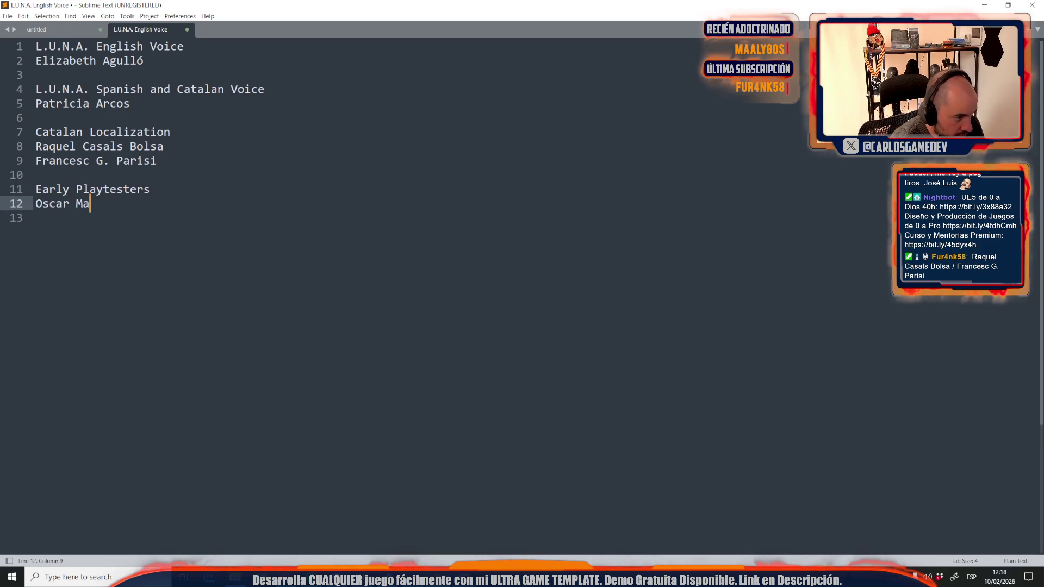
{"action": "type", "text": "sferrer"}
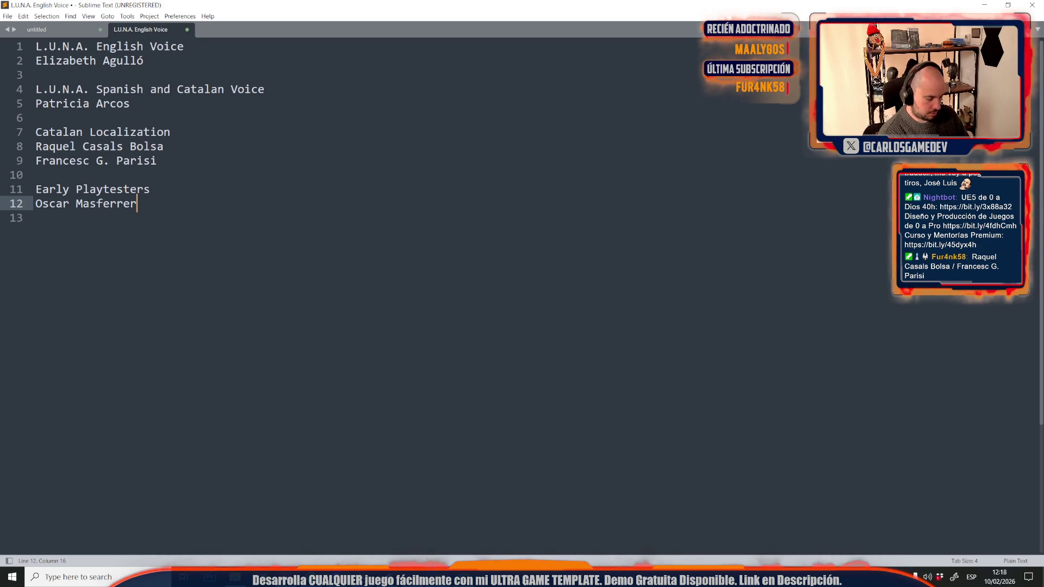
{"action": "key", "text": "Return"}
{"action": "type", "text": "Crisitna"}
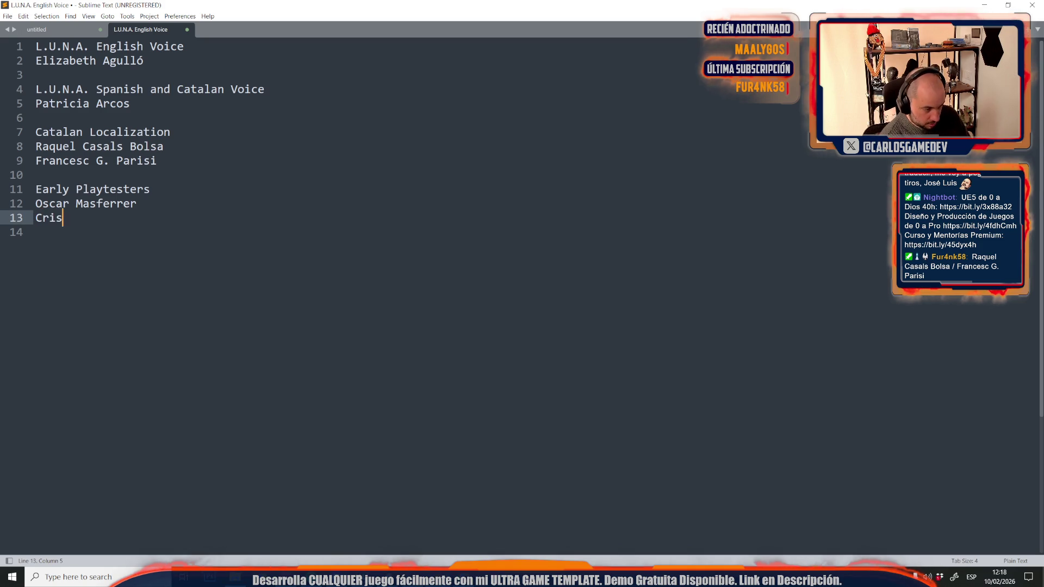
{"action": "key", "text": "BackSpace"}
{"action": "key", "text": "BackSpace"}
{"action": "key", "text": "BackSpace"}
{"action": "type", "text": "stina Gil"}
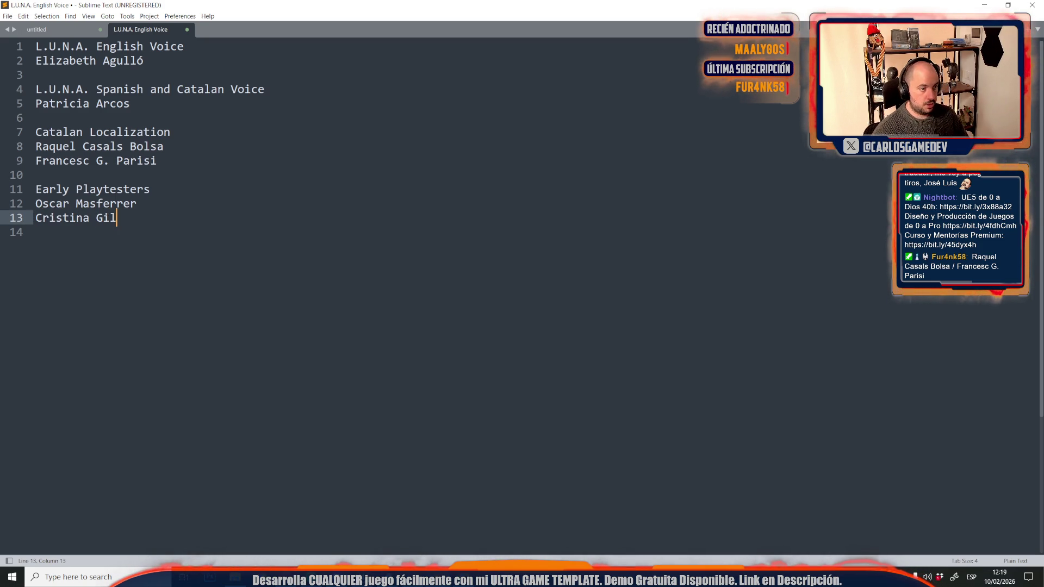
Leave a blank line, then start a 'Beta Playtesters' heading with an empty line under it.
{"action": "key", "text": "Return"}
{"action": "key", "text": "Return"}
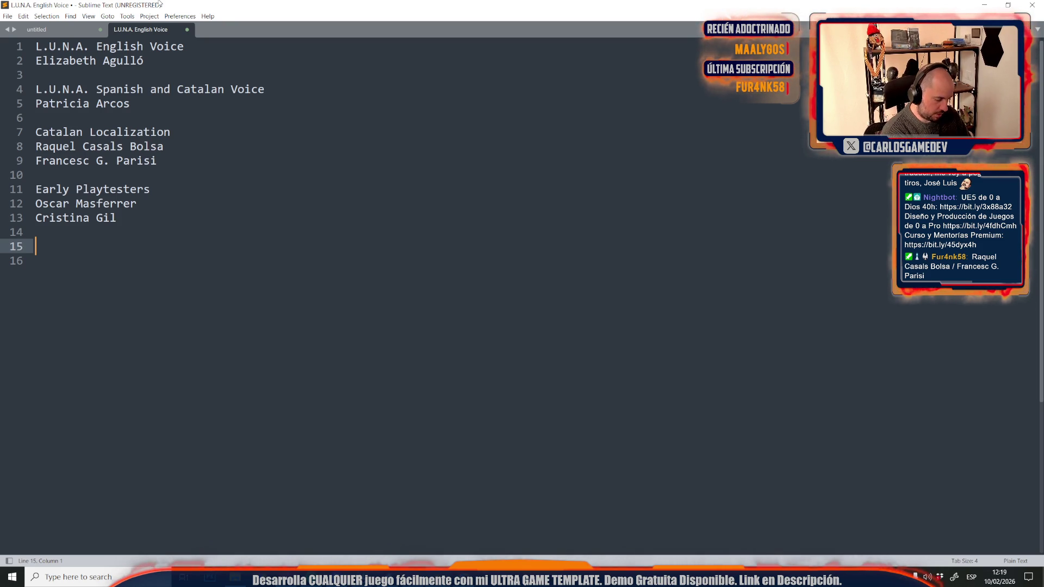
{"action": "type", "text": "Bet"}
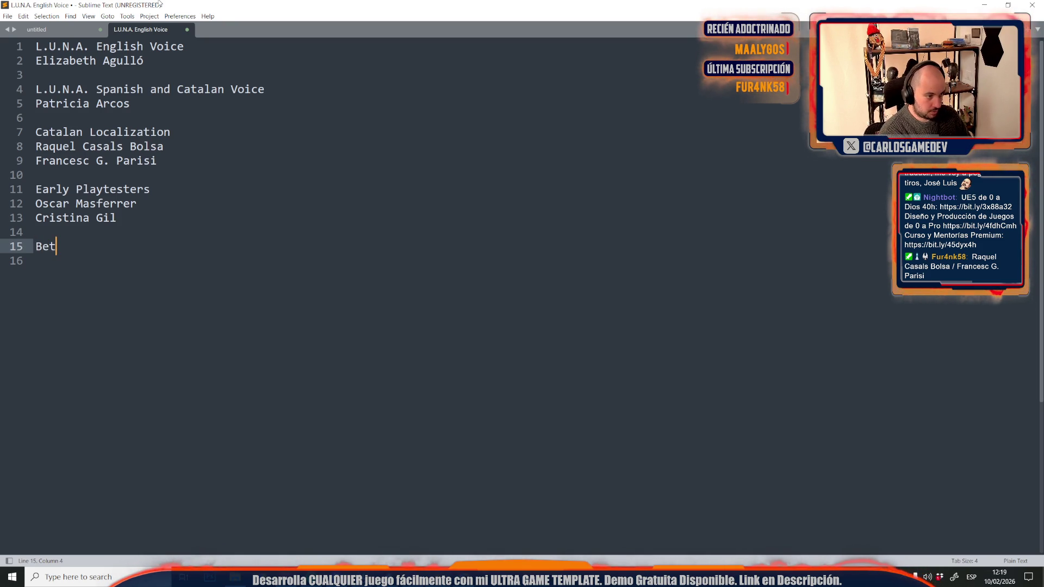
{"action": "type", "text": "a Playtesters"}
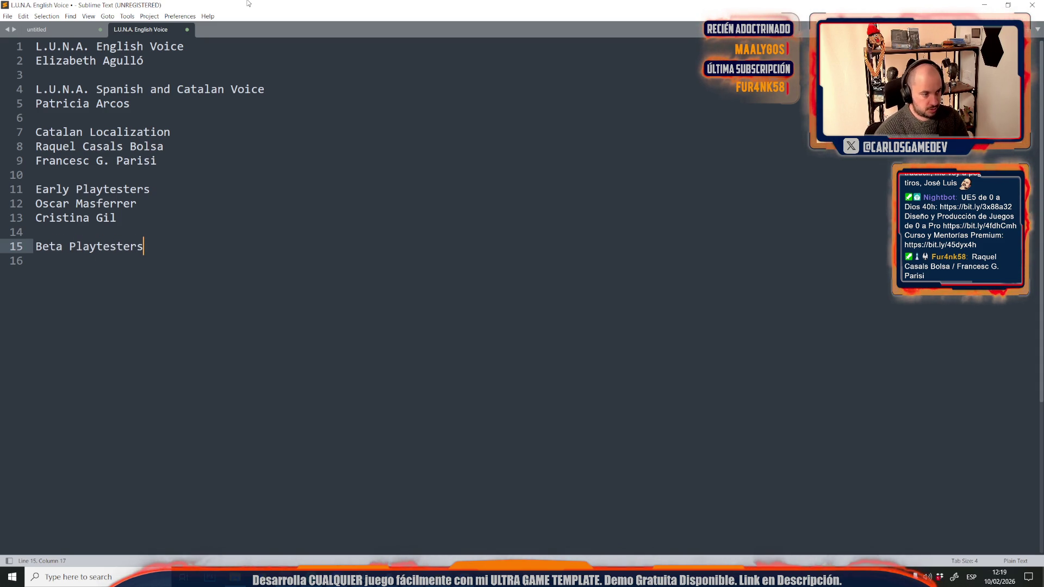
{"action": "key", "text": "Return"}
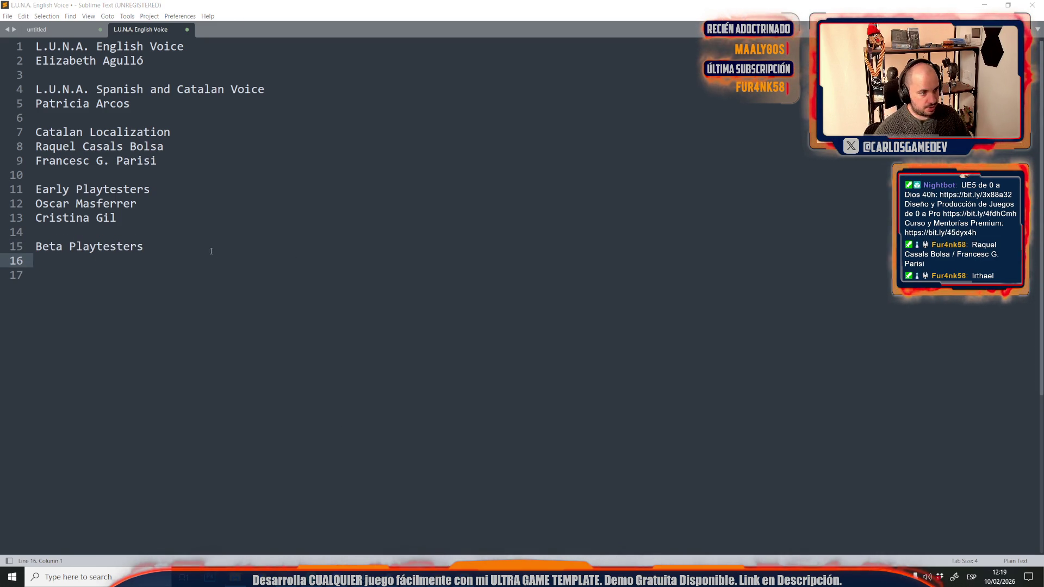
Append a third tester's nickname to the end of the Early Playtesters list.
{"action": "left_click", "coordinate": [182, 212]}
{"action": "key", "text": "Return"}
{"action": "type", "text": "Irthael"}
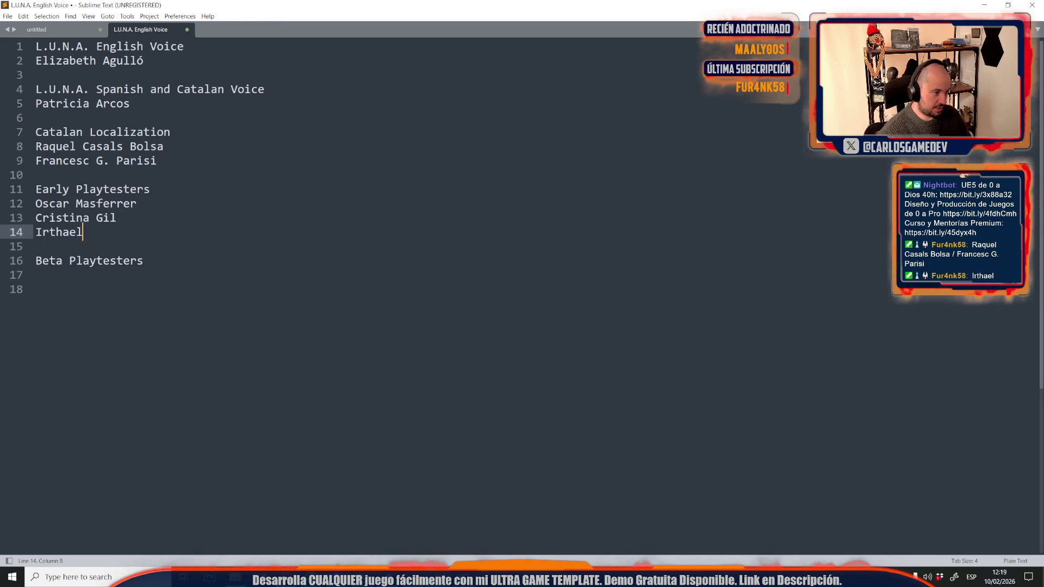
{"action": "left_click", "coordinate": [189, 274]}
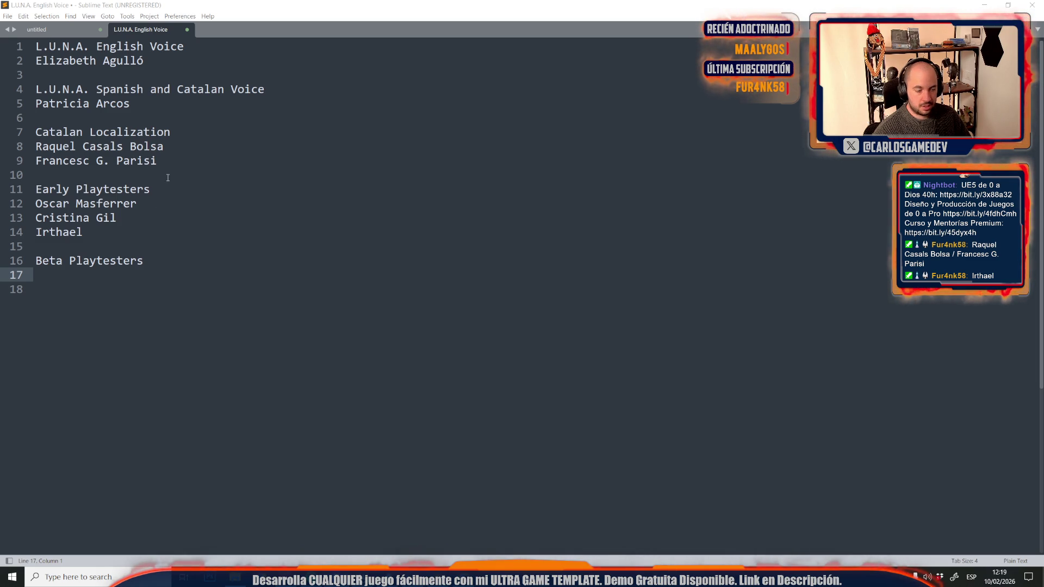
{"action": "key", "text": "alt+Tab"}
{"action": "left_click_drag", "start_coordinate": [514, 8], "coordinate": [354, 34]}
{"action": "key", "text": "alt+Tab"}
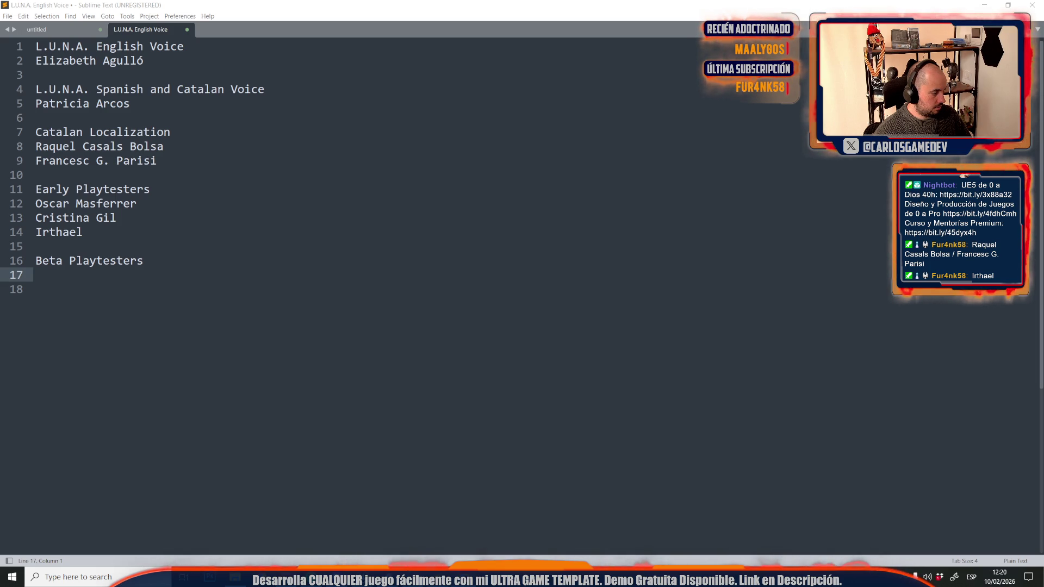
Insert blank lines below the empty Beta Playtesters heading for the next section.
{"action": "left_click", "coordinate": [150, 272]}
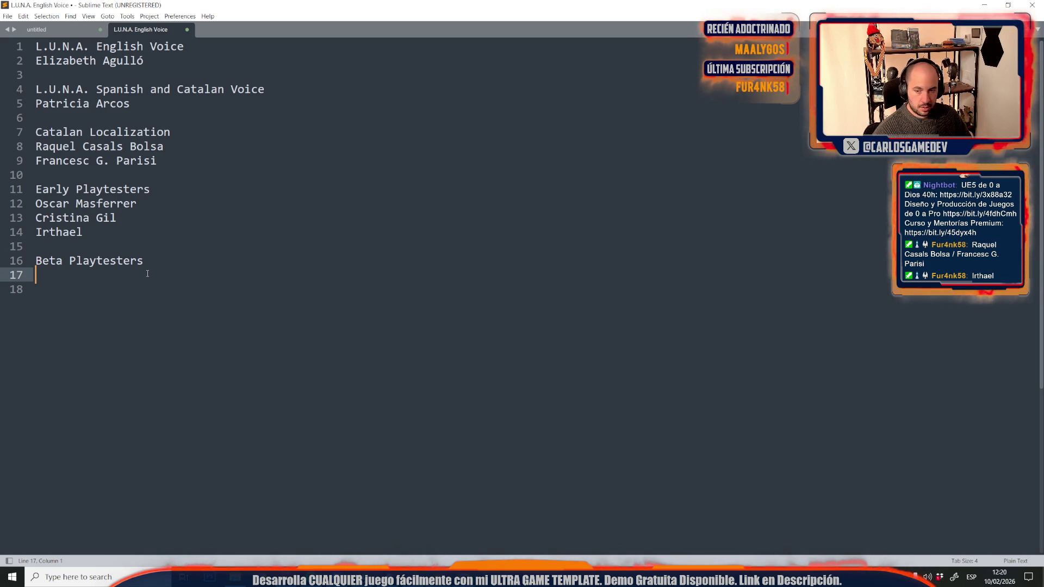
{"action": "key", "text": "alt+Tab"}
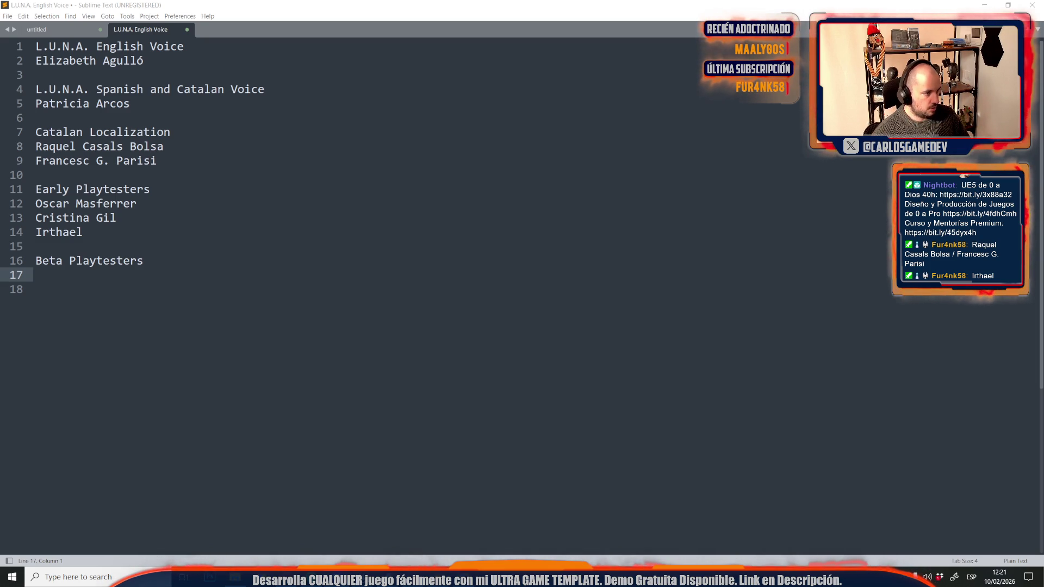
{"action": "key", "text": "Return"}
{"action": "key", "text": "Return"}
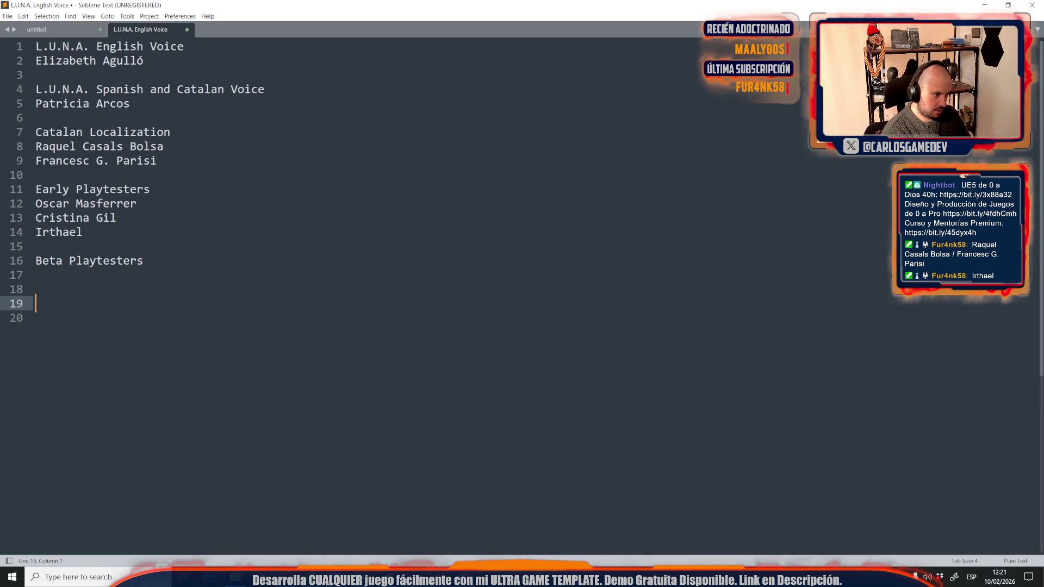
Add an 'Ingame Trailer Acting' heading with the trailer actor's name beneath it.
{"action": "type", "text": "Ingame T"}
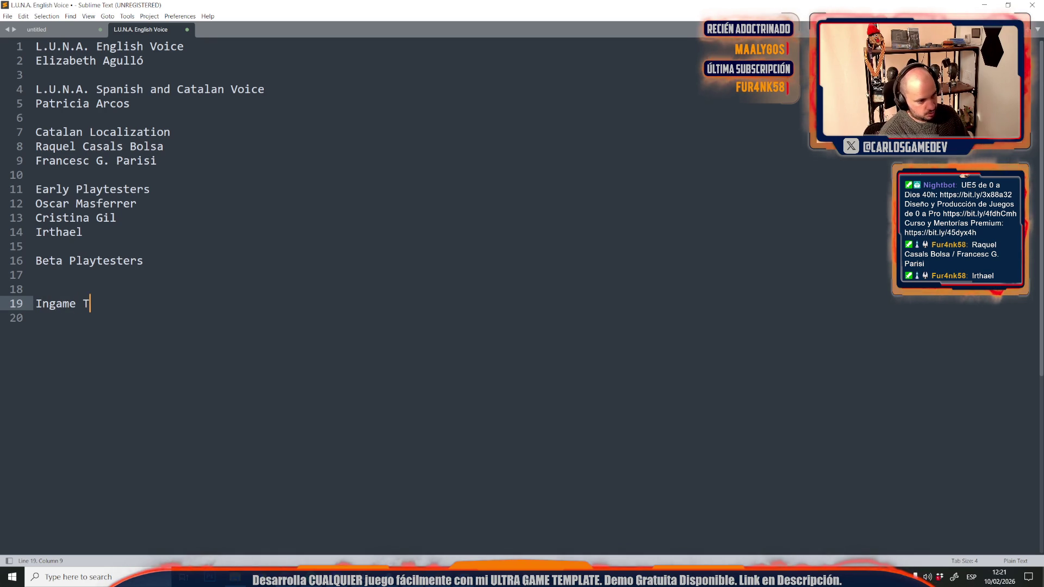
{"action": "type", "text": "railer Acting"}
{"action": "key", "text": "Return"}
{"action": "type", "text": "D"}
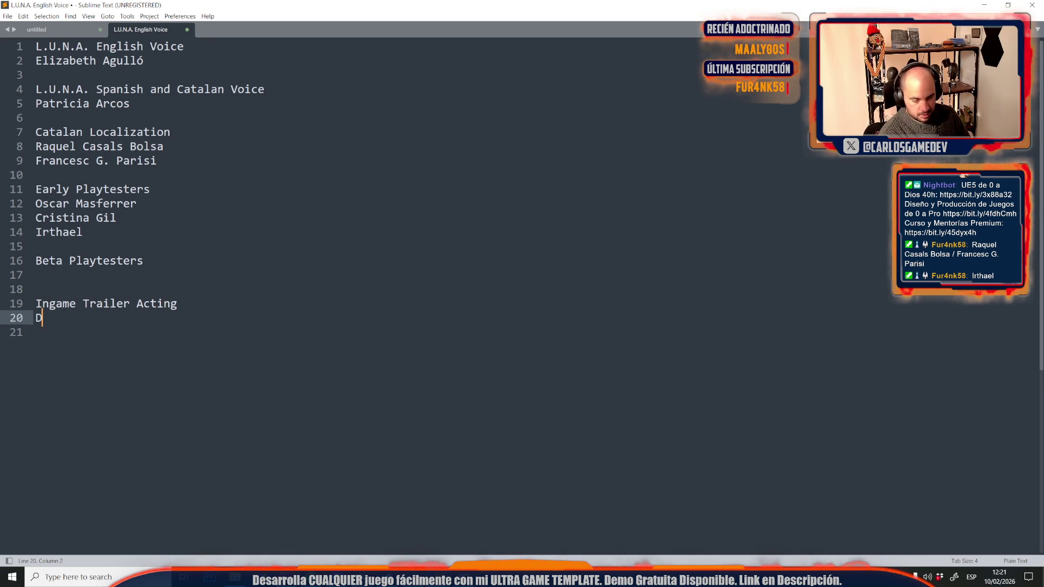
{"action": "type", "text": "an Alf"}
{"action": "type", "text": "aro"}
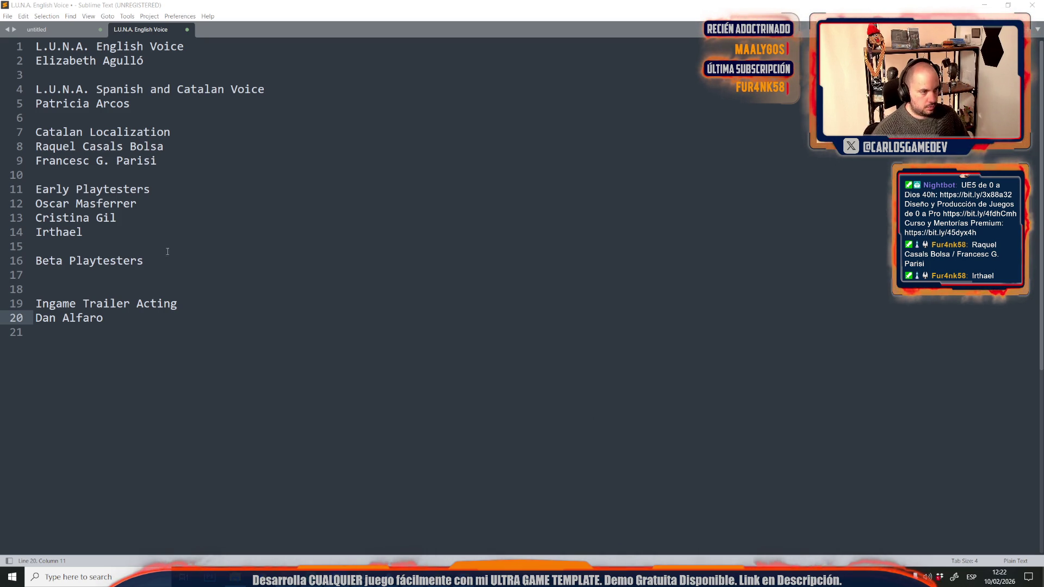
{"action": "left_click", "coordinate": [118, 279]}
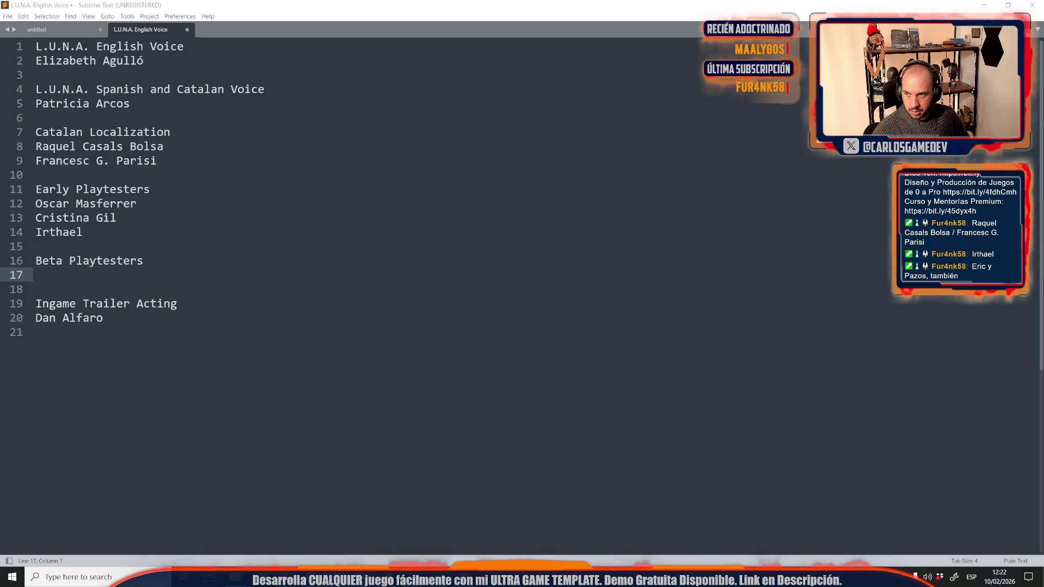
{"action": "left_click", "coordinate": [141, 275]}
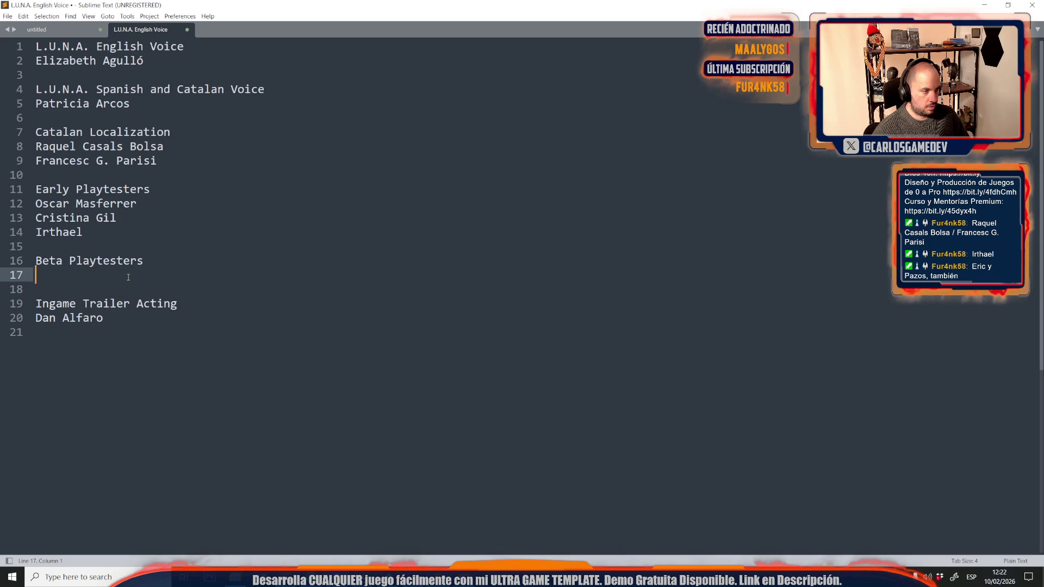
Paste the first beta tester's name, strip its stray characters, and restore the extra playtester lines.
{"action": "type", "text": "r Stefan \"KyanpuSan\" Van Camp"}
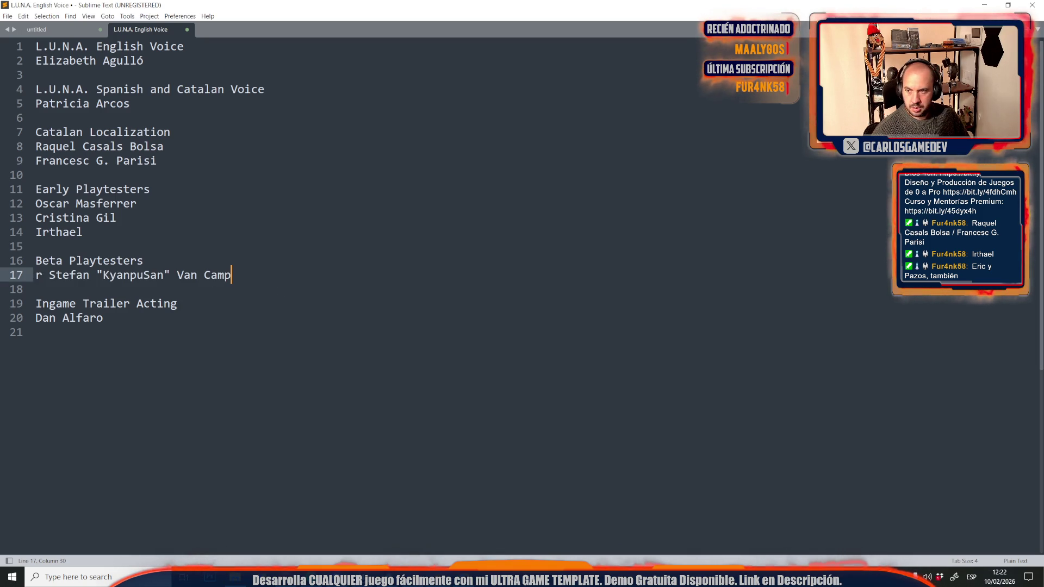
{"action": "left_click", "coordinate": [35, 276]}
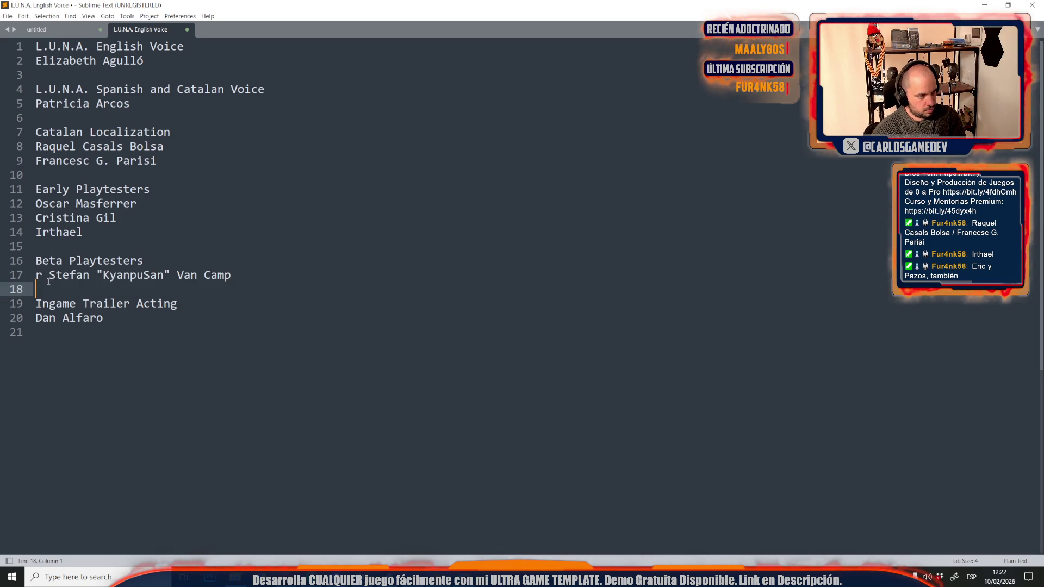
{"action": "key", "text": "Delete"}
{"action": "key", "text": "Delete"}
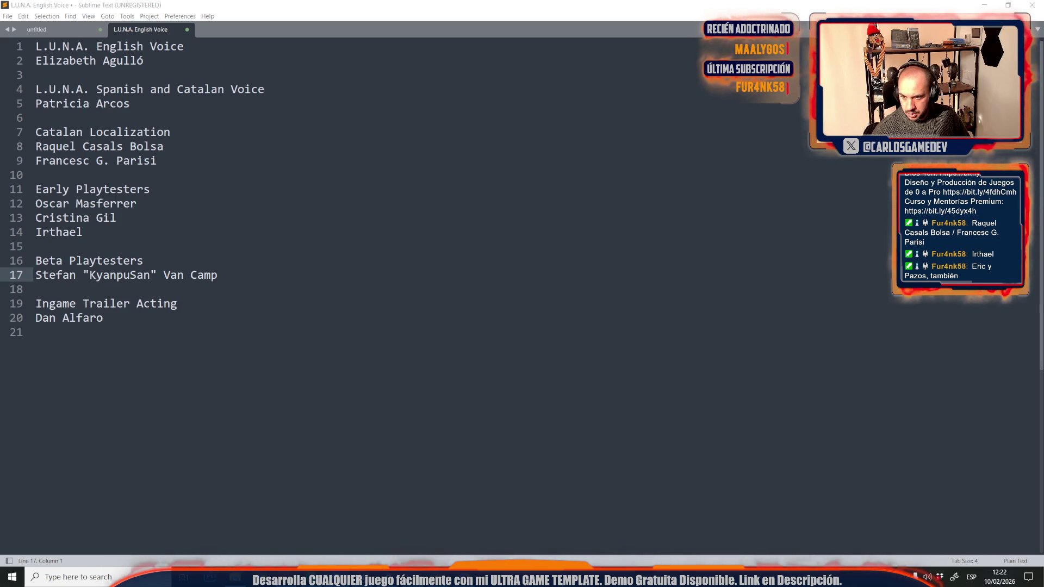
{"action": "key", "text": "ctrl+z"}
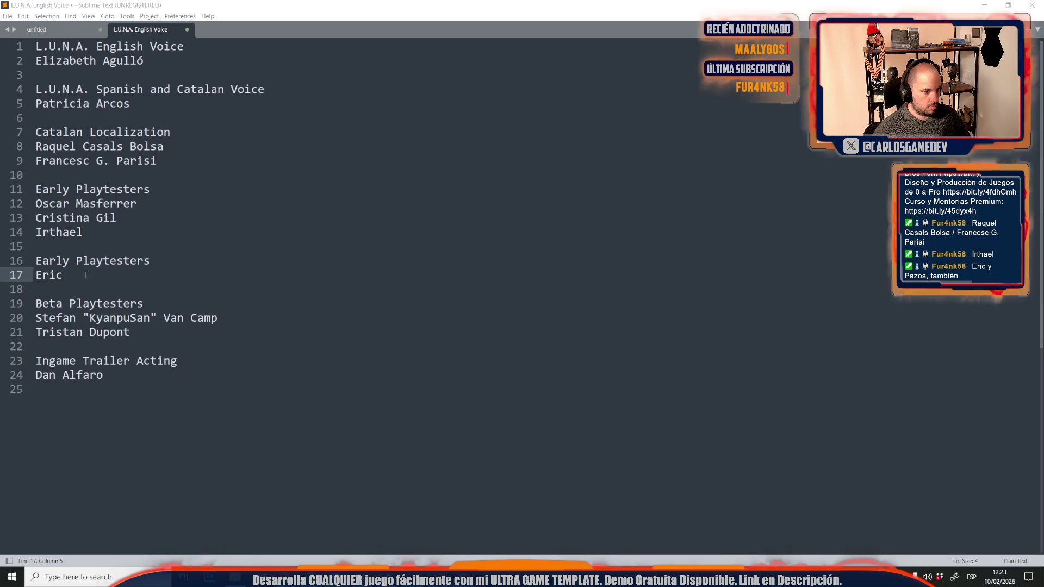
{"action": "left_click", "coordinate": [132, 341]}
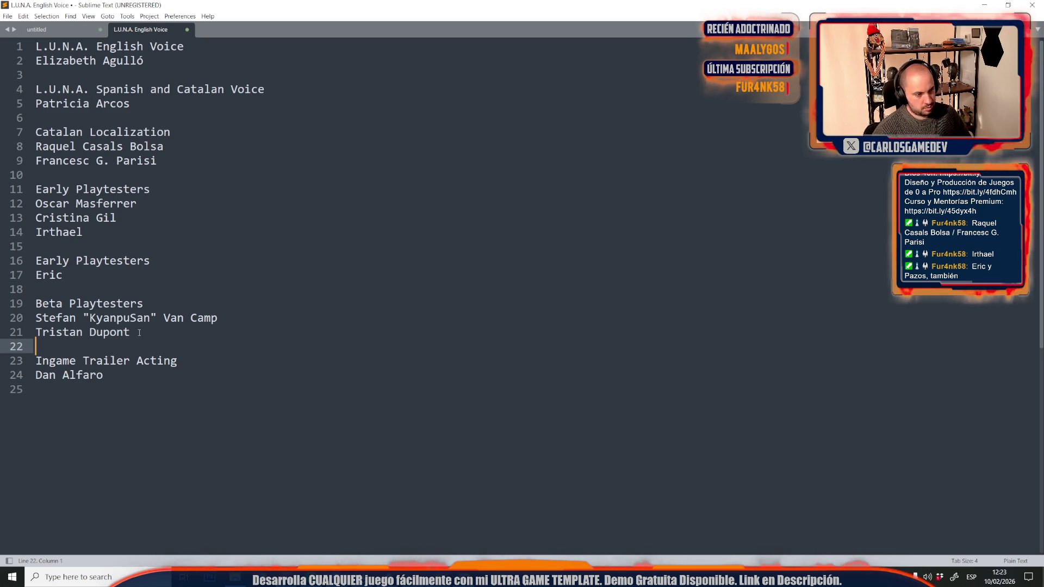
Copy the Beta Playtesters heading and rename the existing one to 'Alpha Playtesters'.
{"action": "key", "text": "Return"}
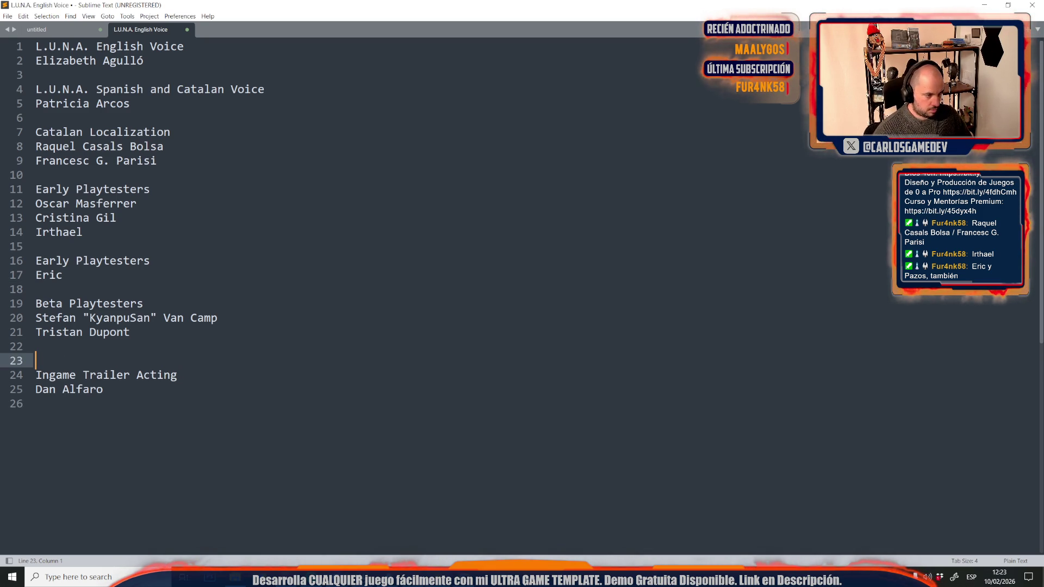
{"action": "left_click_drag", "start_coordinate": [144, 303], "coordinate": [36, 304]}
{"action": "key", "text": "ctrl+c"}
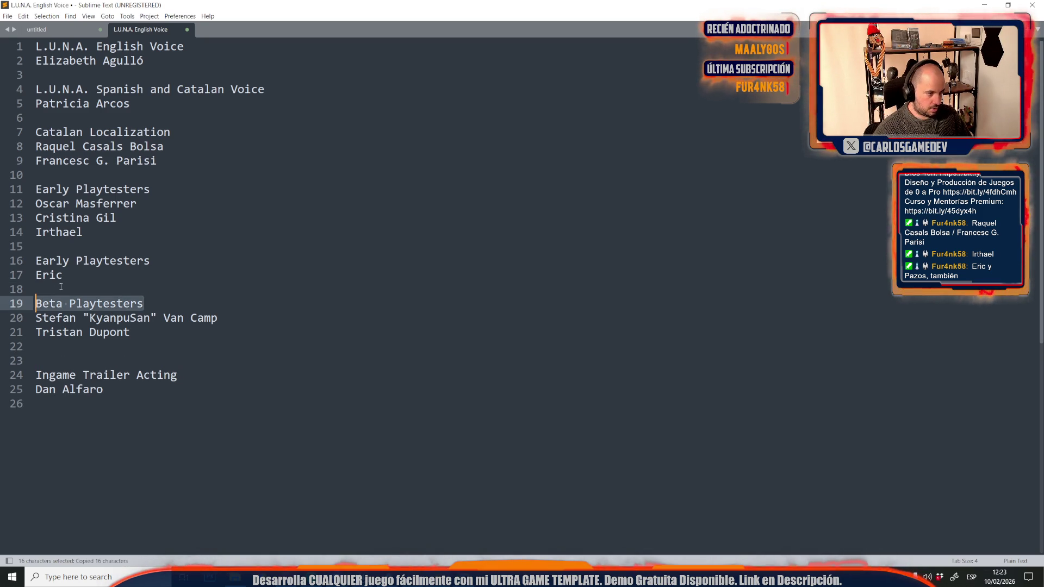
{"action": "left_click", "coordinate": [61, 287]}
{"action": "left_click", "coordinate": [110, 362]}
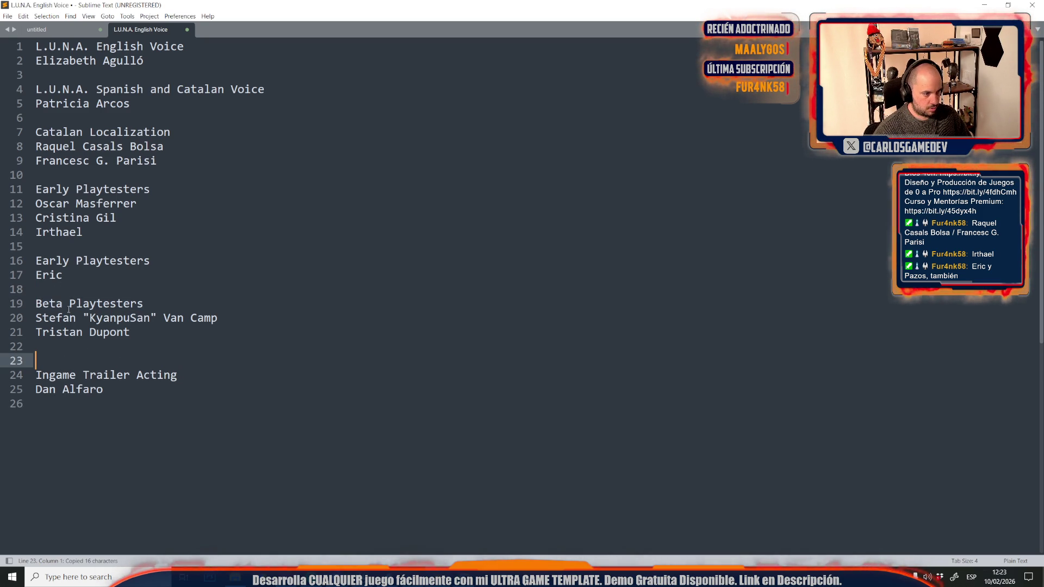
{"action": "double_click", "coordinate": [50, 304]}
{"action": "type", "text": "Alpha"}
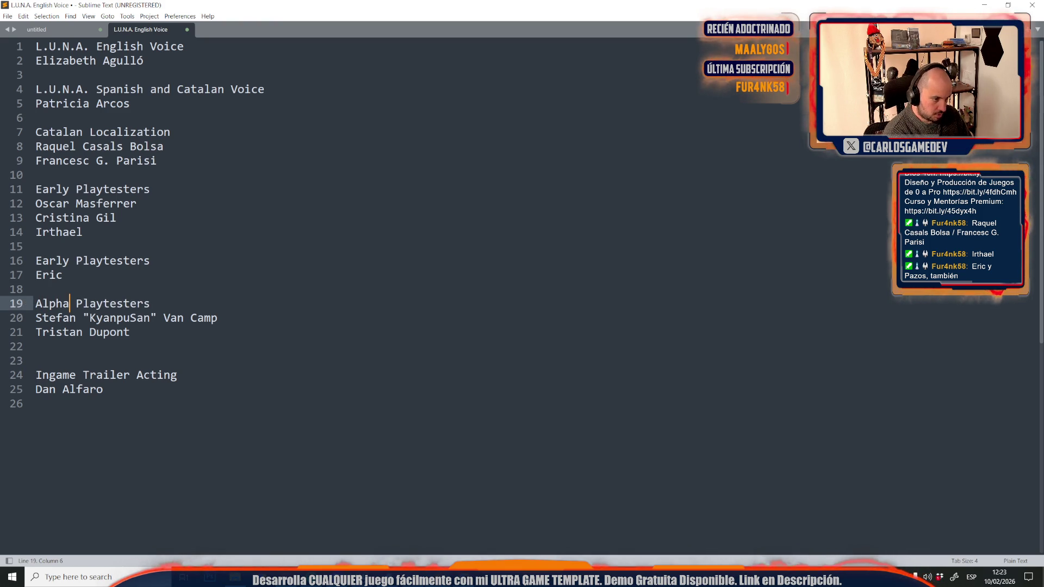
Add a new 'Beta Playtesters' heading listing three testers, and complete the lone early tester's surname.
{"action": "left_click", "coordinate": [63, 361]}
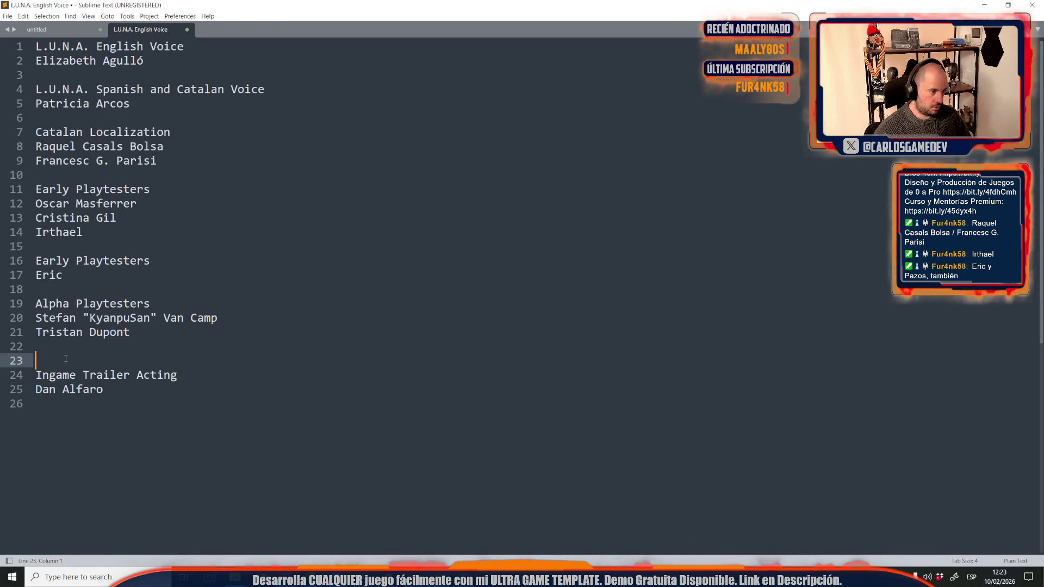
{"action": "type", "text": "Beta"}
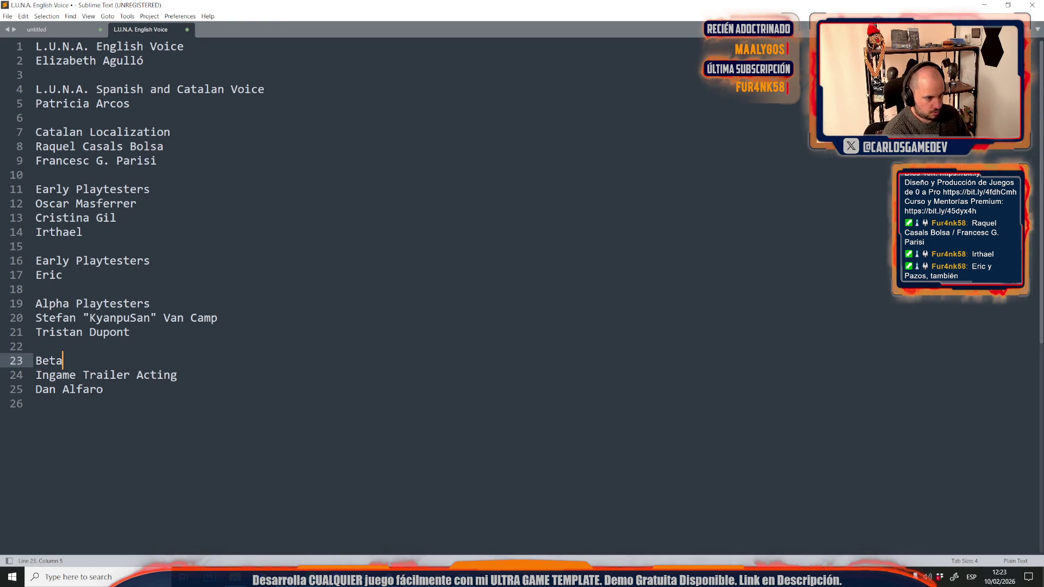
{"action": "type", "text": " Play"}
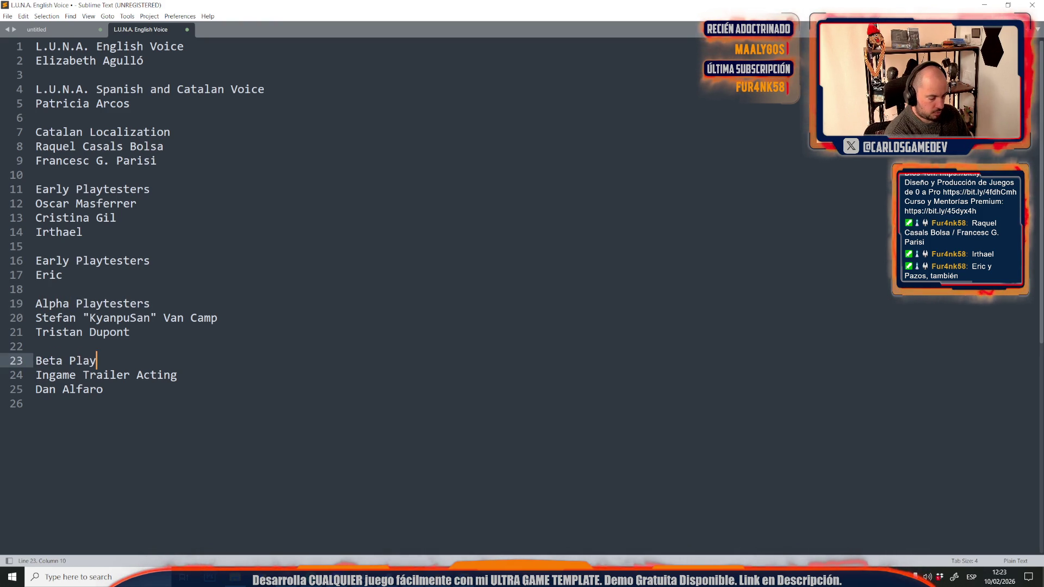
{"action": "type", "text": "testers"}
{"action": "key", "text": "Return"}
{"action": "key", "text": "ctrl+v"}
{"action": "key", "text": "ctrl+z"}
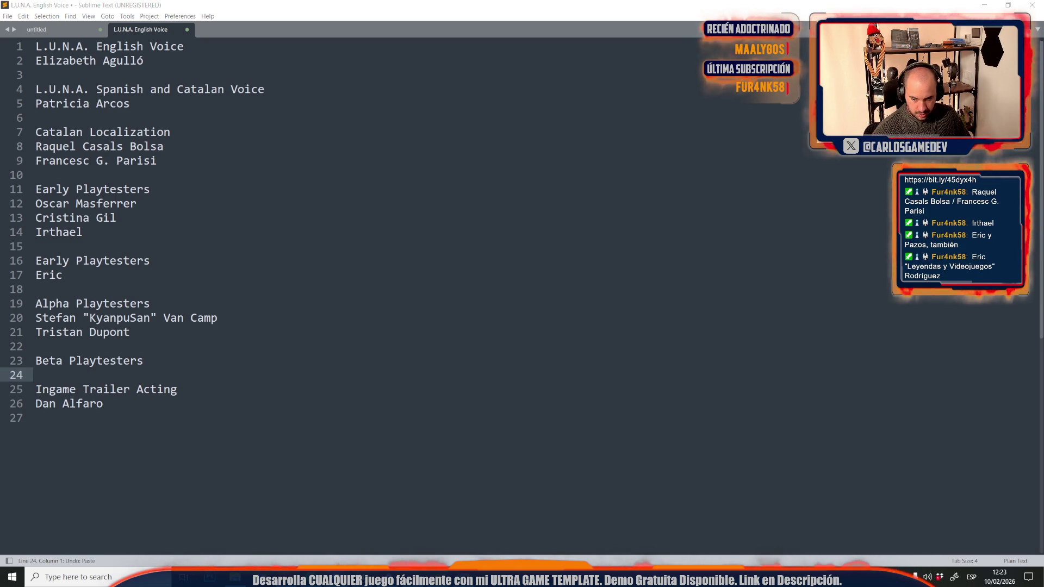
{"action": "type", "text": "Daniel Dinu"}
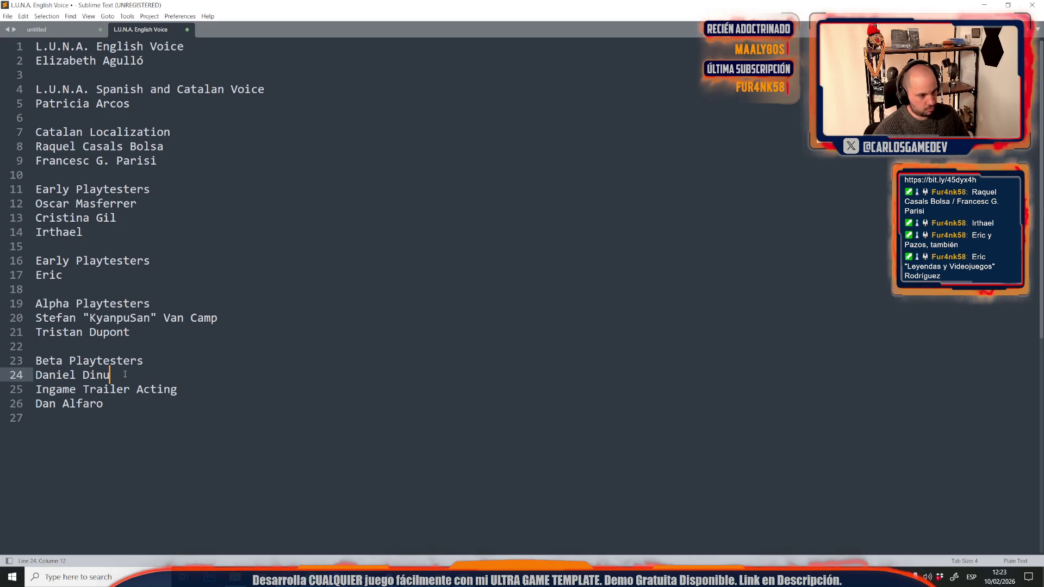
{"action": "key", "text": "Return"}
{"action": "key", "text": "ctrl+v"}
{"action": "key", "text": "Return"}
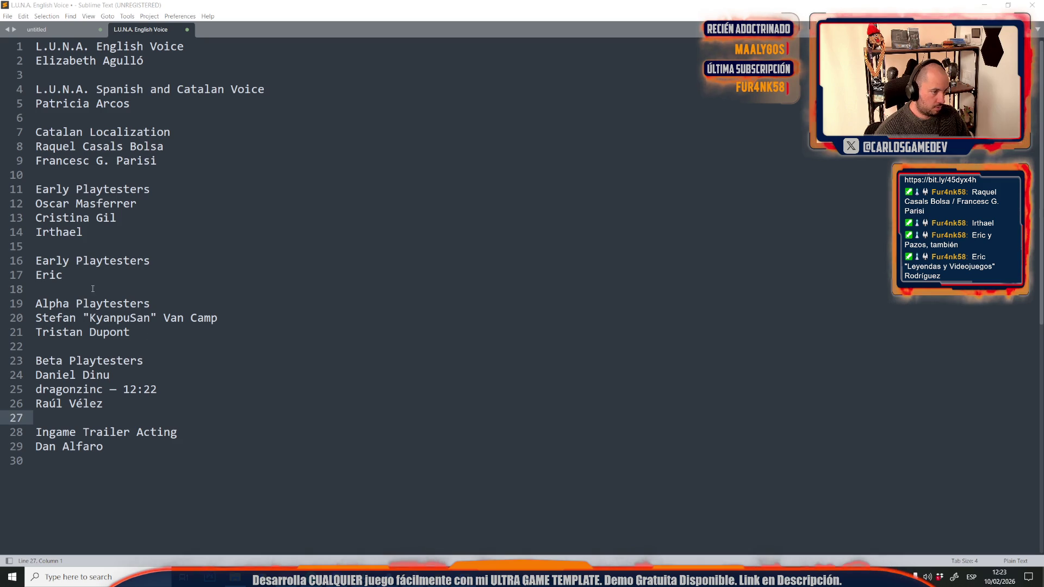
{"action": "left_click", "coordinate": [62, 275]}
{"action": "type", "text": "(El de L&V) Rodríguez"}
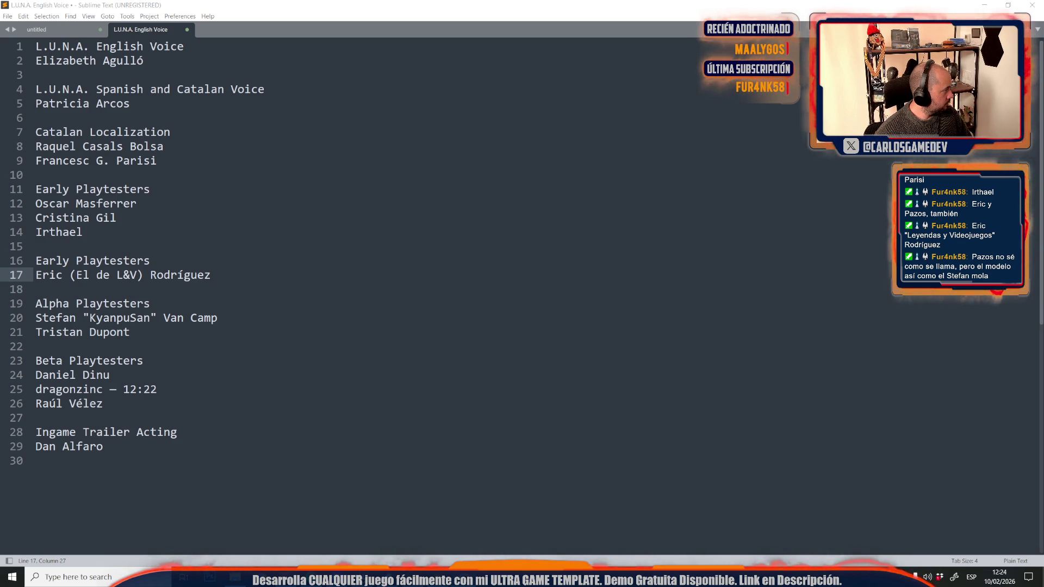
Paste the second early tester's name and replace the first tester's parenthetical with a quoted nickname.
{"action": "key", "text": "Down"}
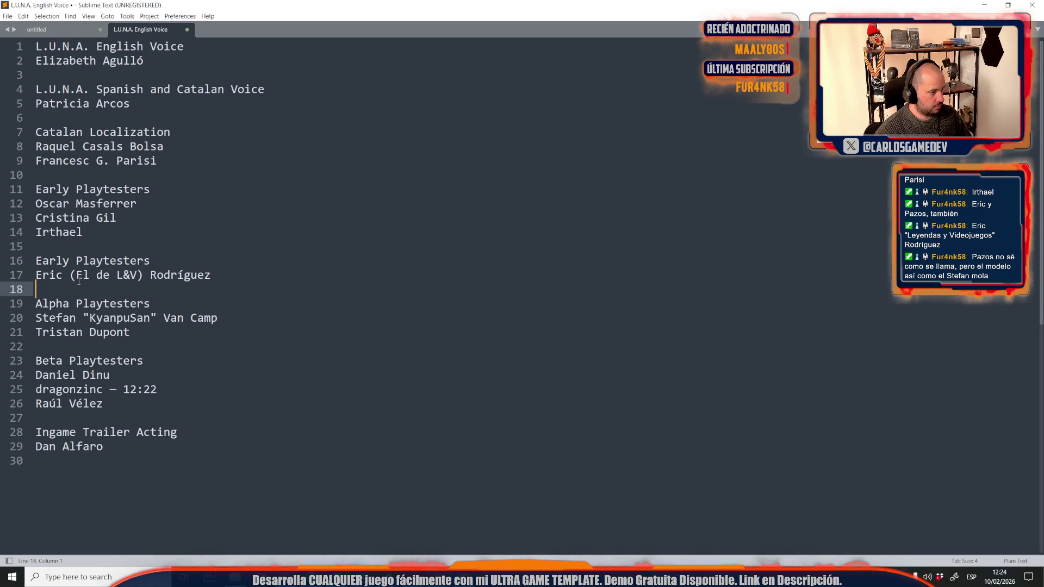
{"action": "key", "text": "ctrl+v"}
{"action": "key", "text": "Home"}
{"action": "key", "text": "BackSpace"}
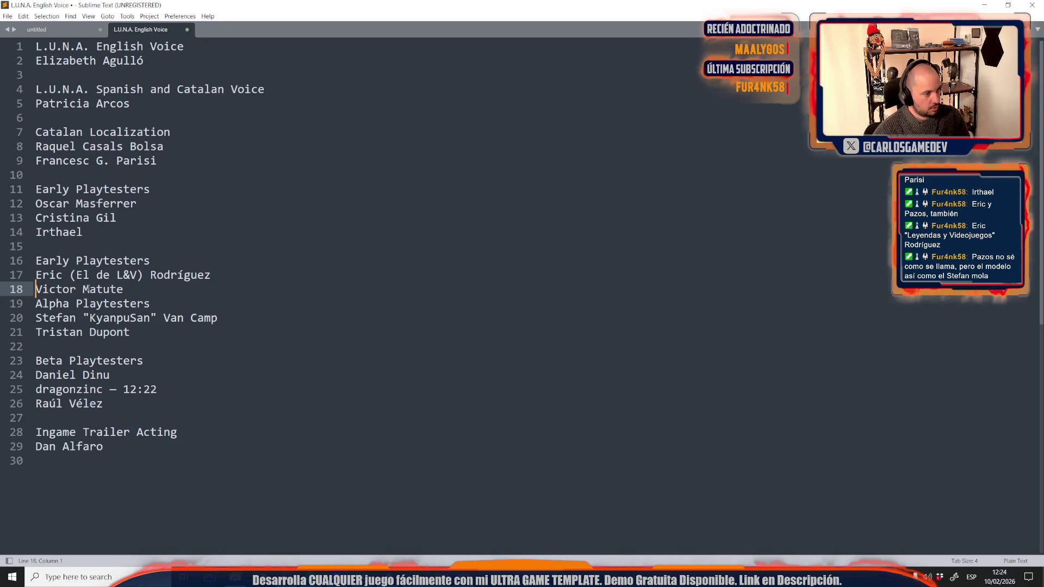
{"action": "left_click_drag", "start_coordinate": [69, 276], "coordinate": [116, 276]}
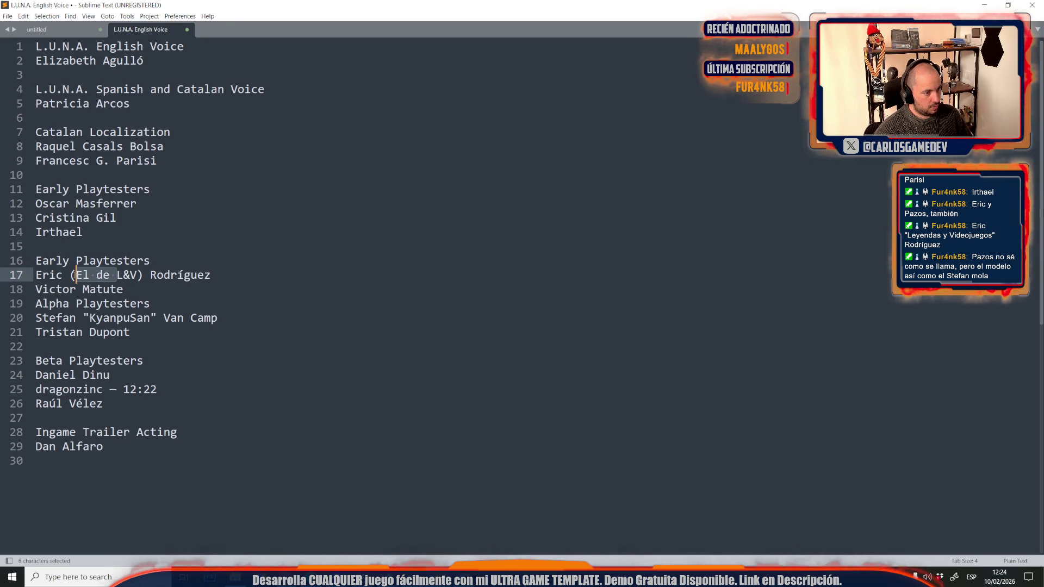
{"action": "type", "text": "\""}
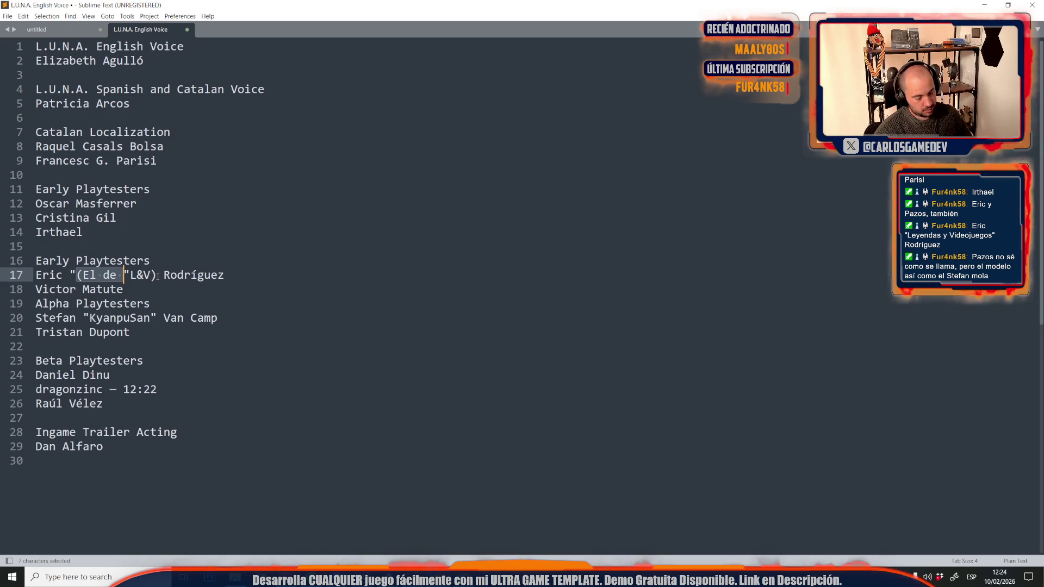
{"action": "key", "text": "BackSpace"}
{"action": "key", "text": "Delete"}
{"action": "left_click_drag", "start_coordinate": [104, 276], "coordinate": [97, 276]}
{"action": "key", "text": "BackSpace"}
{"action": "key", "text": "Delete"}
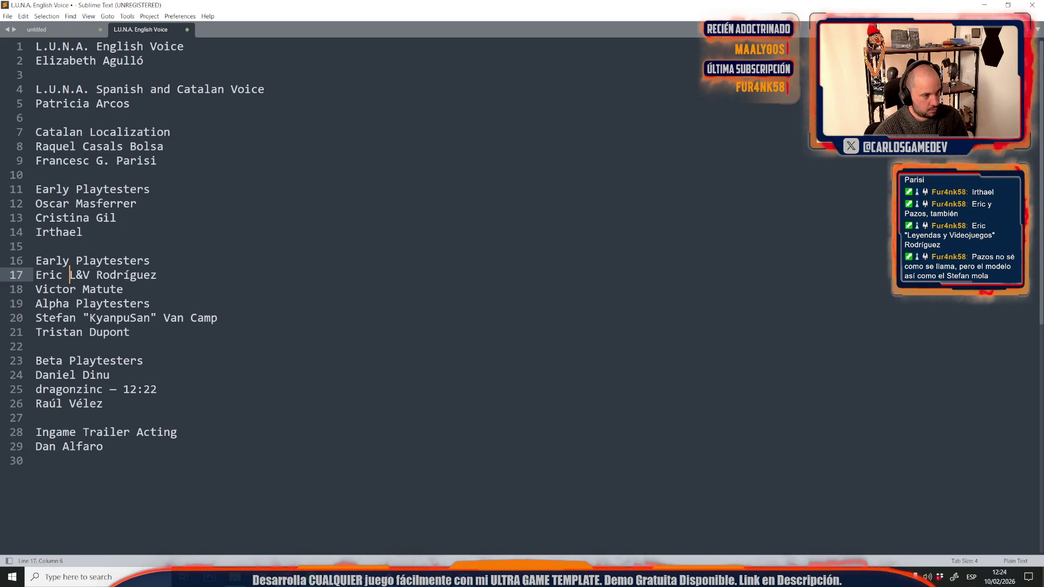
{"action": "key", "text": "shift+Right"}
{"action": "key", "text": "shift+Right"}
{"action": "key", "text": "shift+Right"}
{"action": "type", "text": "\""}
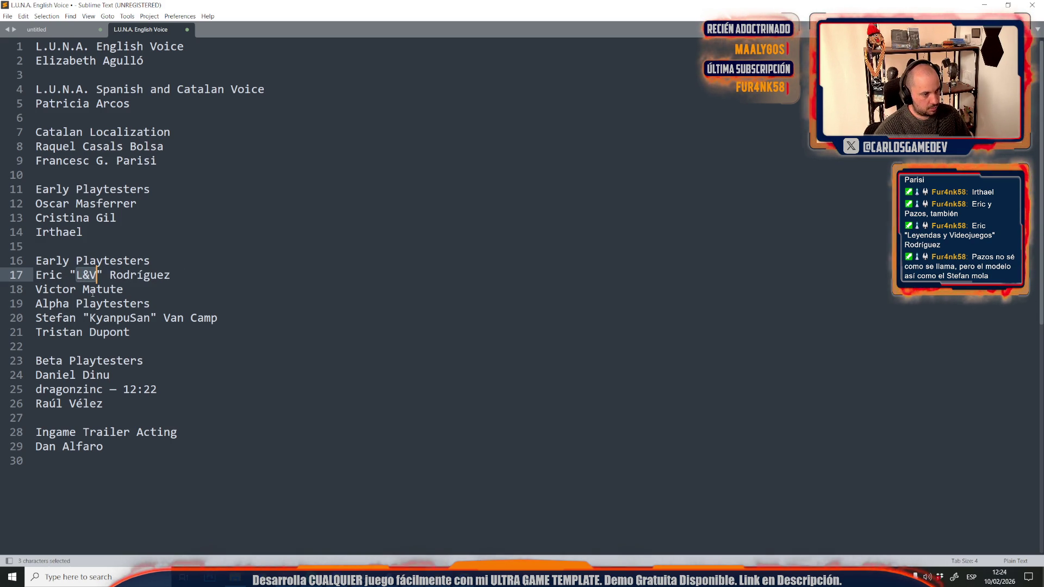
Add the second tester's quoted nickname after their first name, spaced correctly.
{"action": "left_click", "coordinate": [79, 290]}
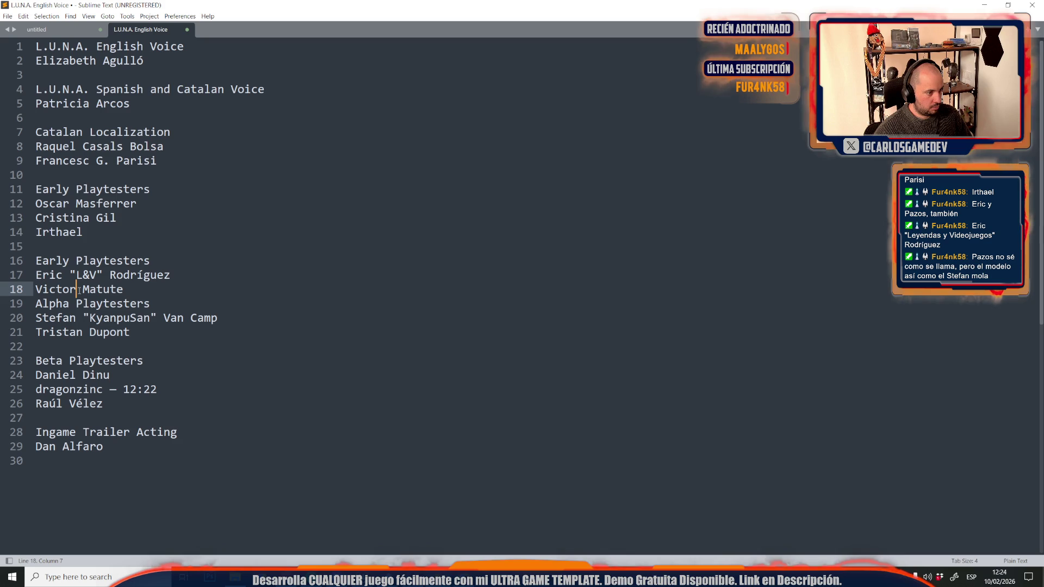
{"action": "type", "text": "\"Pazos64\""}
{"action": "key", "text": "Left"}
{"action": "type", "text": "64"}
{"action": "key", "text": "Left"}
{"action": "key", "text": "ctrl+Left"}
{"action": "key", "text": "Left"}
{"action": "key", "text": "Right"}
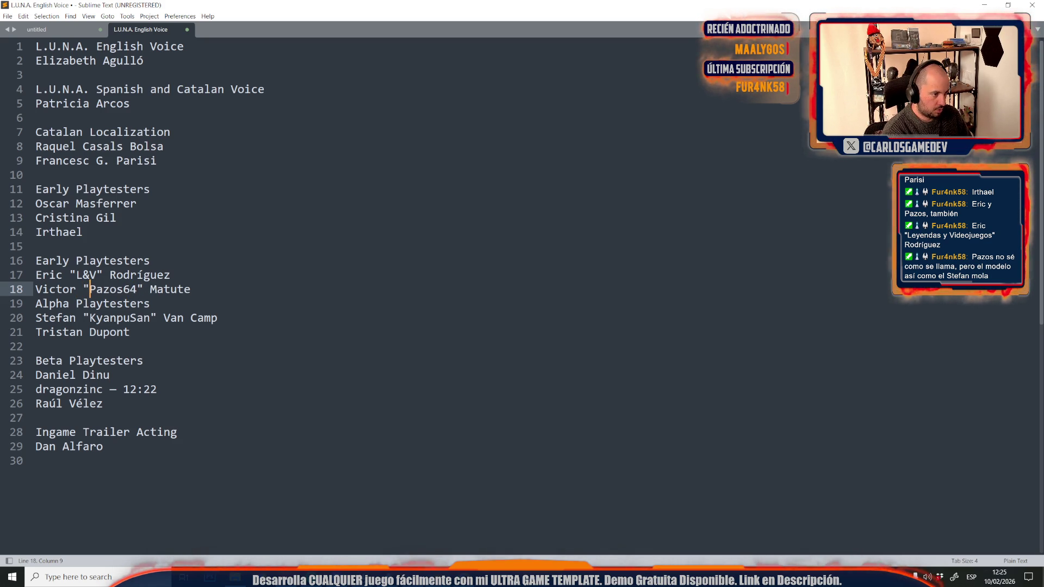
Insert a blank line above the Alpha Playtesters heading.
{"action": "key", "text": "Down"}
{"action": "key", "text": "Right"}
{"action": "key", "text": "Left"}
{"action": "key", "text": "Left"}
{"action": "key", "text": "Left"}
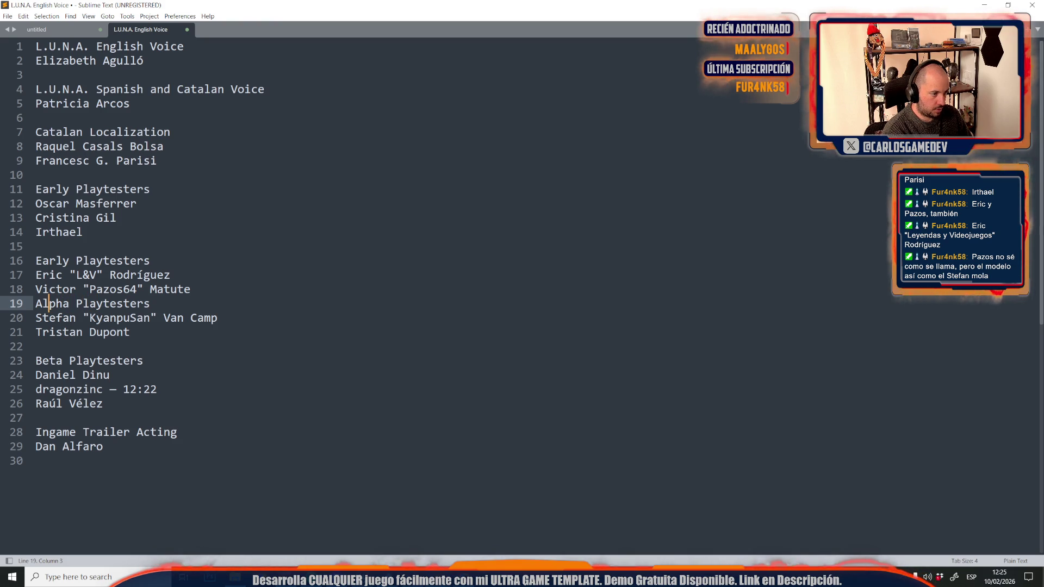
{"action": "key", "text": "Return"}
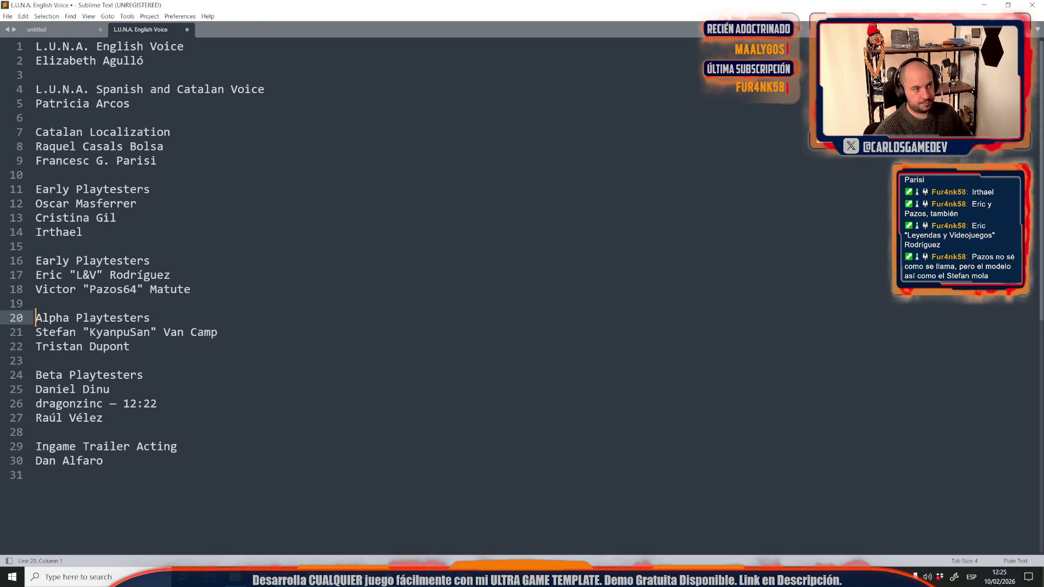
{"action": "left_click", "coordinate": [249, 435]}
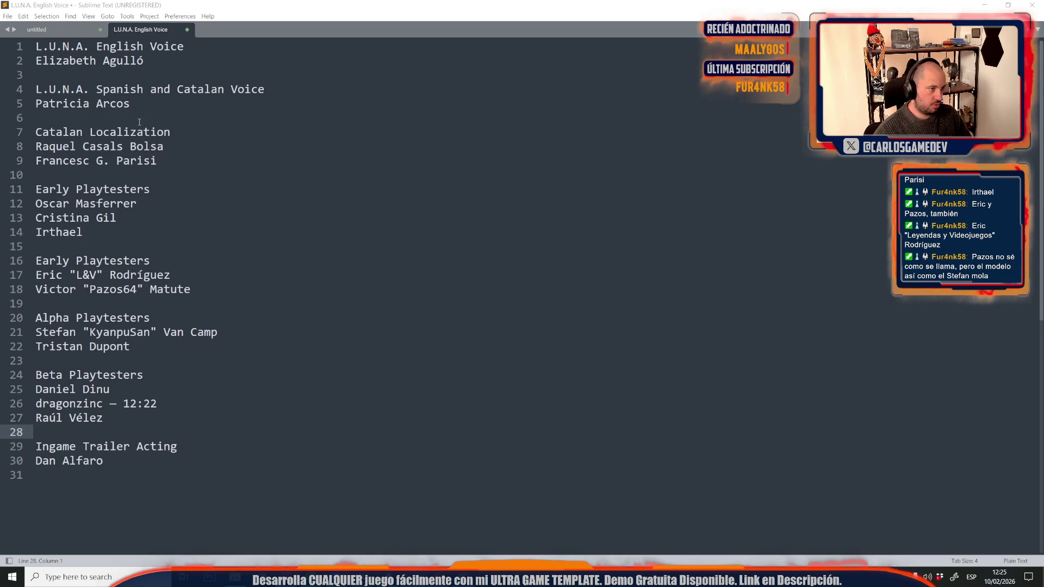
Insert blank lines after the Spanish and Catalan Voice credit on line 5.
{"action": "left_click", "coordinate": [156, 110]}
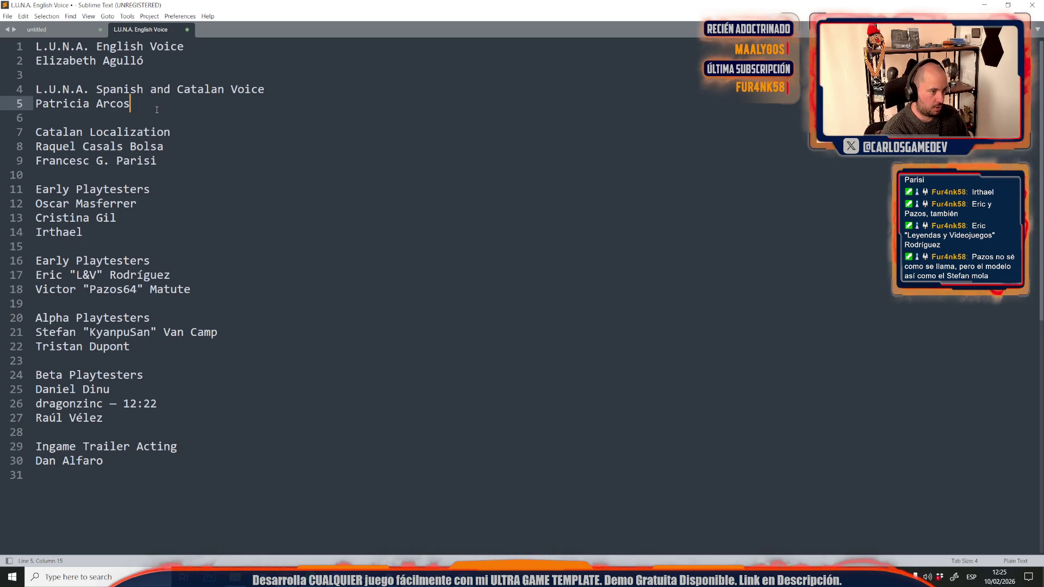
{"action": "key", "text": "Return"}
{"action": "key", "text": "Return"}
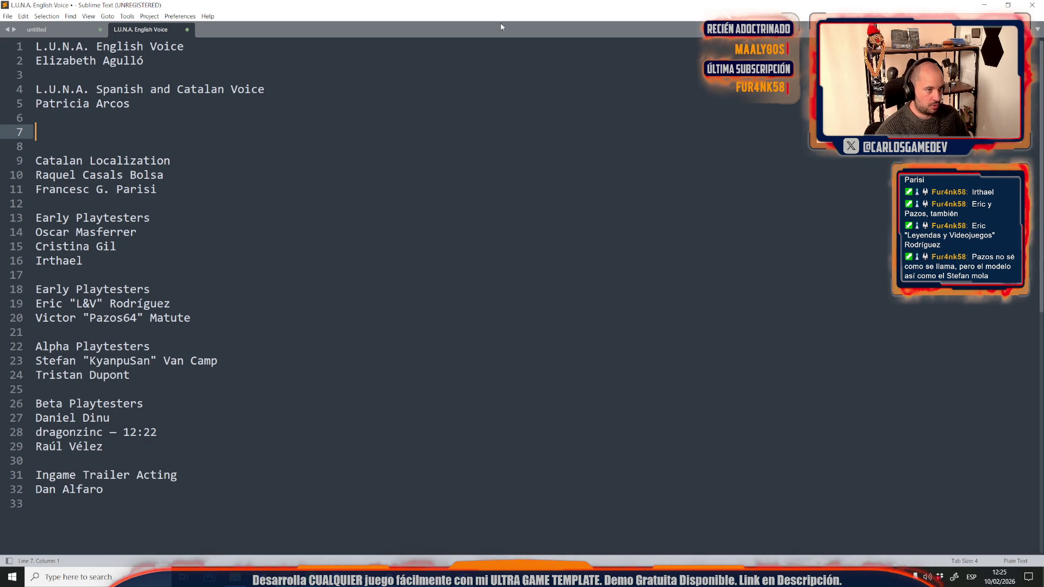
Append 'Acting' to both the Spanish and Catalan Voice and the English Voice headings.
{"action": "double_click", "coordinate": [244, 91]}
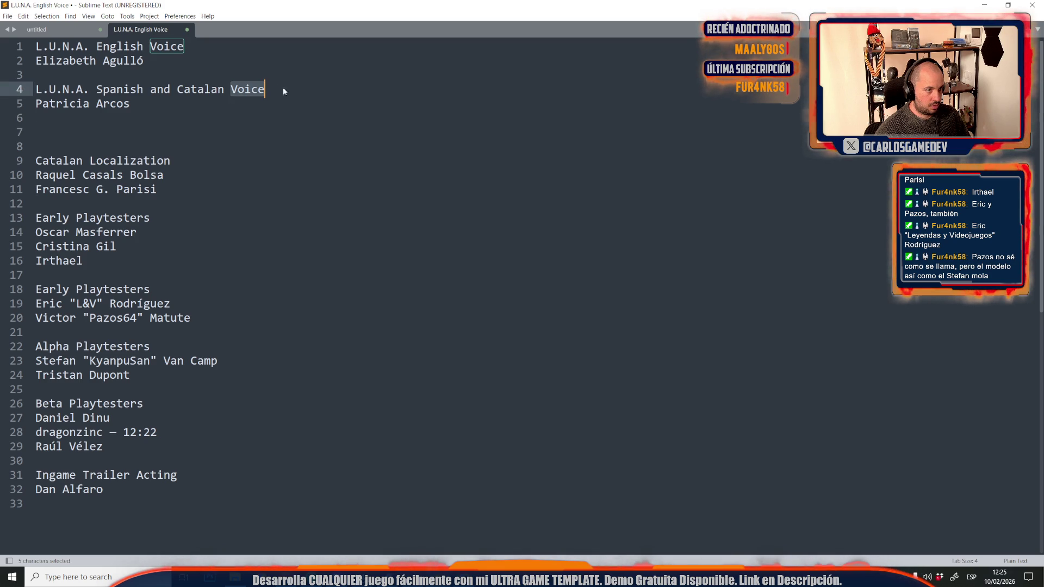
{"action": "left_click", "coordinate": [282, 87]}
{"action": "type", "text": "Acting"}
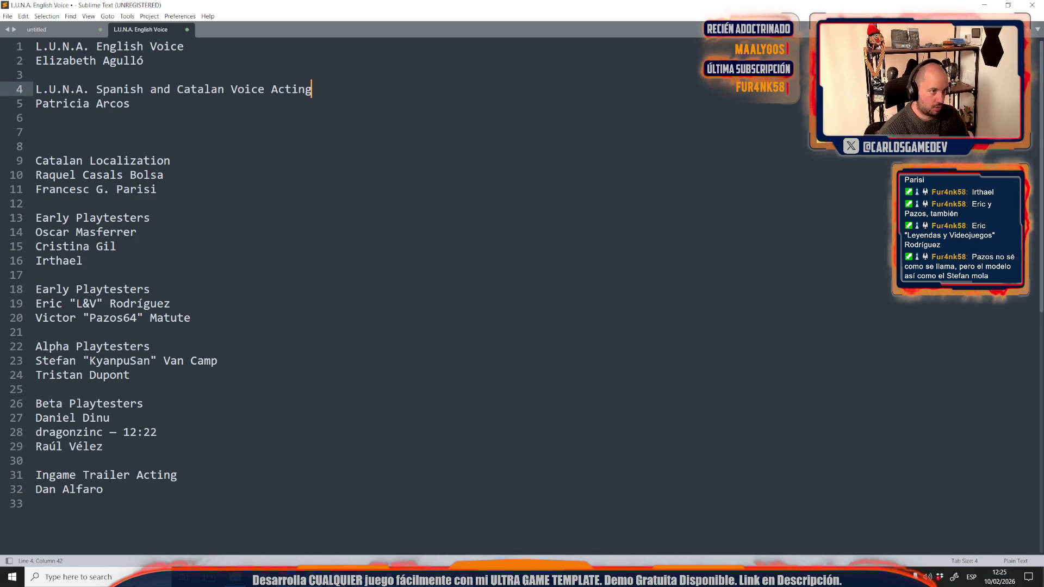
{"action": "key", "text": "shift+Left"}
{"action": "key", "text": "shift+Left"}
{"action": "key", "text": "shift+Left"}
{"action": "key", "text": "ctrl+c"}
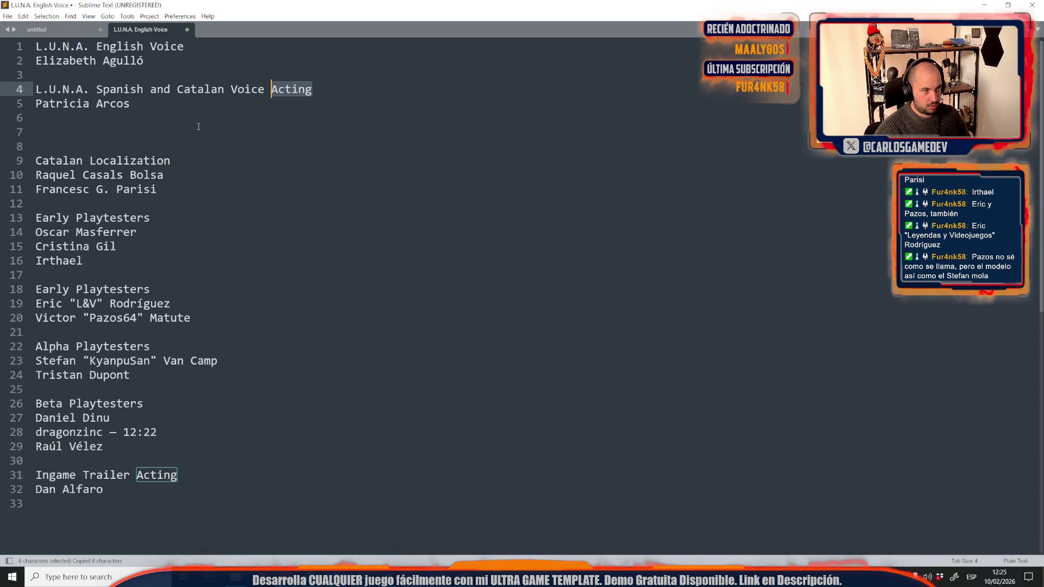
{"action": "left_click", "coordinate": [199, 49]}
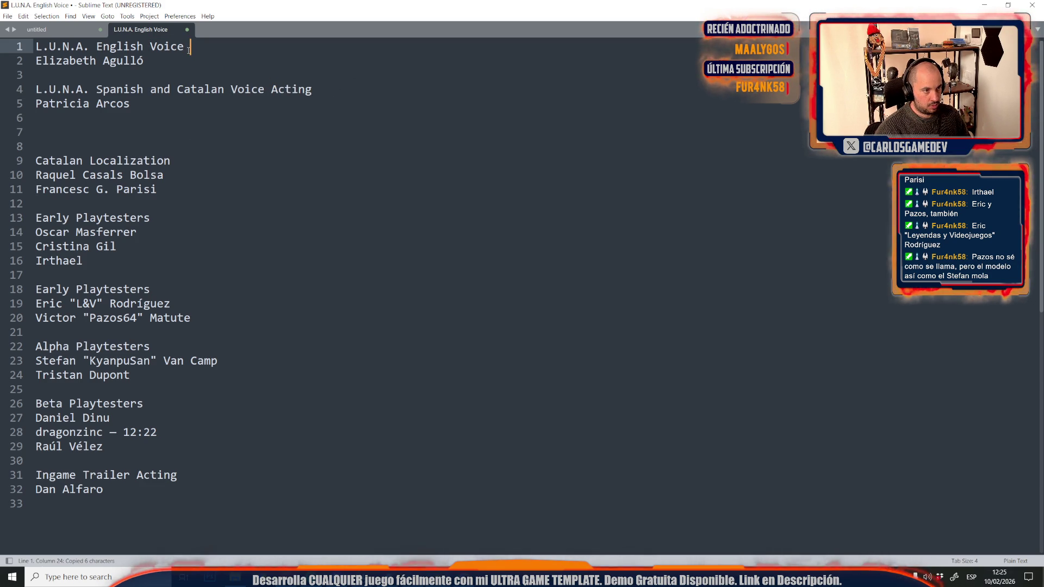
{"action": "key", "text": "ctrl+v"}
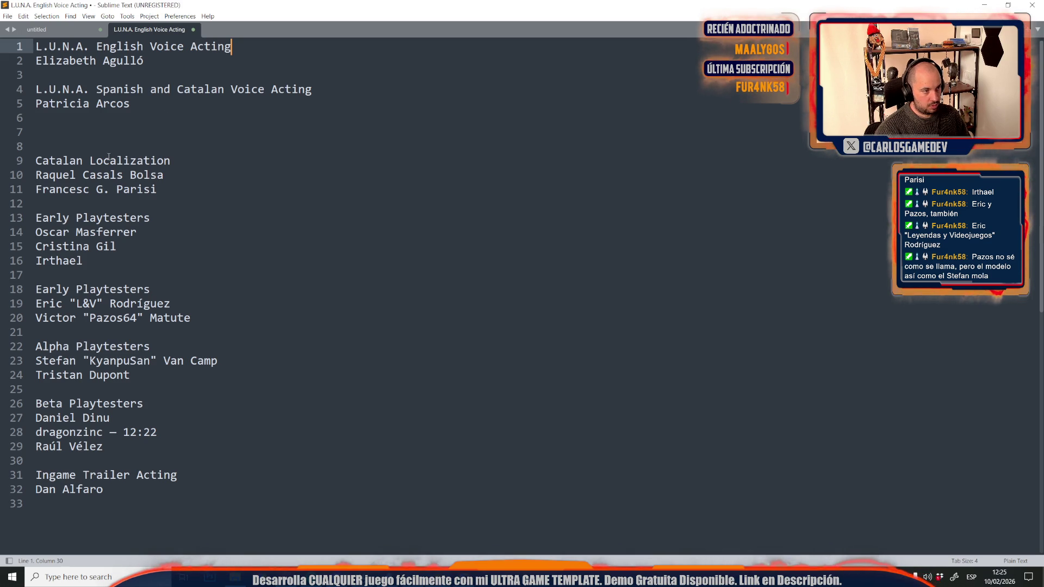
{"action": "left_click", "coordinate": [80, 131]}
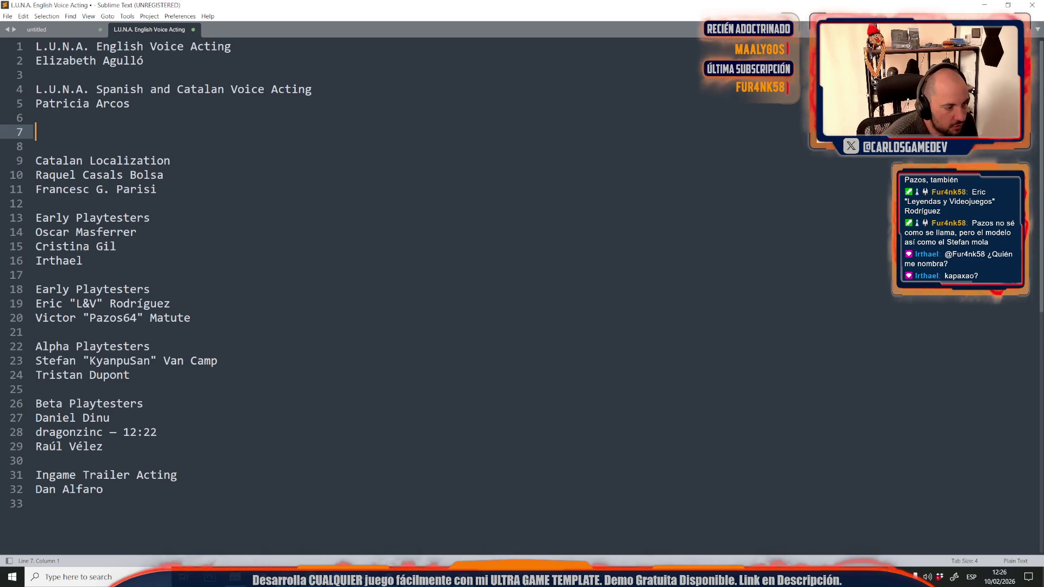
{"action": "left_click", "coordinate": [84, 261]}
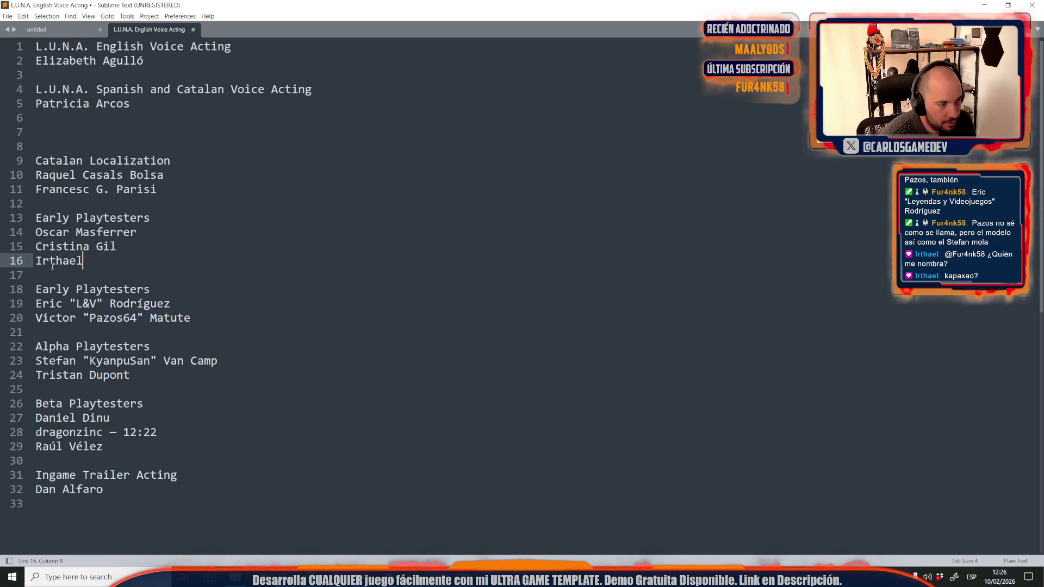
{"action": "left_click", "coordinate": [76, 136]}
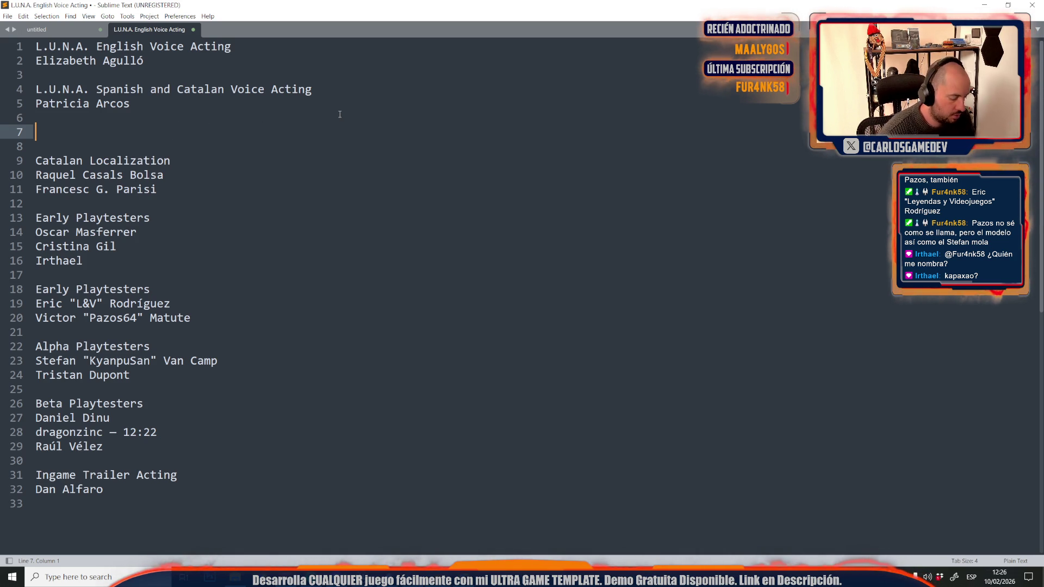
Type a 'Chineese and Russian Localization' heading with 'AllCorrect' on the line below.
{"action": "type", "text": "Chine"}
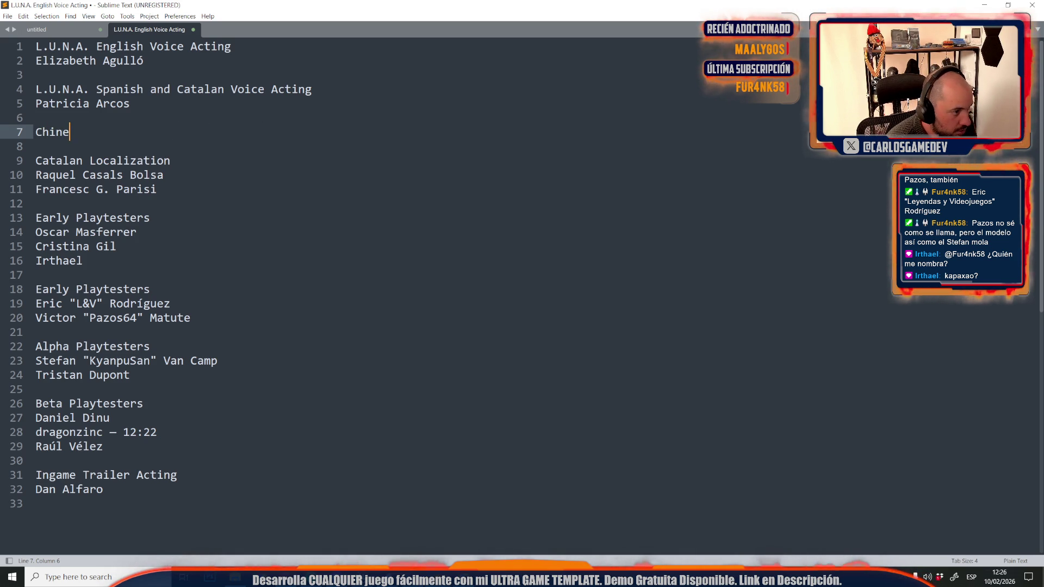
{"action": "type", "text": "ese and"}
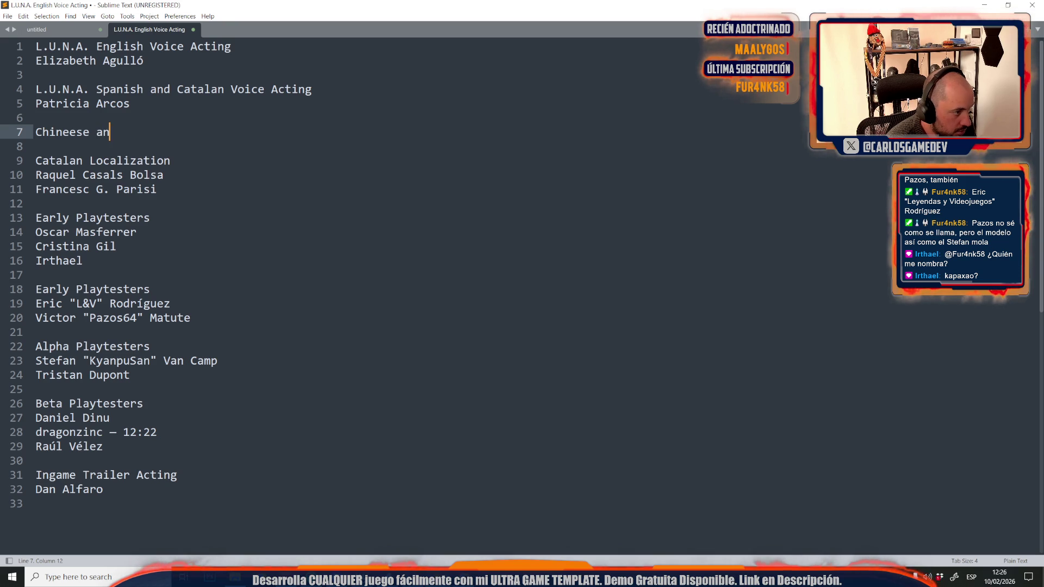
{"action": "key", "text": "BackSpace"}
{"action": "key", "text": "BackSpace"}
{"action": "key", "text": "BackSpace"}
{"action": "type", "text": "and Russian"}
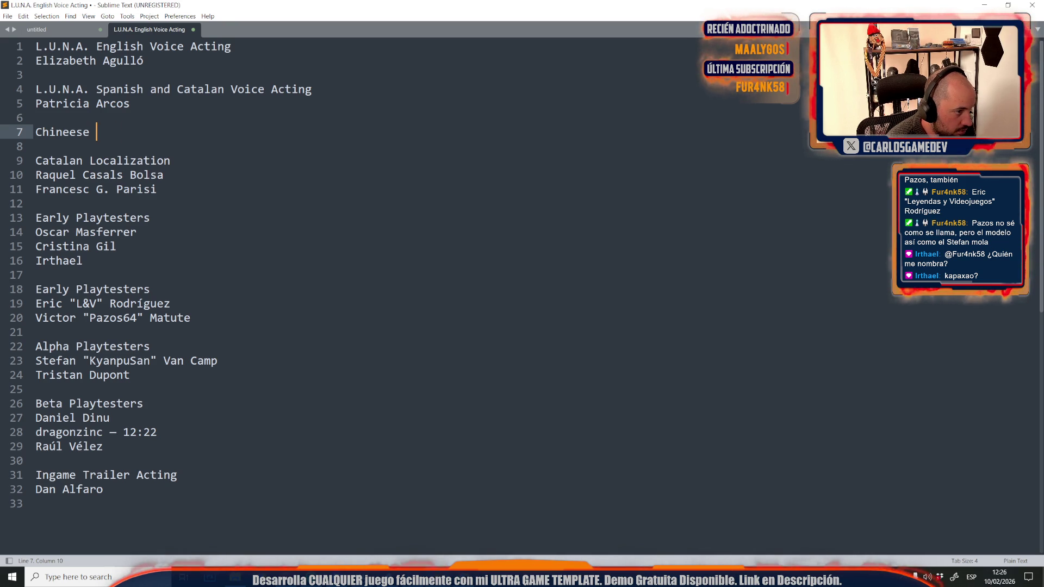
{"action": "type", "text": " Lo"}
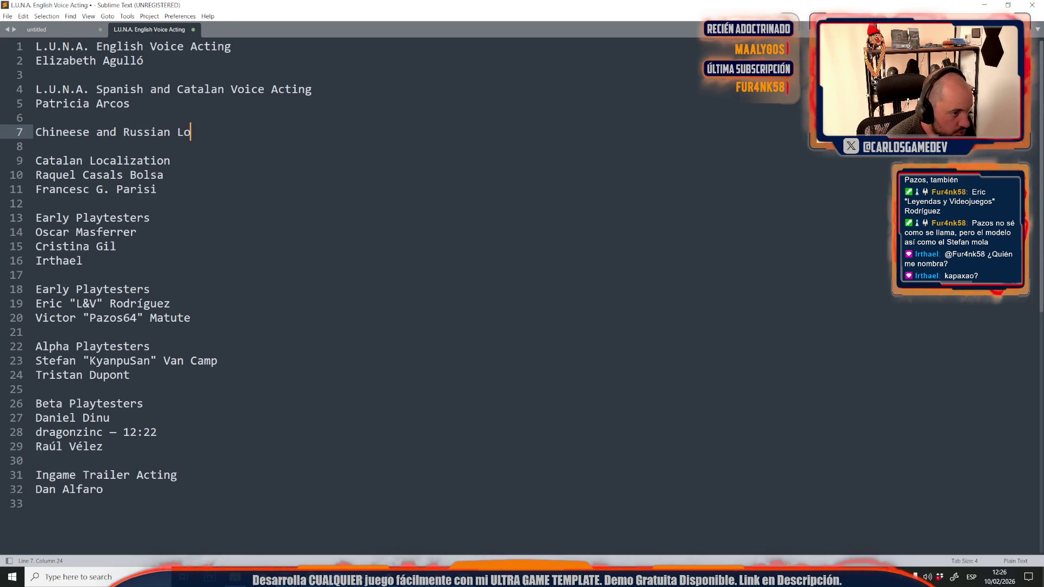
{"action": "type", "text": "calization"}
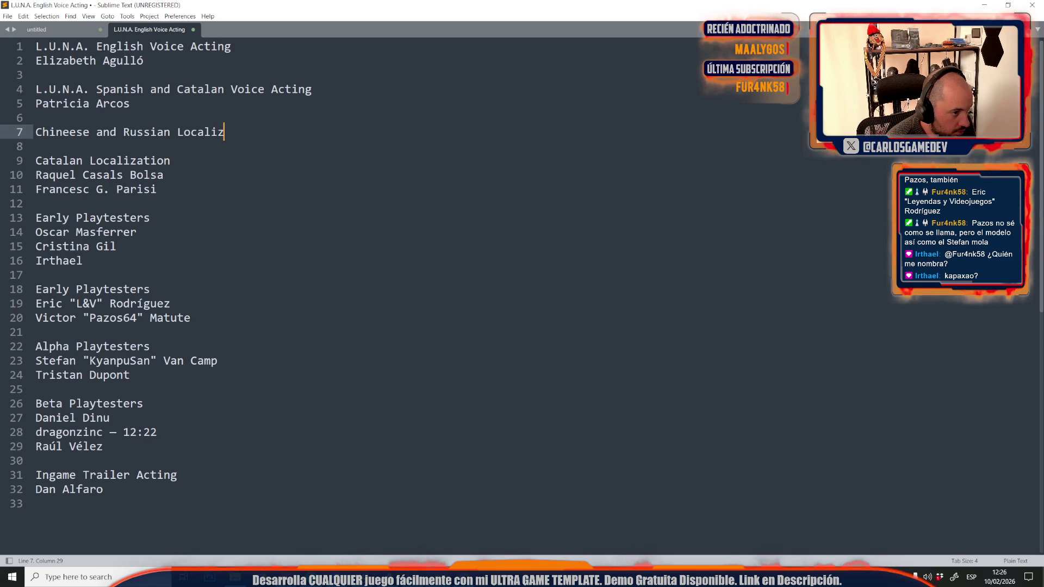
{"action": "key", "text": "Return"}
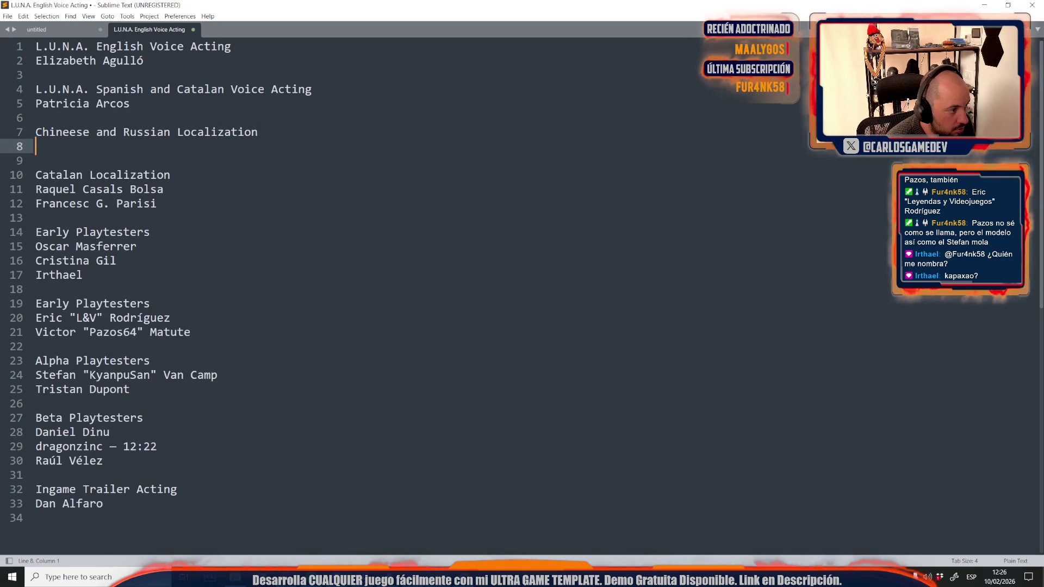
{"action": "type", "text": "AllCor"}
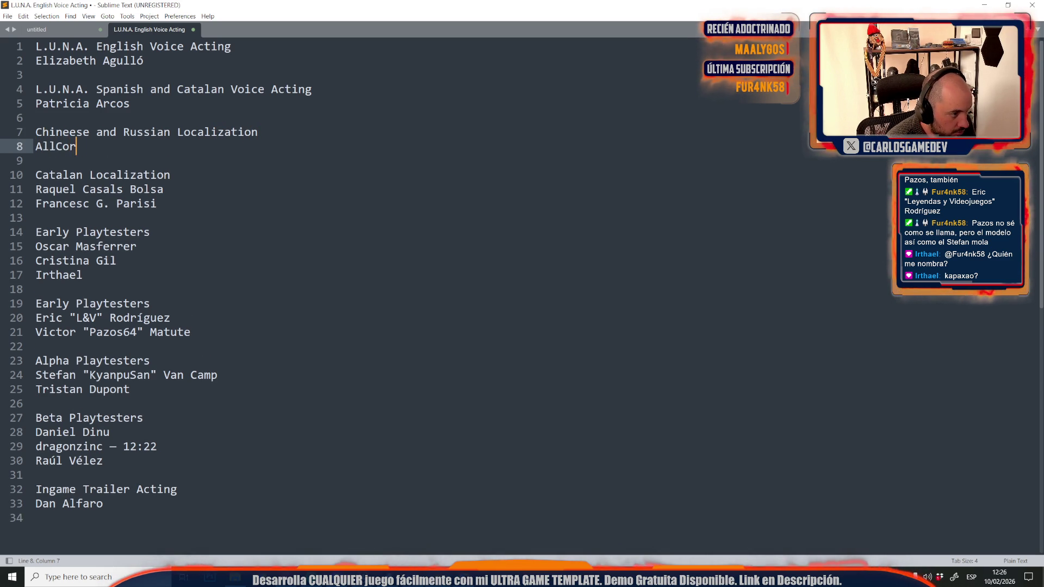
{"action": "type", "text": "rect"}
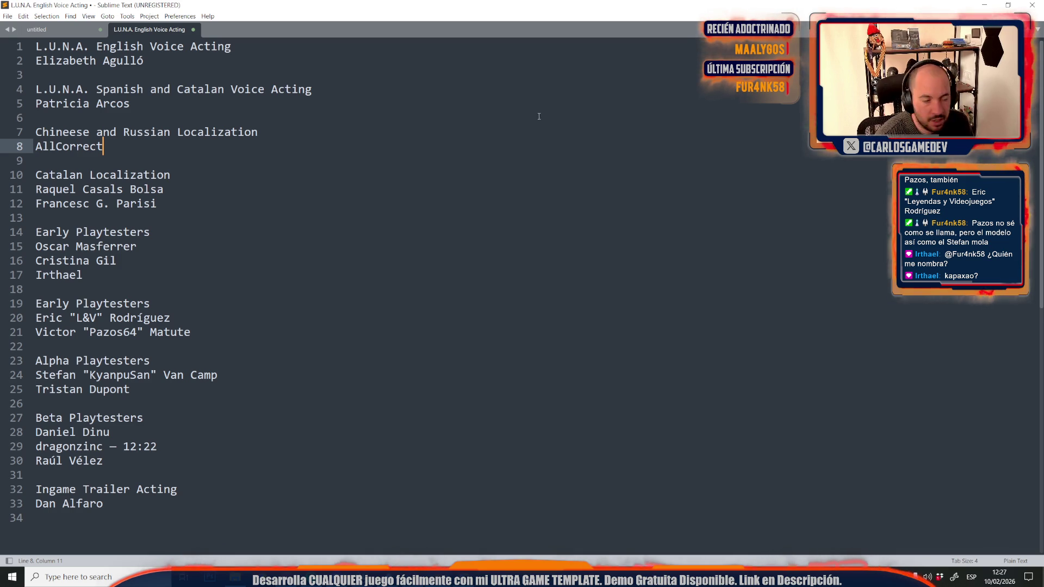
{"action": "left_click", "coordinate": [473, 204]}
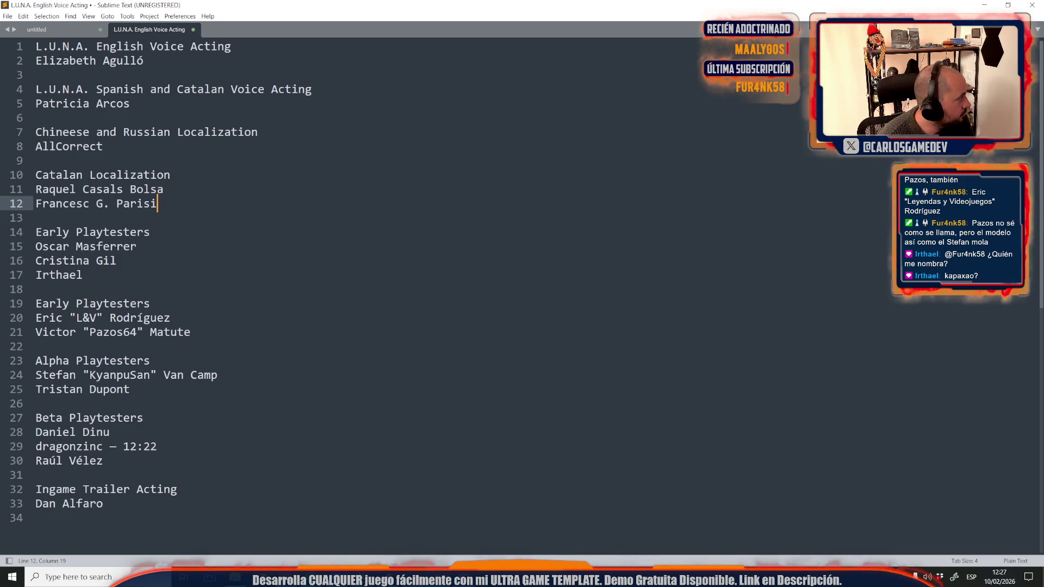
{"action": "left_click", "coordinate": [224, 231]}
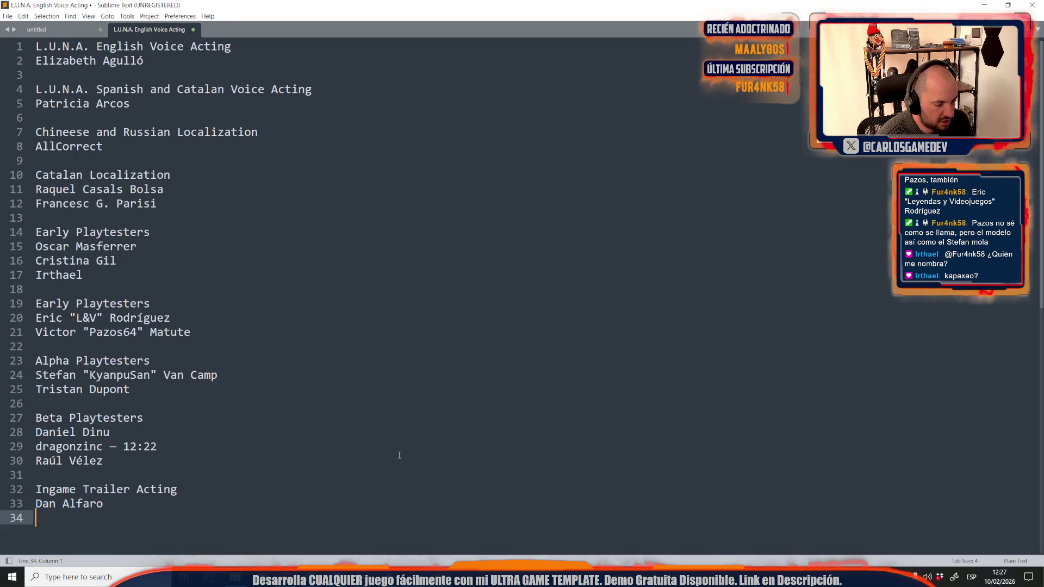
In Unreal Editor, open the Moon-01-Starship level through File > Open Level.
{"action": "mouse_move", "coordinate": [235, 577]}
{"action": "left_click", "coordinate": [339, 541]}
{"action": "mouse_move", "coordinate": [424, 270]}
{"action": "left_mouse_down"}
{"action": "mouse_move", "coordinate": [191, 109]}
{"action": "mouse_move", "coordinate": [62, 2]}
{"action": "left_mouse_up"}
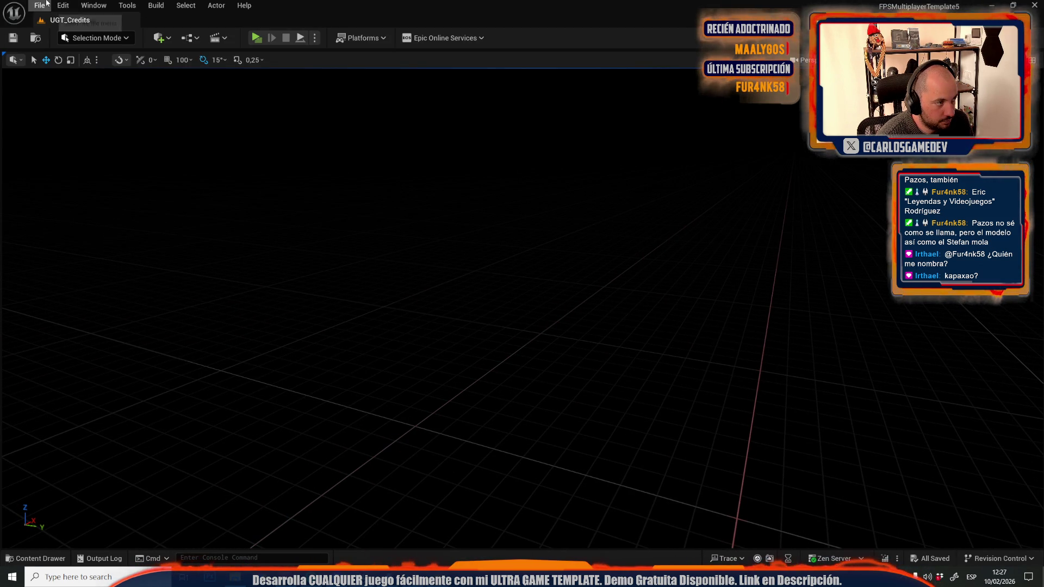
{"action": "left_click", "coordinate": [39, 5]}
{"action": "left_click", "coordinate": [62, 60]}
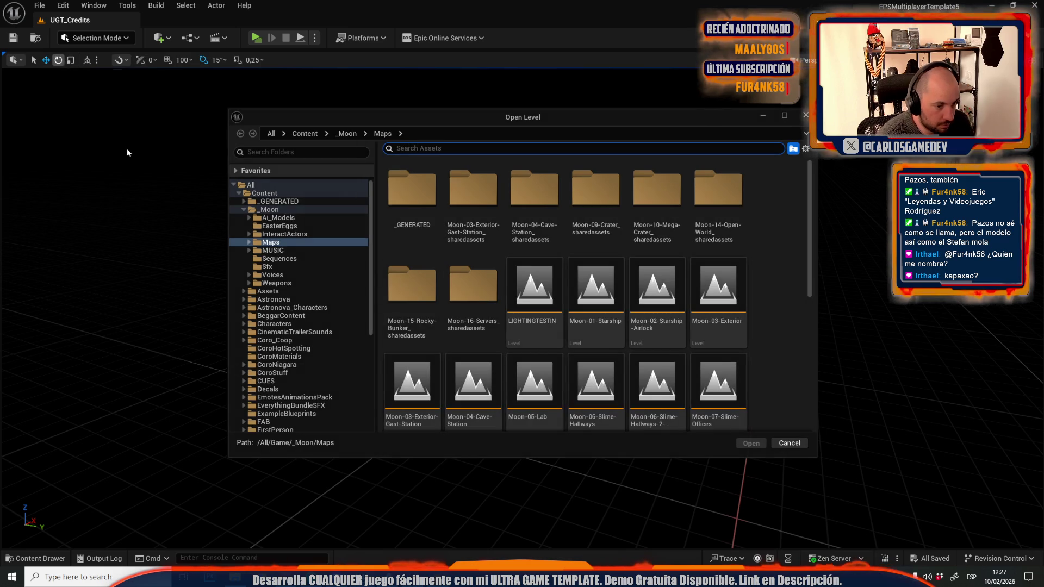
{"action": "left_click", "coordinate": [611, 308]}
{"action": "left_click", "coordinate": [750, 443]}
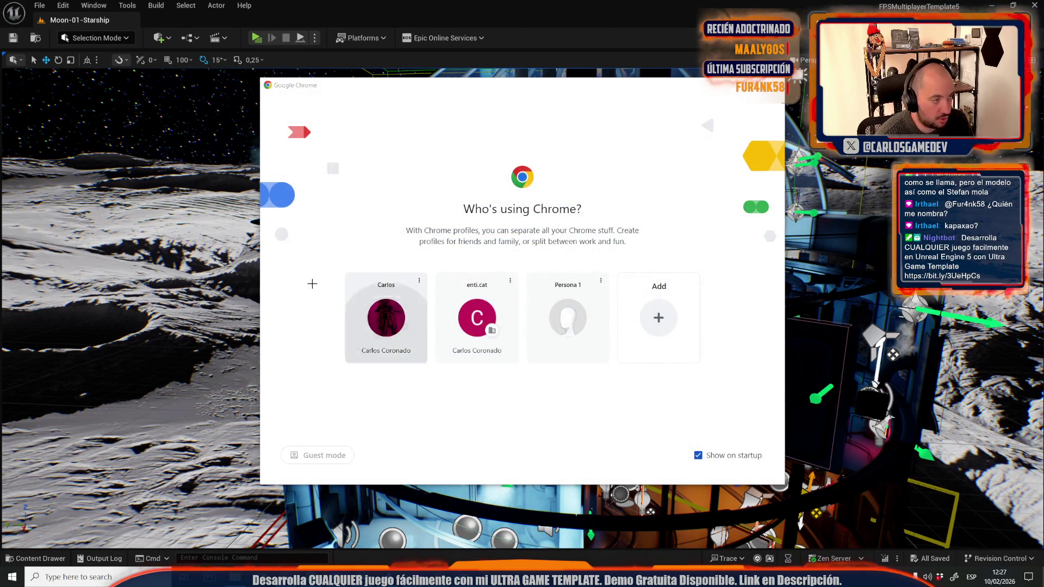
{"action": "left_click", "coordinate": [7, 25]}
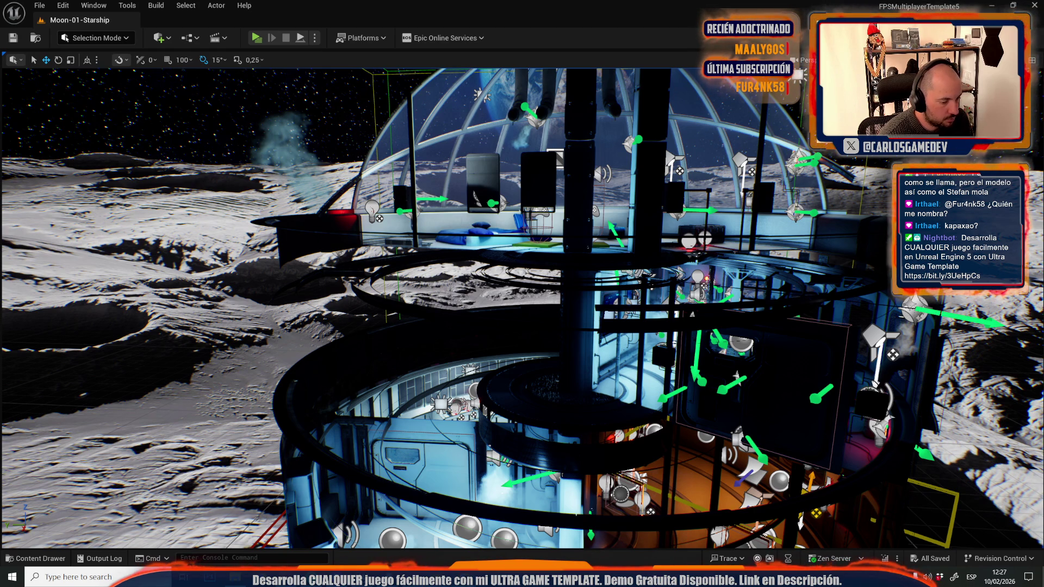
Add an 'Astronaut Assets' heading with BigMediumSmall pasted beneath it.
{"action": "key", "text": "alt+Tab"}
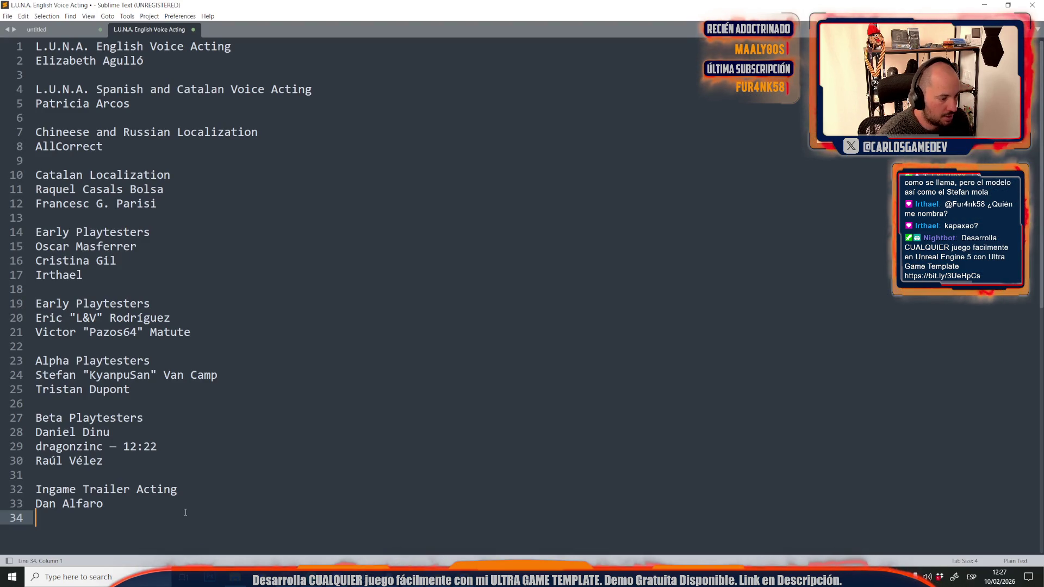
{"action": "key", "text": "Return"}
{"action": "type", "text": "As"}
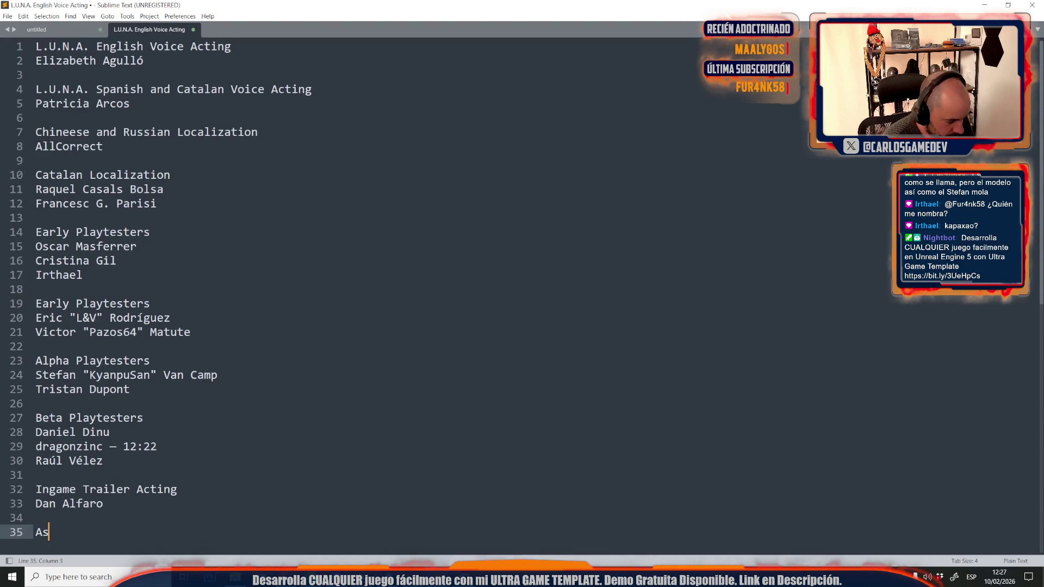
{"action": "type", "text": "tronauts "}
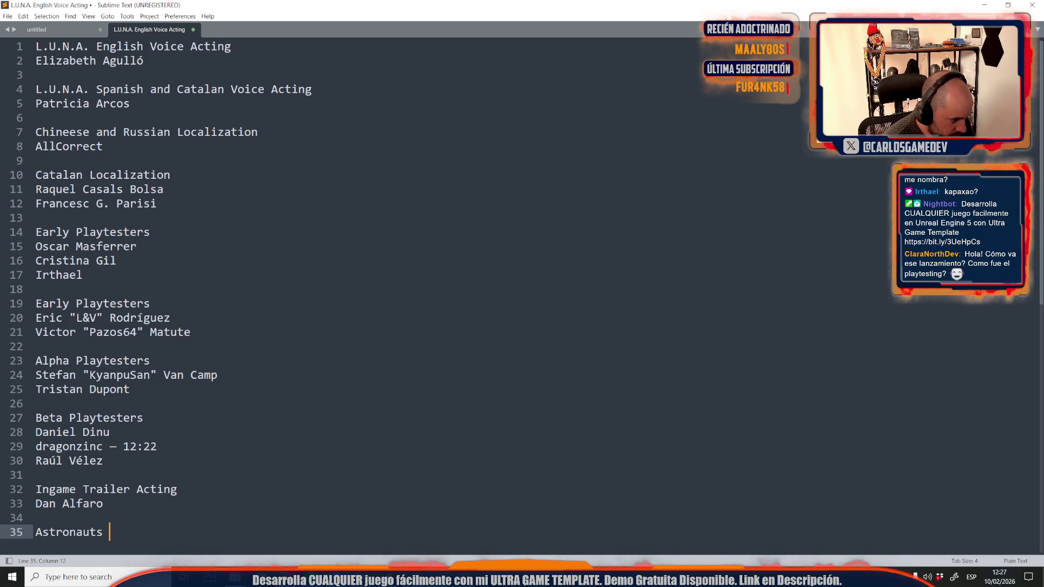
{"action": "type", "text": "A"}
{"action": "type", "text": "cu"}
{"action": "key", "text": "BackSpace"}
{"action": "key", "text": "BackSpace"}
{"action": "key", "text": "BackSpace"}
{"action": "type", "text": "Assets"}
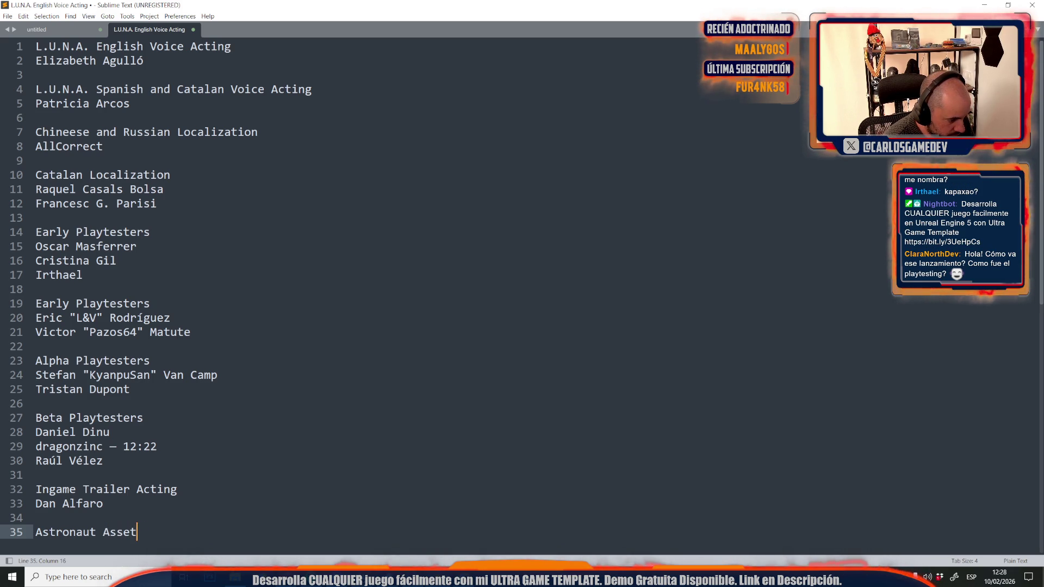
{"action": "key", "text": "Return"}
{"action": "type", "text": "BigMediumSmall"}
Start a new 'Sci-fi Interiors' section heading below it.
{"action": "key", "text": "Return"}
{"action": "key", "text": "Return"}
{"action": "type", "text": "Sci Fi Ex"}
{"action": "key", "text": "BackSpace"}
{"action": "key", "text": "BackSpace"}
{"action": "key", "text": "BackSpace"}
{"action": "type", "text": "-fi Environ"}
{"action": "type", "text": "e"}
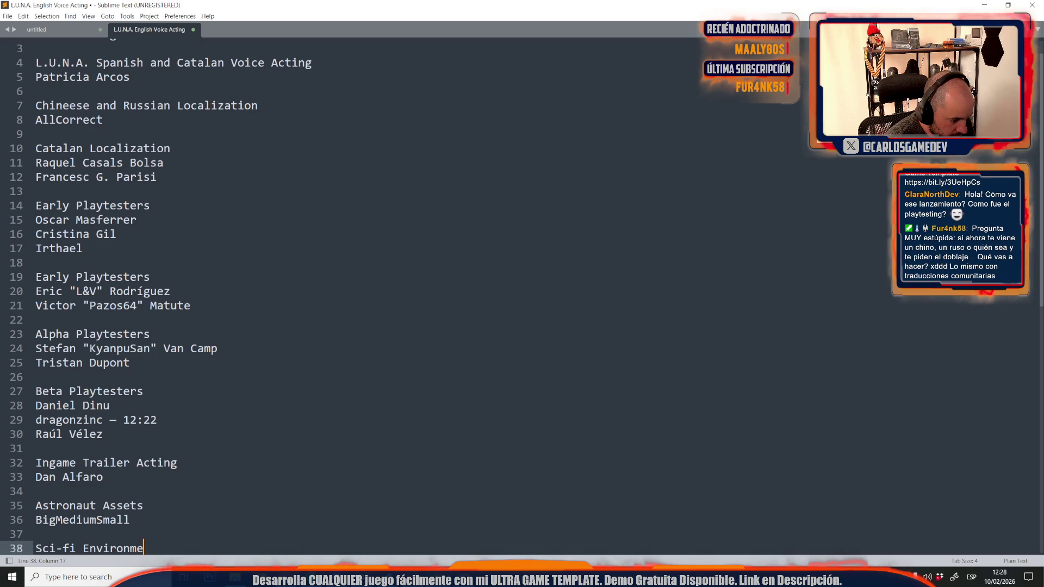
{"action": "key", "text": "BackSpace"}
{"action": "key", "text": "BackSpace"}
{"action": "key", "text": "BackSpace"}
{"action": "type", "text": "Interiors"}
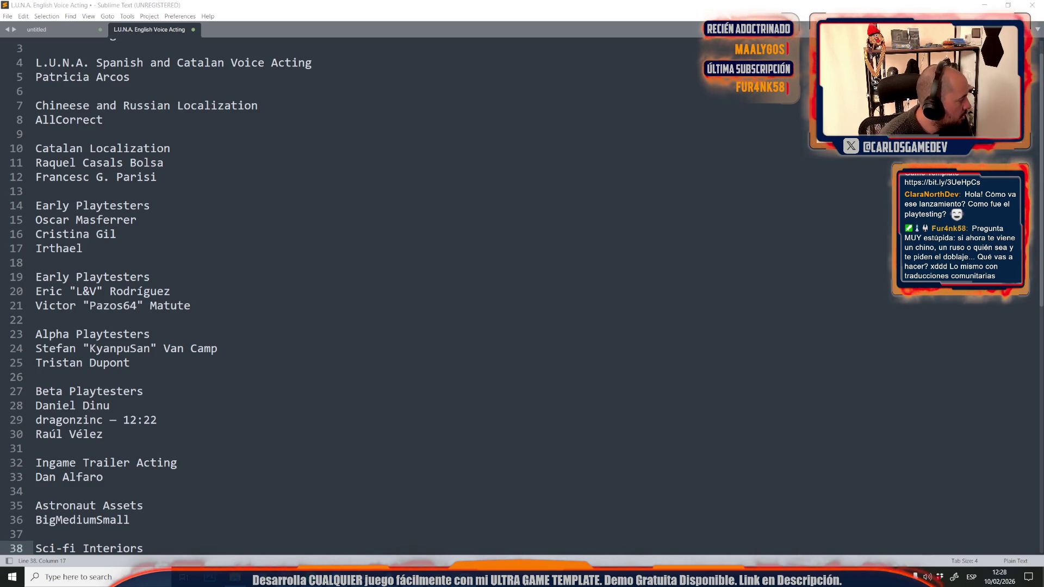
{"action": "key", "text": "alt+Tab"}
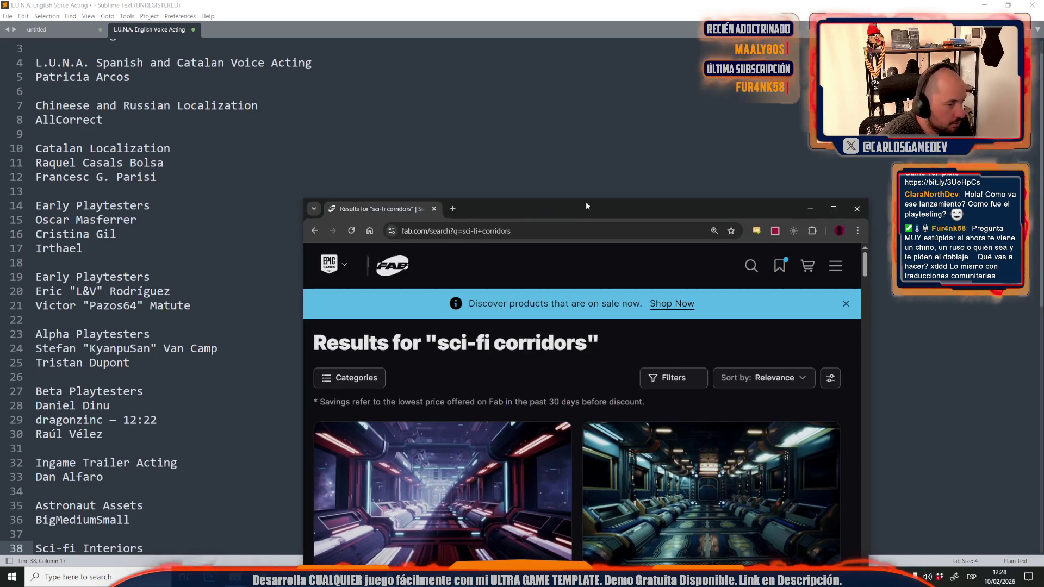
Scroll the 'sci-fi corridors' results and open Sci-Fi Furniture and Props in a background tab.
{"action": "scroll", "coordinate": [480, 316], "scroll_direction": "down", "scroll_amount": 5}
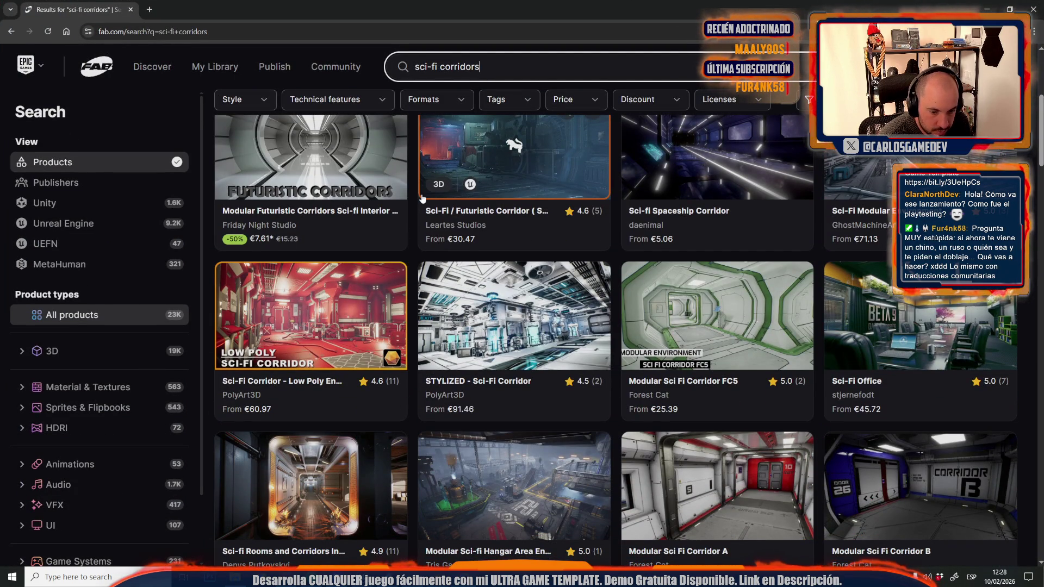
{"action": "scroll", "coordinate": [426, 163], "scroll_direction": "down", "scroll_amount": 3}
{"action": "scroll", "coordinate": [422, 198], "scroll_direction": "down", "scroll_amount": 3}
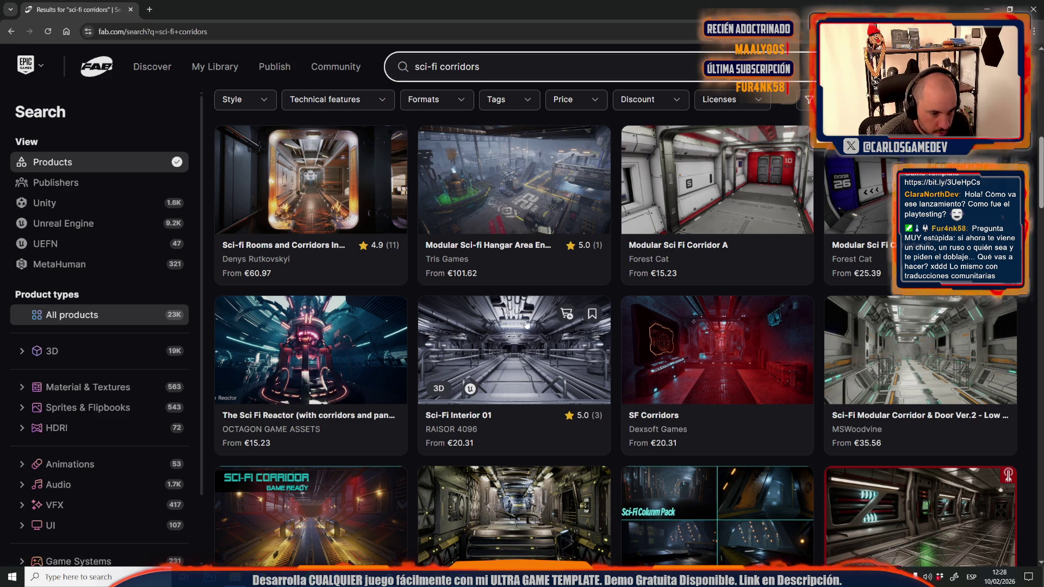
{"action": "scroll", "coordinate": [519, 323], "scroll_direction": "down", "scroll_amount": 3}
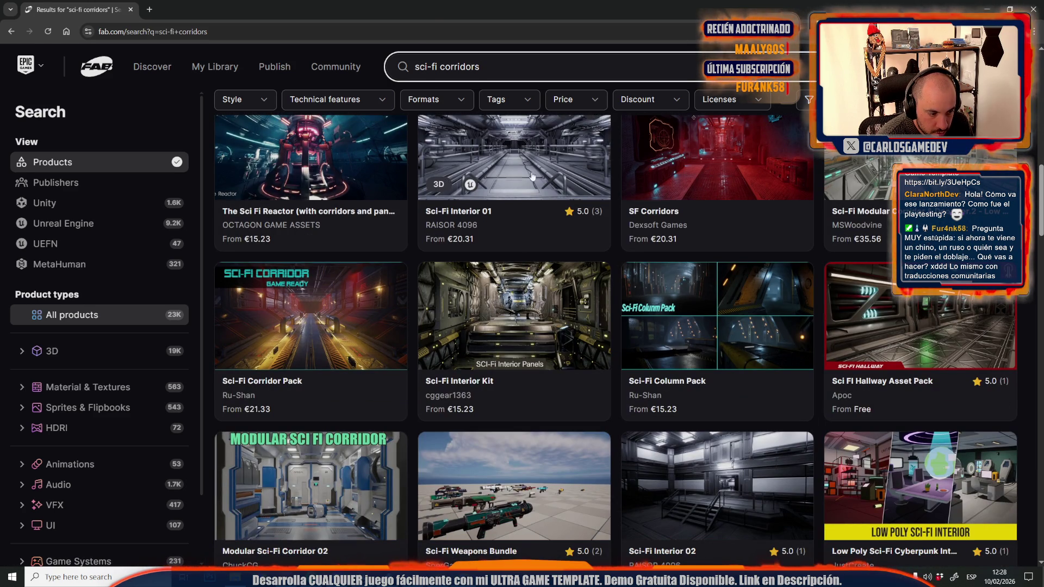
{"action": "scroll", "coordinate": [567, 222], "scroll_direction": "down", "scroll_amount": 3}
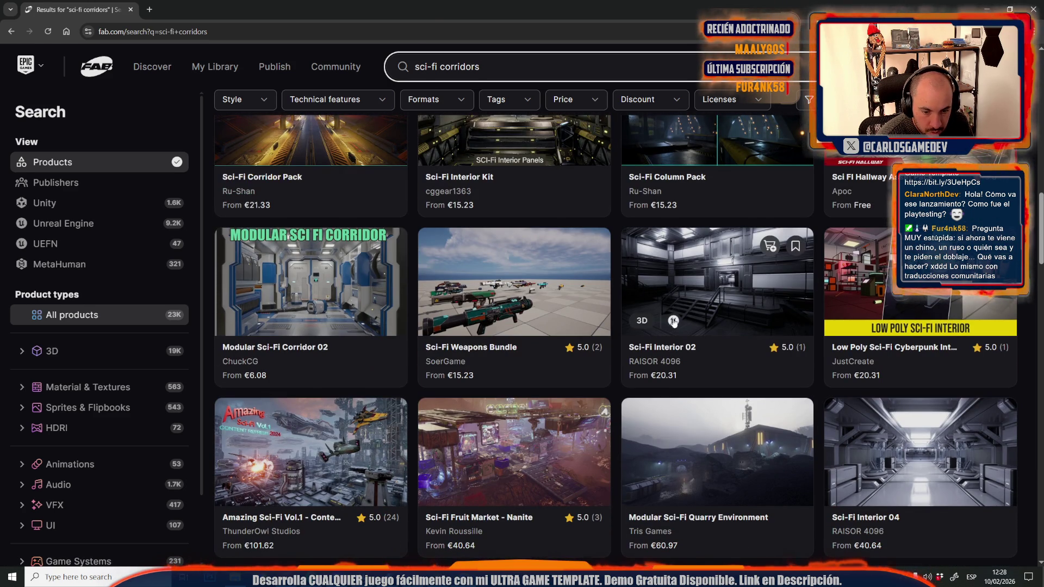
{"action": "scroll", "coordinate": [674, 324], "scroll_direction": "down", "scroll_amount": 1}
{"action": "scroll", "coordinate": [707, 337], "scroll_direction": "down", "scroll_amount": 3}
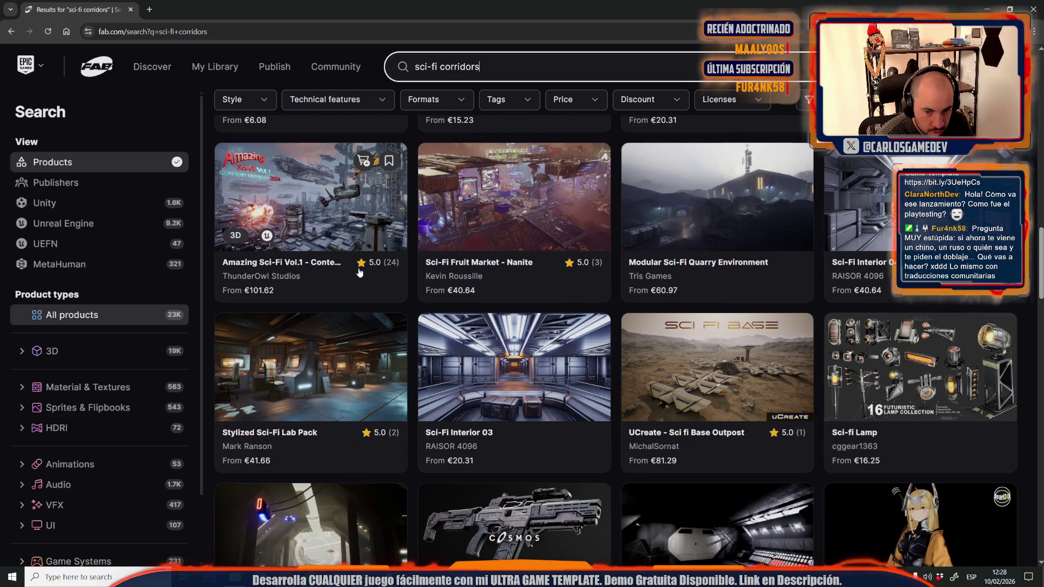
{"action": "scroll", "coordinate": [359, 271], "scroll_direction": "down", "scroll_amount": 4}
{"action": "scroll", "coordinate": [359, 272], "scroll_direction": "up", "scroll_amount": 3}
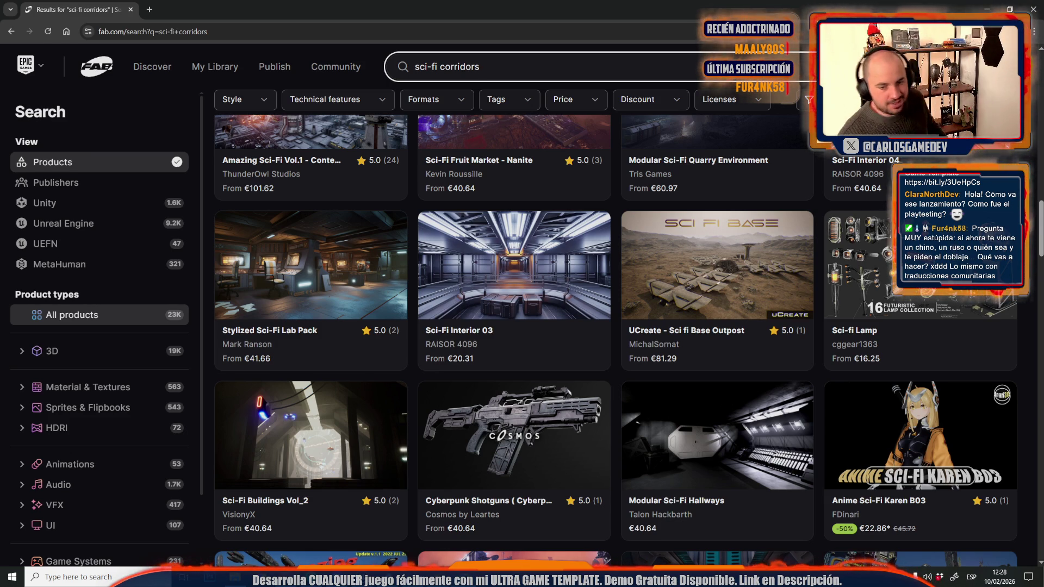
{"action": "scroll", "coordinate": [707, 189], "scroll_direction": "down", "scroll_amount": 3}
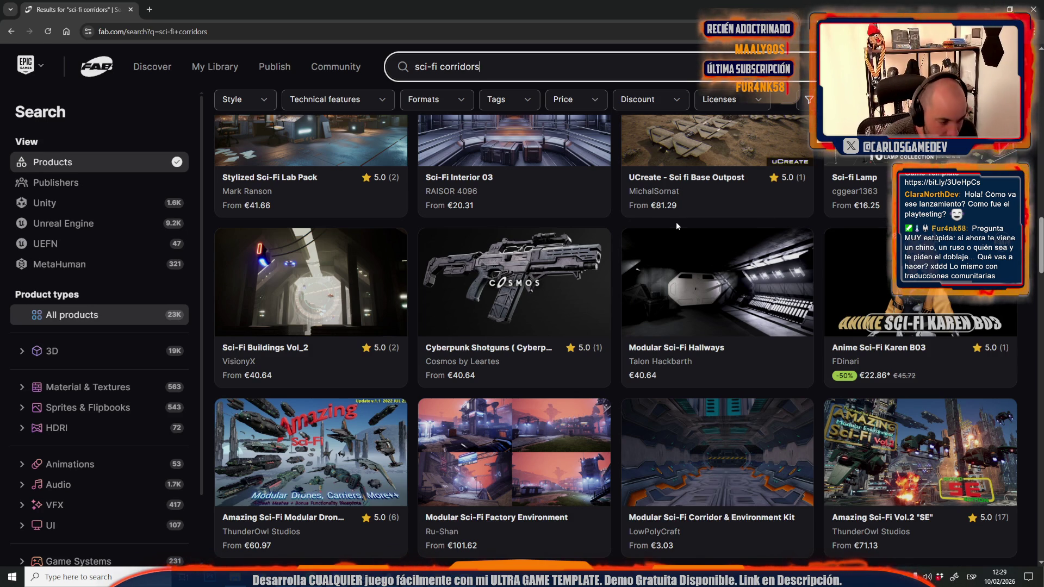
{"action": "scroll", "coordinate": [677, 226], "scroll_direction": "down", "scroll_amount": 6}
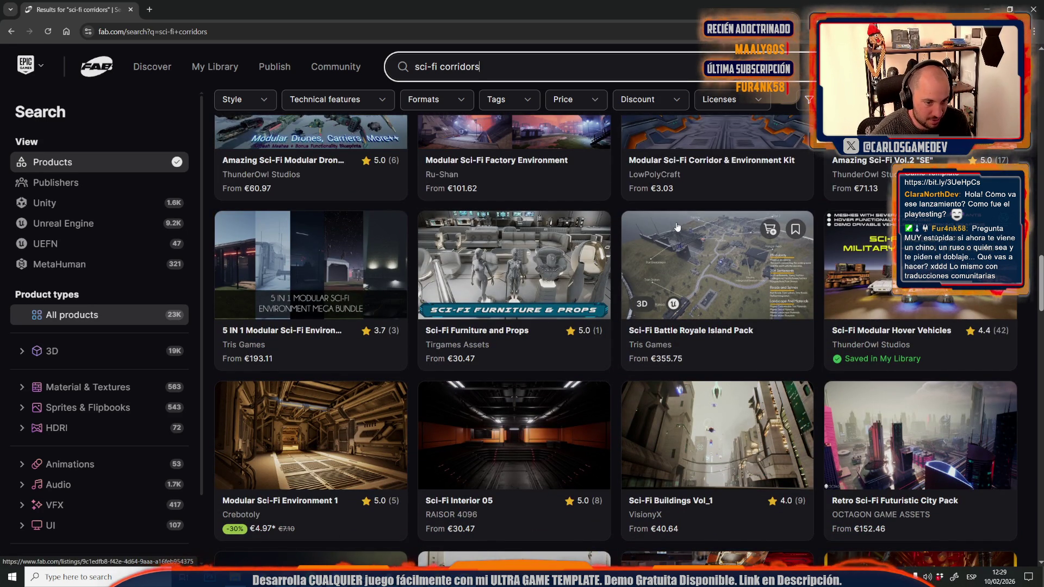
{"action": "middle_click", "coordinate": [525, 262]}
{"action": "scroll", "coordinate": [489, 327], "scroll_direction": "down", "scroll_amount": 7}
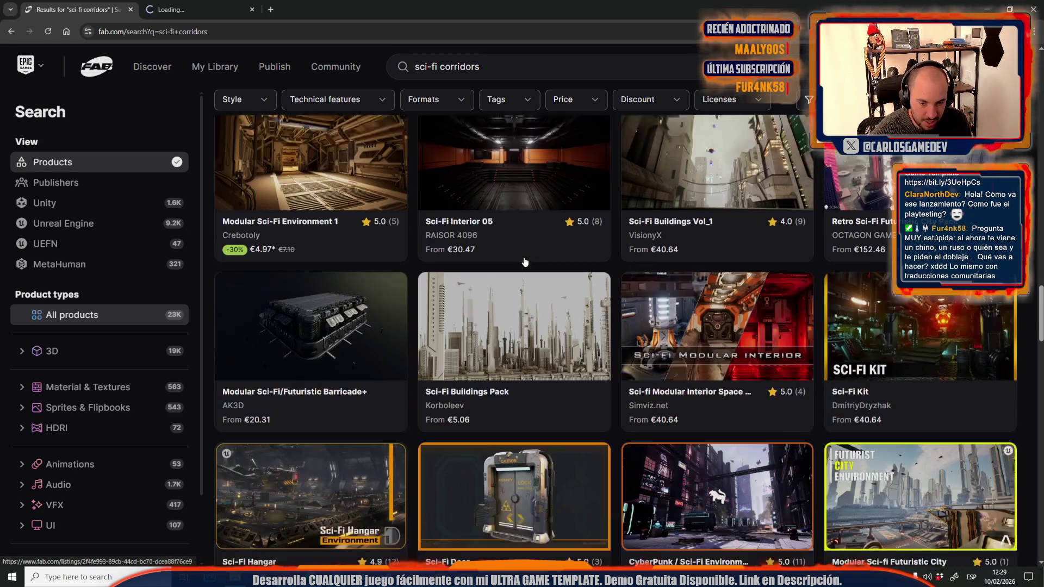
{"action": "scroll", "coordinate": [451, 388], "scroll_direction": "up", "scroll_amount": 11}
{"action": "scroll", "coordinate": [451, 388], "scroll_direction": "up", "scroll_amount": 15}
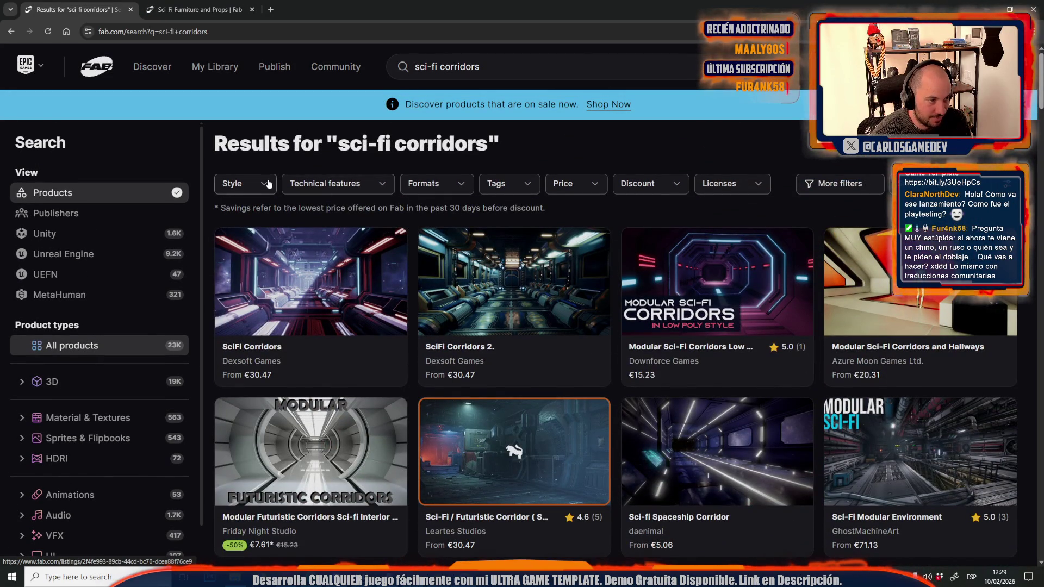
Show only free products and narrow the search from 'sci-fi corridors' to 'sci-fi'.
{"action": "left_click", "coordinate": [590, 181]}
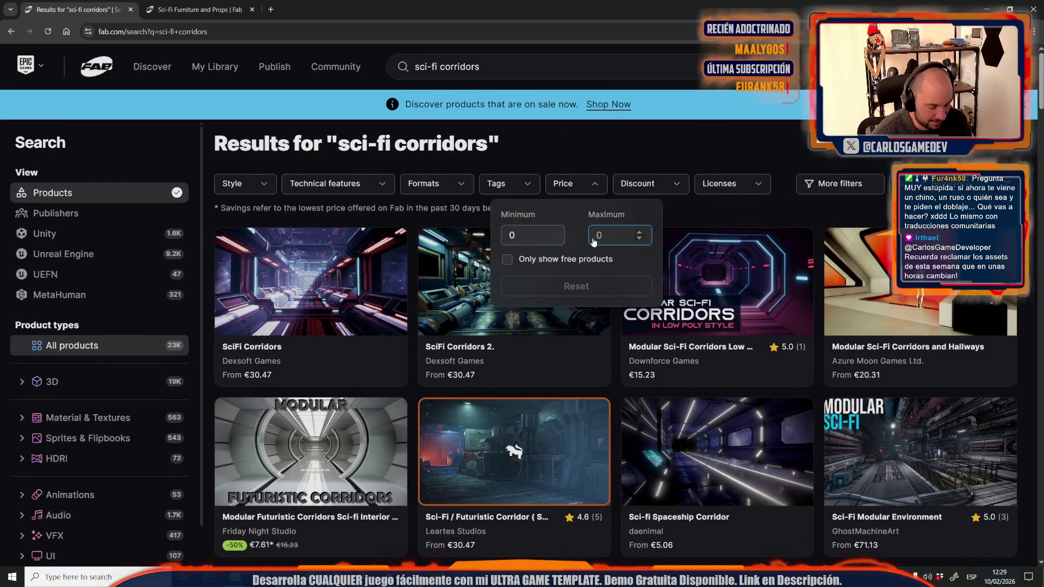
{"action": "type", "text": "1"}
{"action": "left_click", "coordinate": [603, 260]}
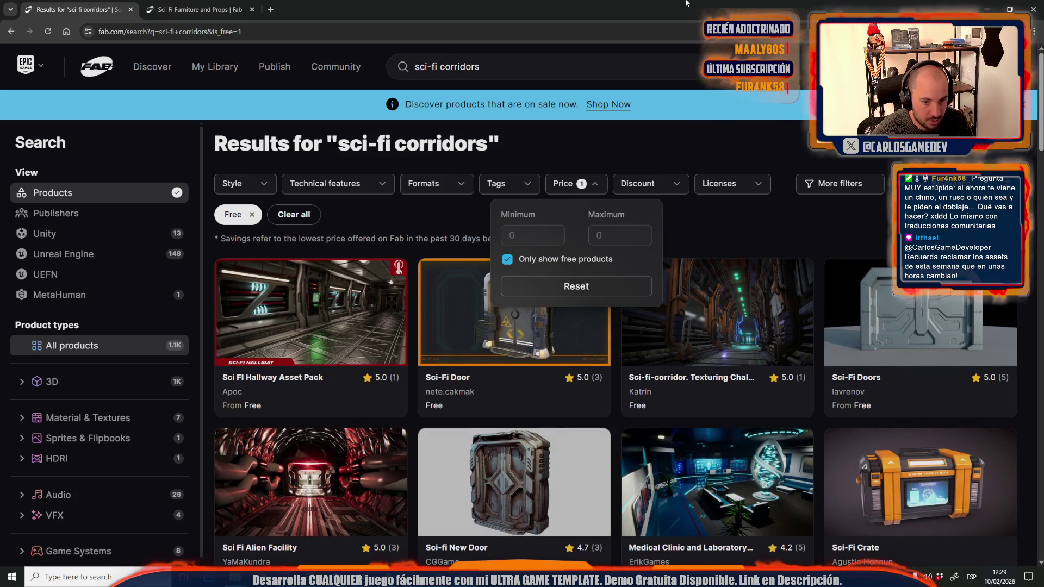
{"action": "left_click", "coordinate": [427, 251]}
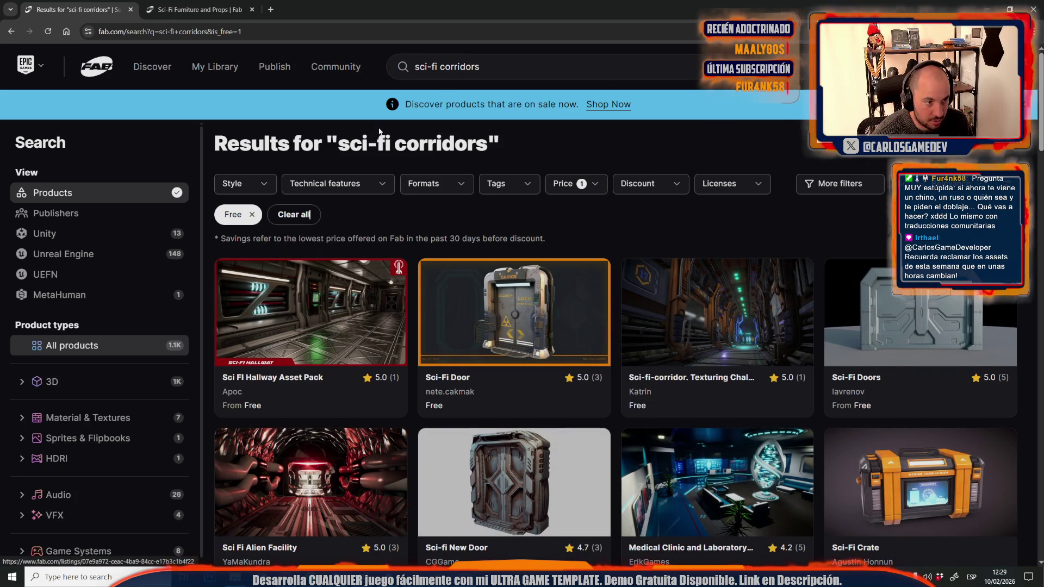
{"action": "double_click", "coordinate": [461, 66]}
{"action": "key", "text": "BackSpace"}
{"action": "key", "text": "Return"}
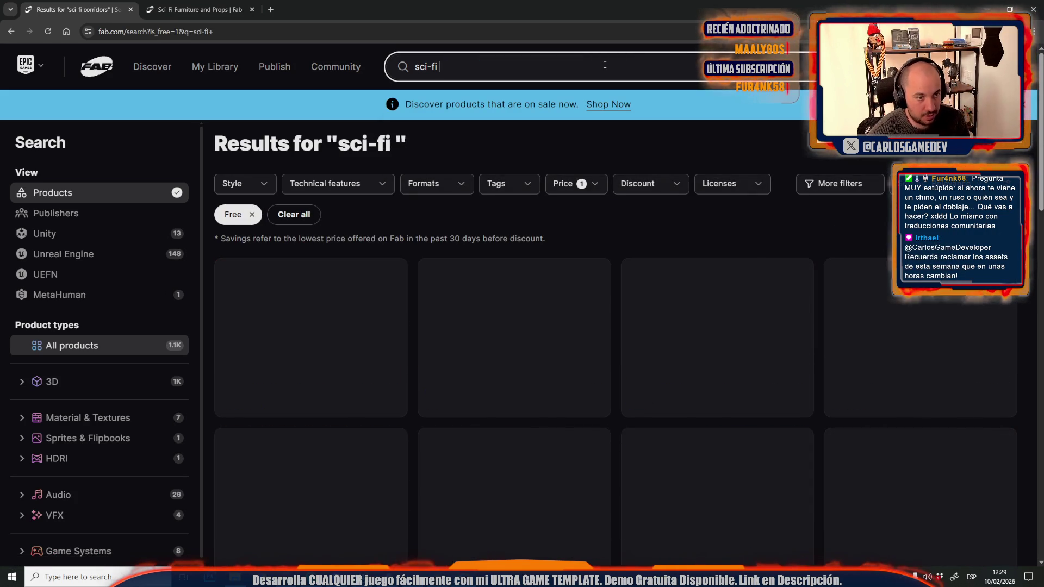
{"action": "scroll", "coordinate": [544, 70], "scroll_direction": "down", "scroll_amount": 6}
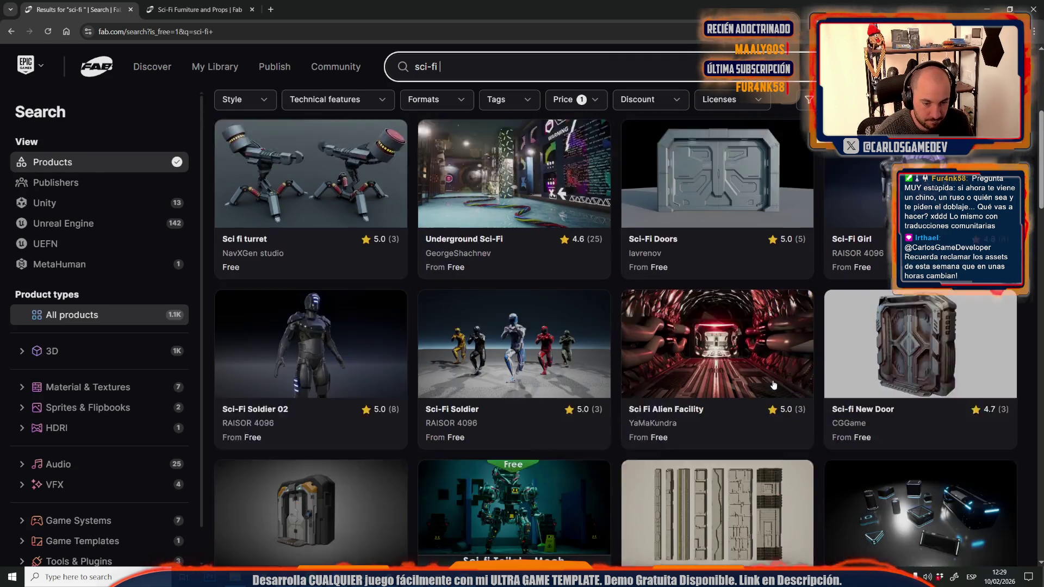
{"action": "scroll", "coordinate": [568, 257], "scroll_direction": "down", "scroll_amount": 5}
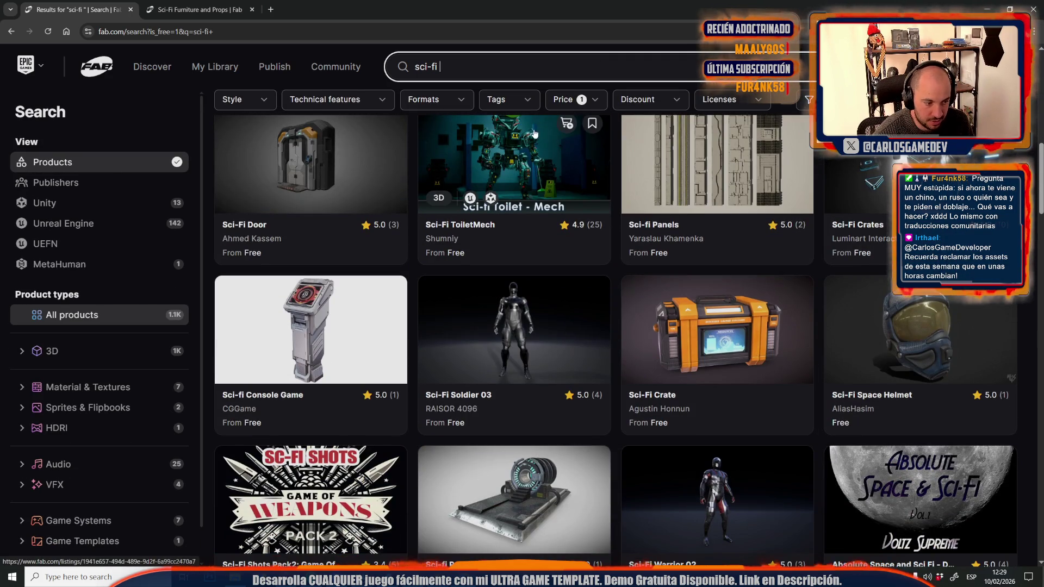
{"action": "scroll", "coordinate": [568, 257], "scroll_direction": "down", "scroll_amount": 8}
{"action": "scroll", "coordinate": [568, 257], "scroll_direction": "up", "scroll_amount": 12}
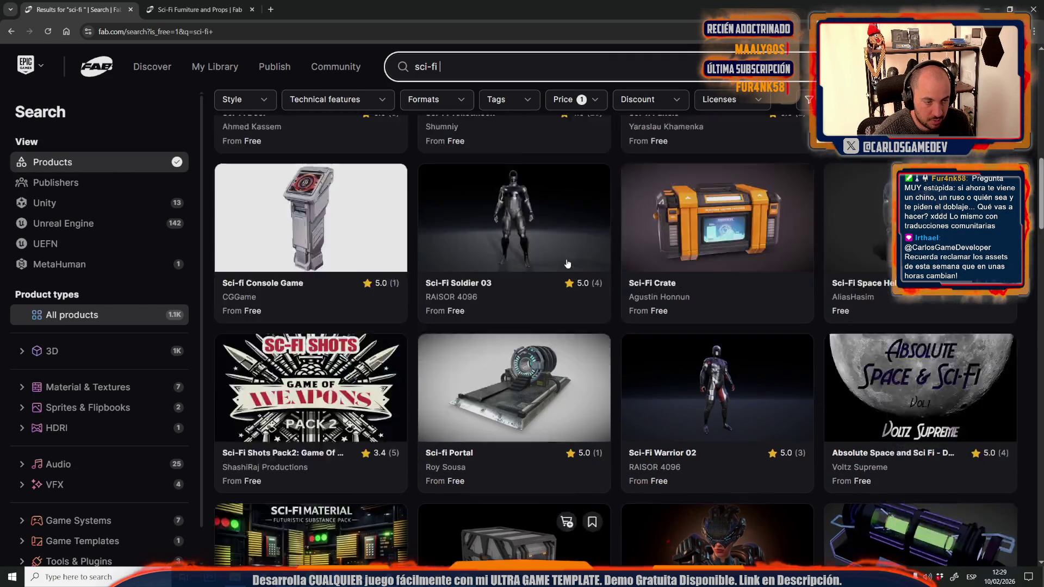
Limit the results to Unreal Engine format assets.
{"action": "left_click", "coordinate": [453, 103]}
{"action": "left_click", "coordinate": [453, 101]}
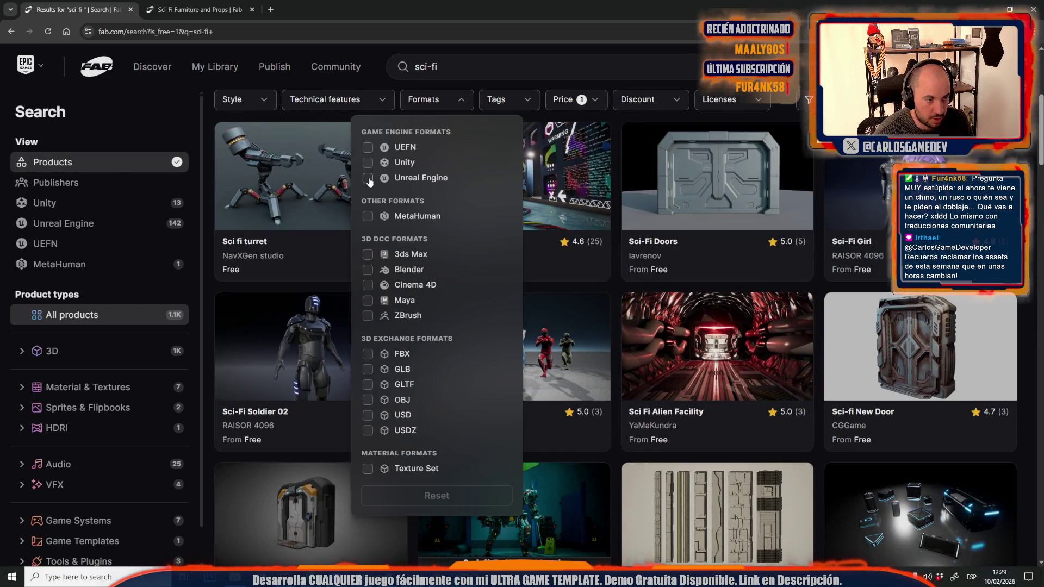
{"action": "left_click", "coordinate": [368, 178]}
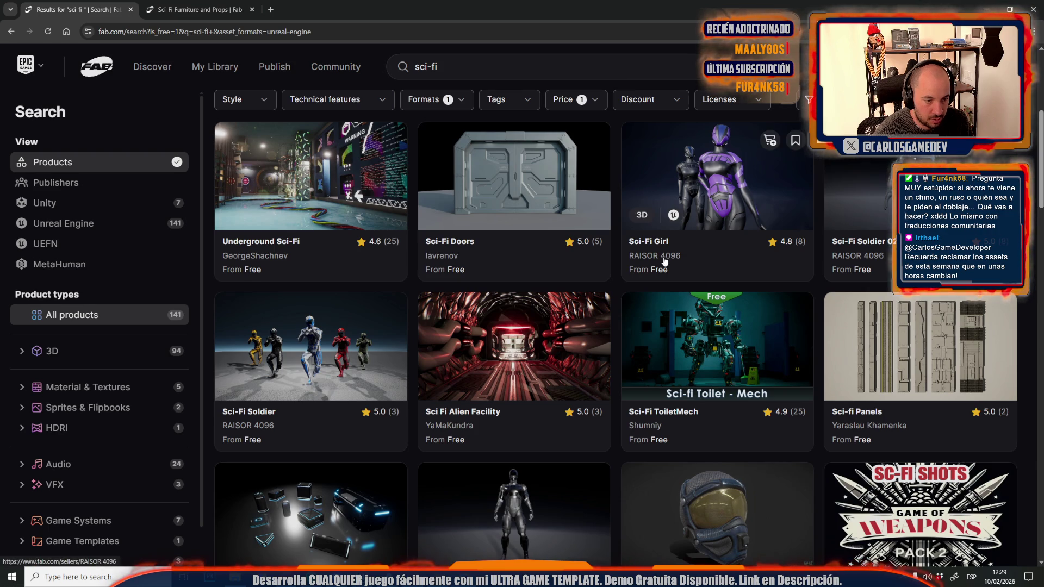
{"action": "scroll", "coordinate": [664, 262], "scroll_direction": "down", "scroll_amount": 15}
{"action": "scroll", "coordinate": [664, 261], "scroll_direction": "down", "scroll_amount": 12}
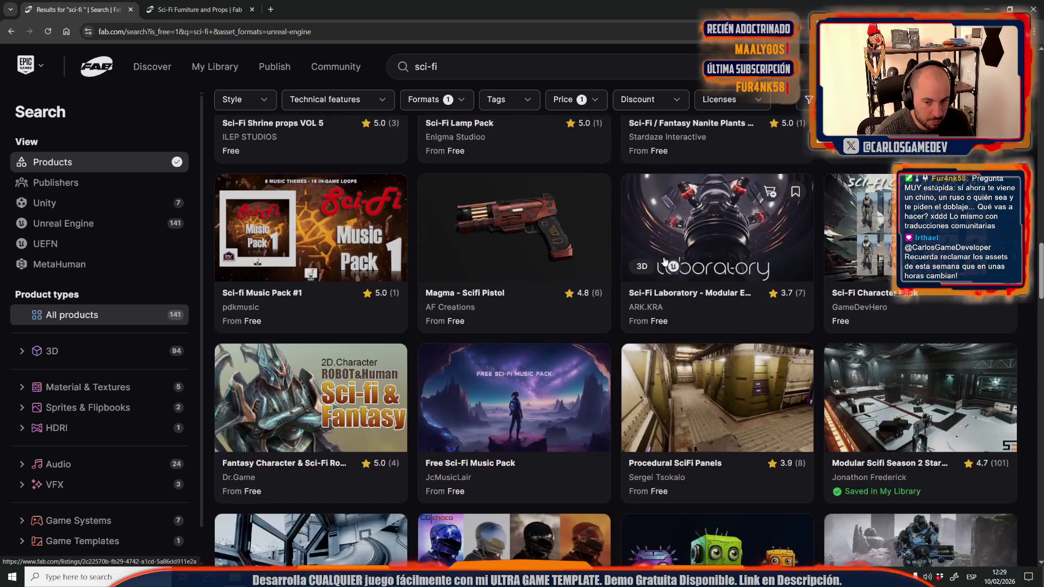
{"action": "scroll", "coordinate": [664, 261], "scroll_direction": "down", "scroll_amount": 2}
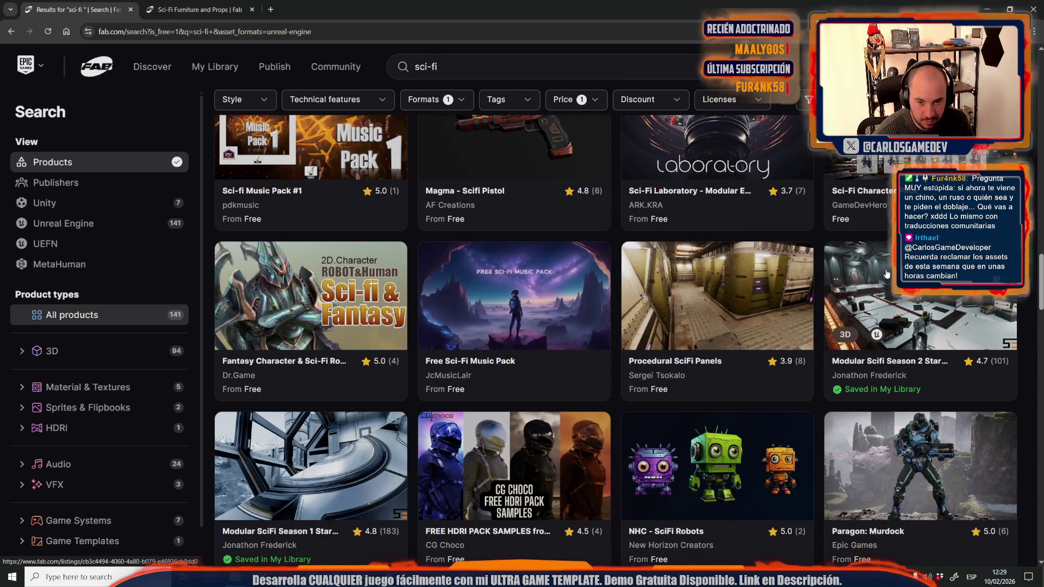
Open the Modular Scifi Season 2 Starter Bundle, browse its gallery, and copy the publisher's name.
{"action": "left_click", "coordinate": [887, 274]}
{"action": "scroll", "coordinate": [137, 421], "scroll_direction": "down", "scroll_amount": 1}
{"action": "left_click", "coordinate": [221, 435]}
{"action": "left_click", "coordinate": [333, 434]}
{"action": "left_click", "coordinate": [410, 432]}
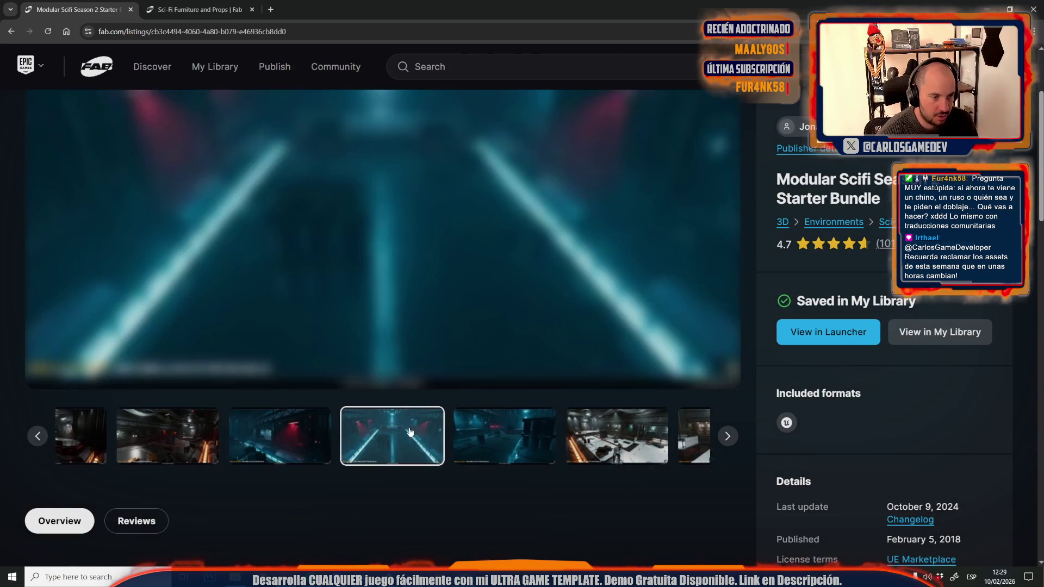
{"action": "scroll", "coordinate": [879, 167], "scroll_direction": "up", "scroll_amount": 1}
{"action": "left_click_drag", "start_coordinate": [890, 168], "coordinate": [799, 171]}
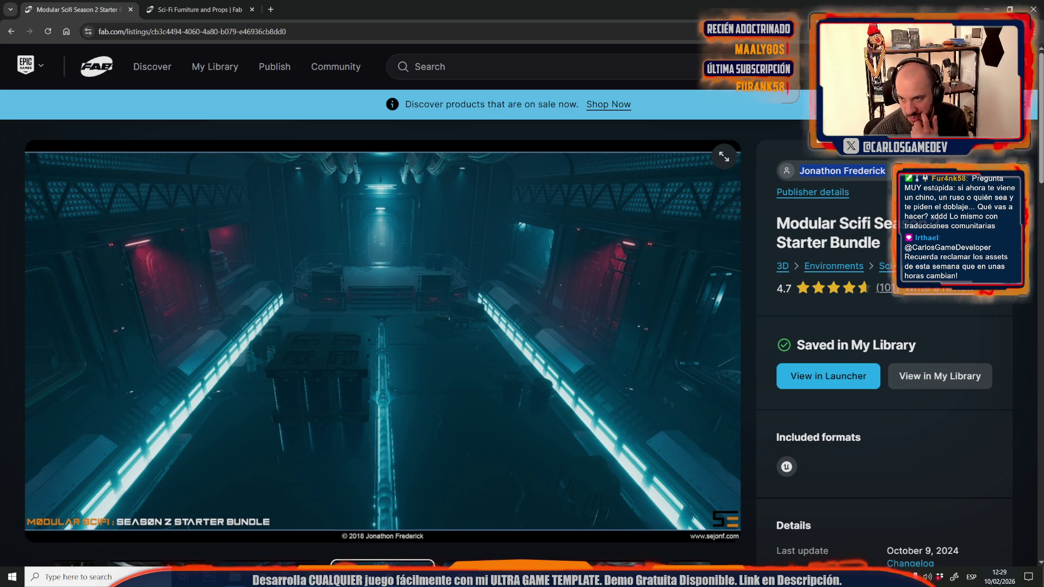
{"action": "key", "text": "alt+Tab"}
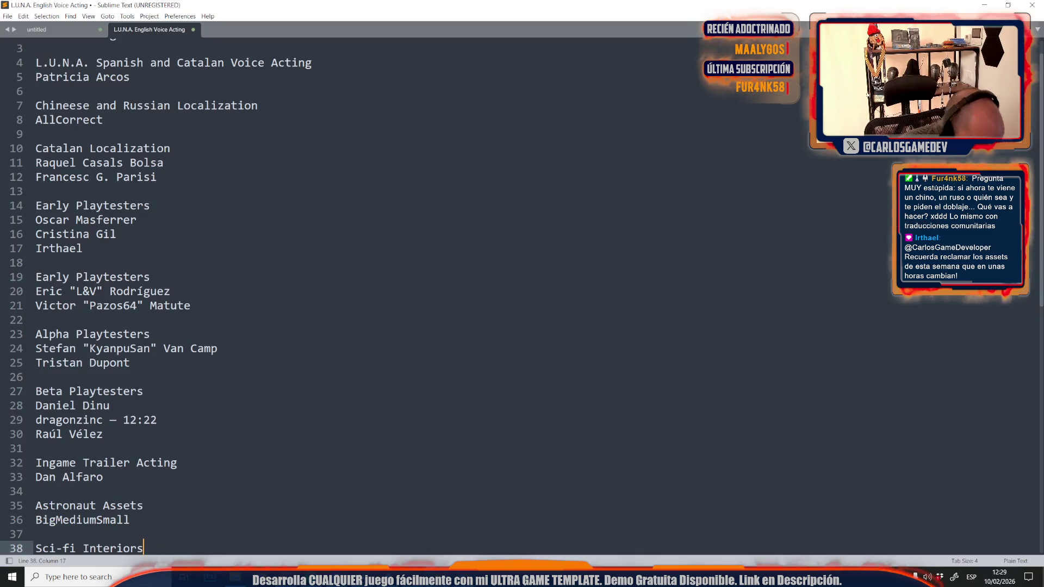
Enter the bundle publisher's name on a new line under Sci-fi Interiors.
{"action": "scroll", "coordinate": [307, 437], "scroll_direction": "down", "scroll_amount": 4}
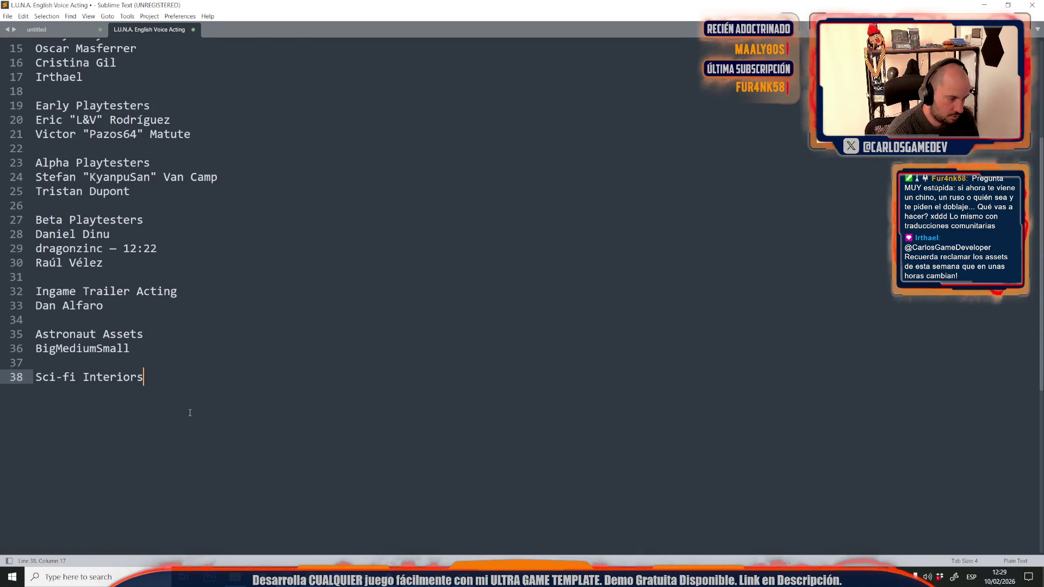
{"action": "key", "text": "Return"}
{"action": "type", "text": "Jonathon Frederick"}
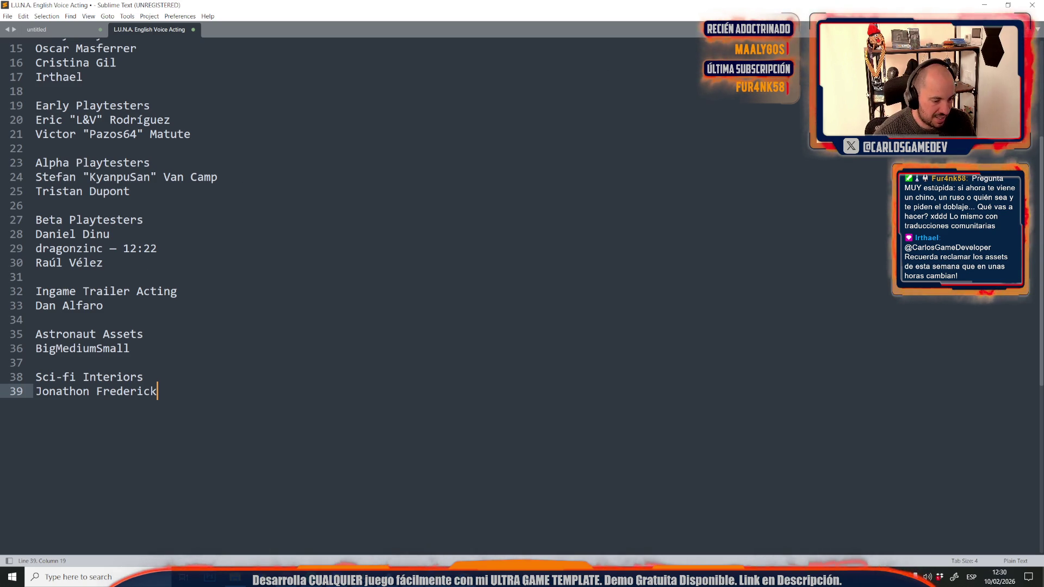
{"action": "key", "text": "alt+Tab"}
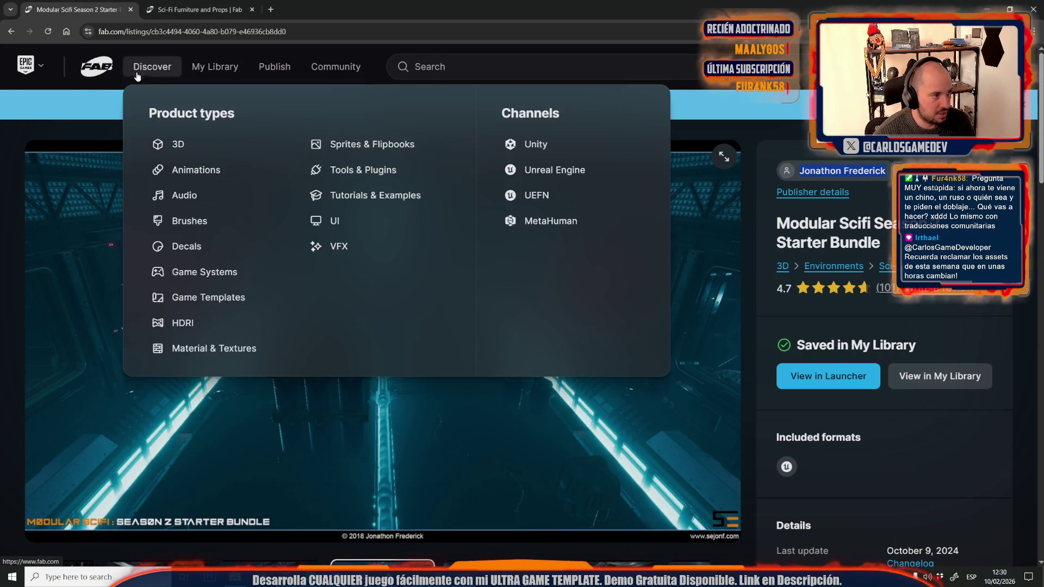
Go to Fab's limited-time free assets page and open two freebies in background tabs.
{"action": "left_click", "coordinate": [143, 77]}
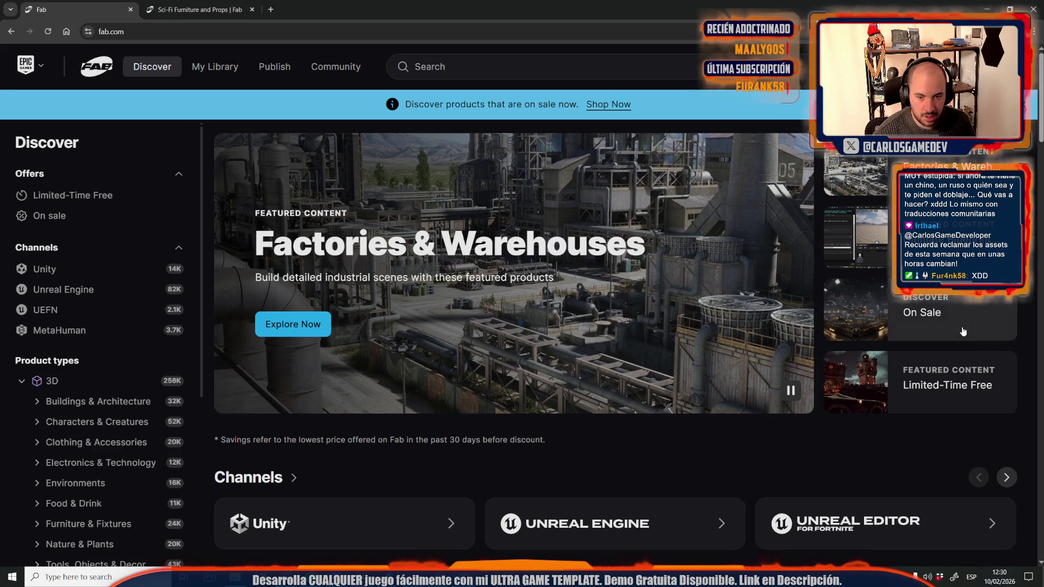
{"action": "left_click", "coordinate": [948, 390]}
{"action": "scroll", "coordinate": [265, 203], "scroll_direction": "down", "scroll_amount": 1}
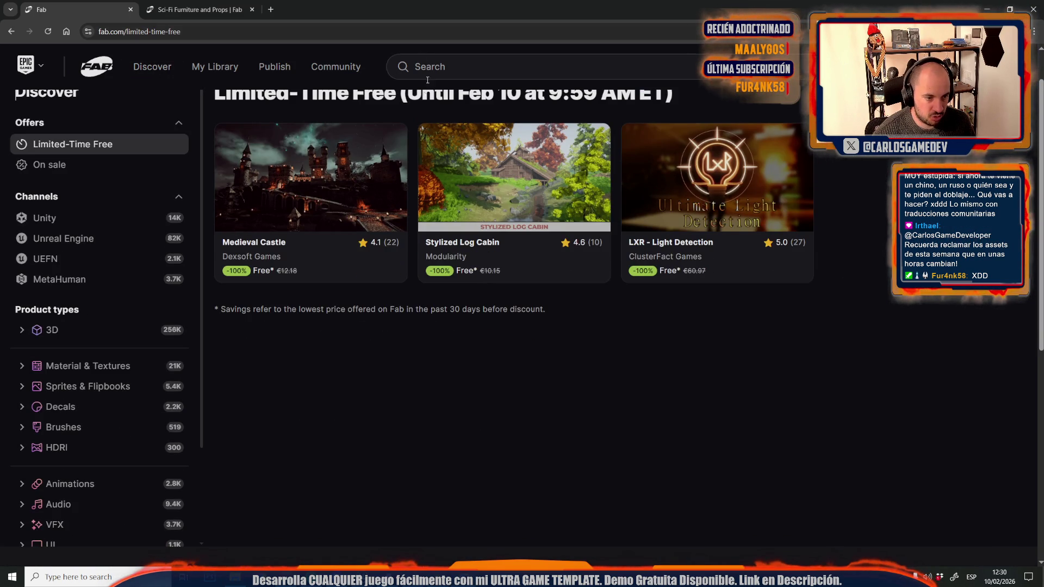
{"action": "mouse_move", "coordinate": [506, 150]}
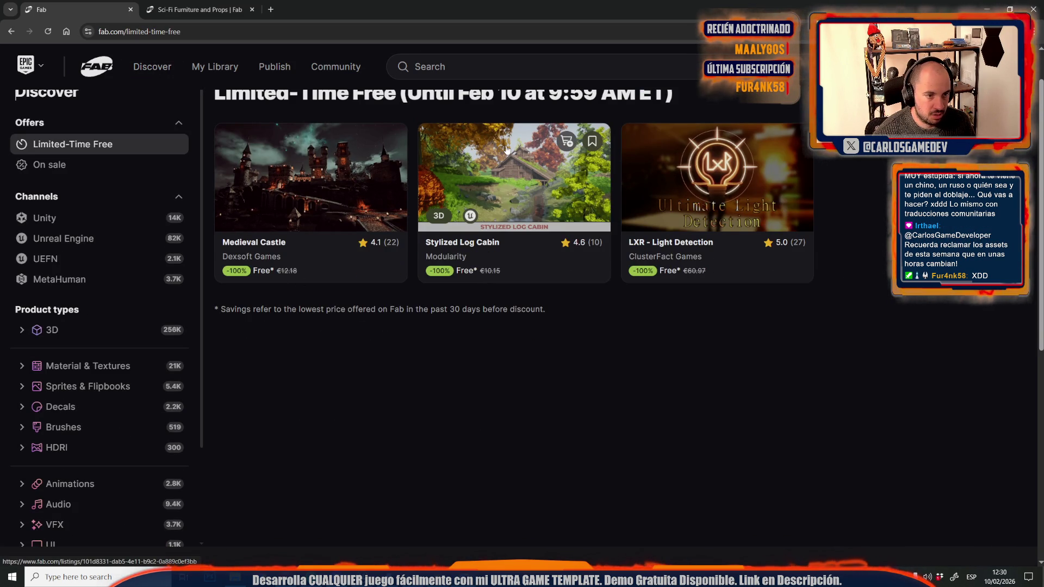
{"action": "middle_click", "coordinate": [717, 179]}
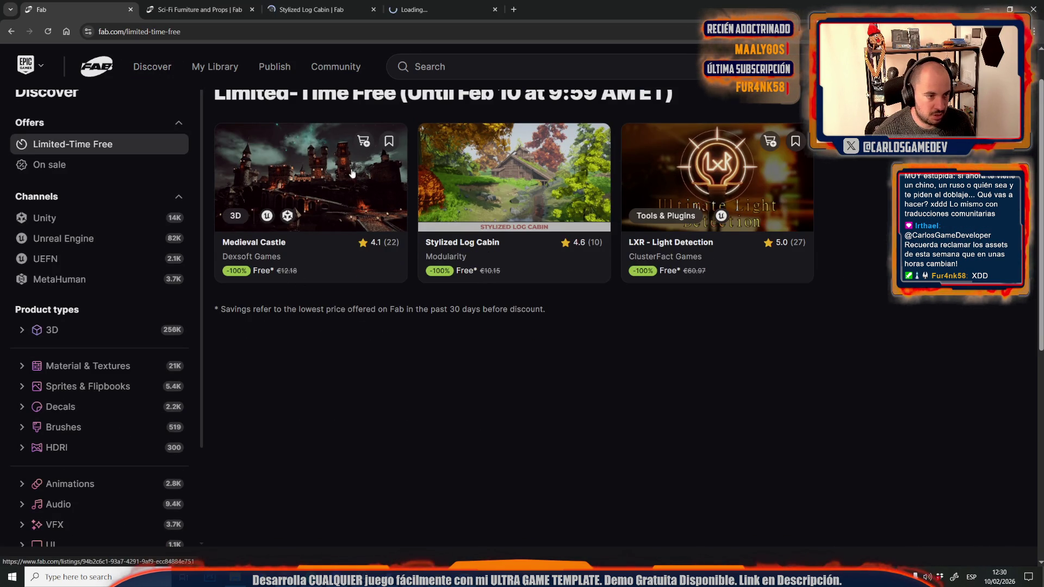
{"action": "middle_click", "coordinate": [310, 174]}
Review the Stylized Log Cabin, LXR - Light Detection and Medieval Castle tabs, then close them.
{"action": "left_click", "coordinate": [187, 5]}
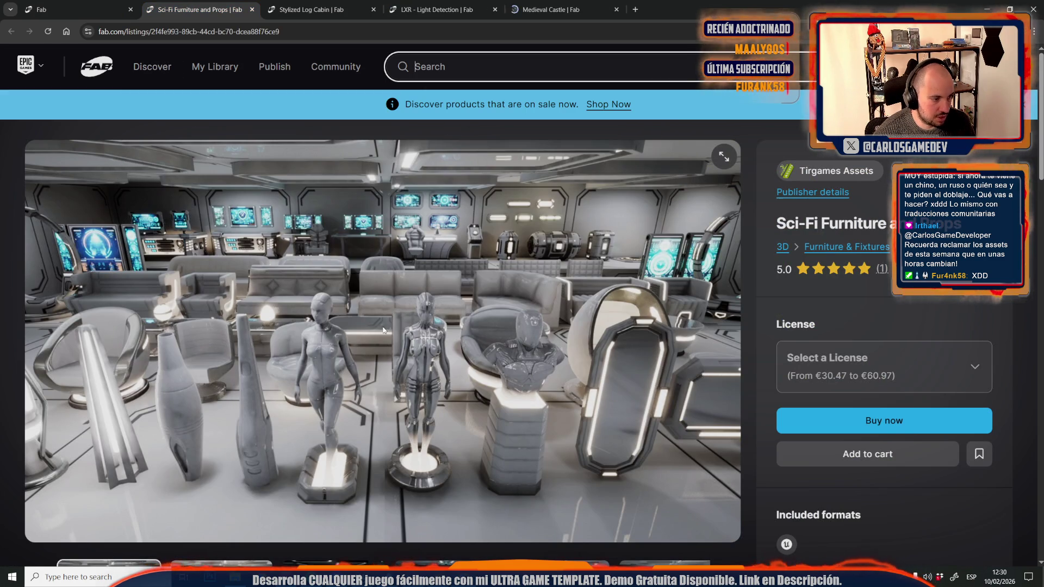
{"action": "key", "text": "ctrl+Tab"}
{"action": "scroll", "coordinate": [333, 369], "scroll_direction": "down", "scroll_amount": 1}
{"action": "key", "text": "ctrl+w"}
{"action": "scroll", "coordinate": [396, 328], "scroll_direction": "down", "scroll_amount": 2}
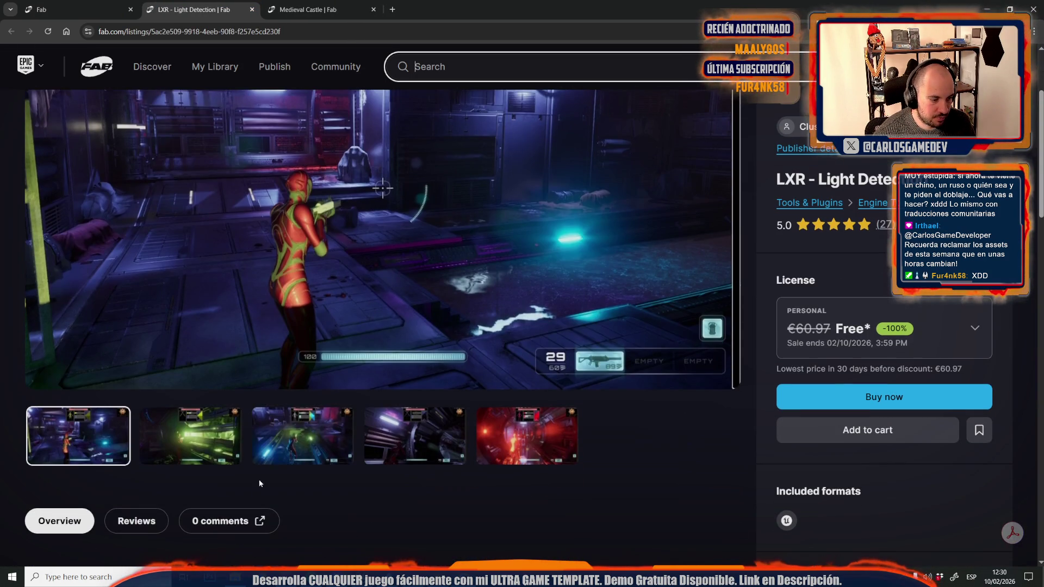
{"action": "scroll", "coordinate": [348, 381], "scroll_direction": "up", "scroll_amount": 2}
{"action": "key", "text": "ctrl+w"}
{"action": "scroll", "coordinate": [298, 445], "scroll_direction": "down", "scroll_amount": 1}
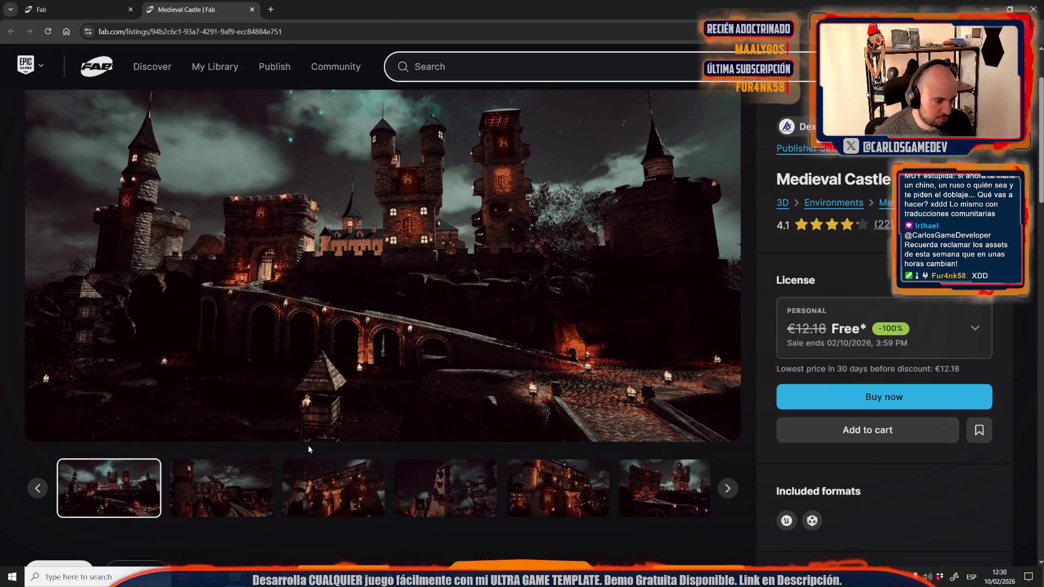
{"action": "left_click", "coordinate": [366, 509]}
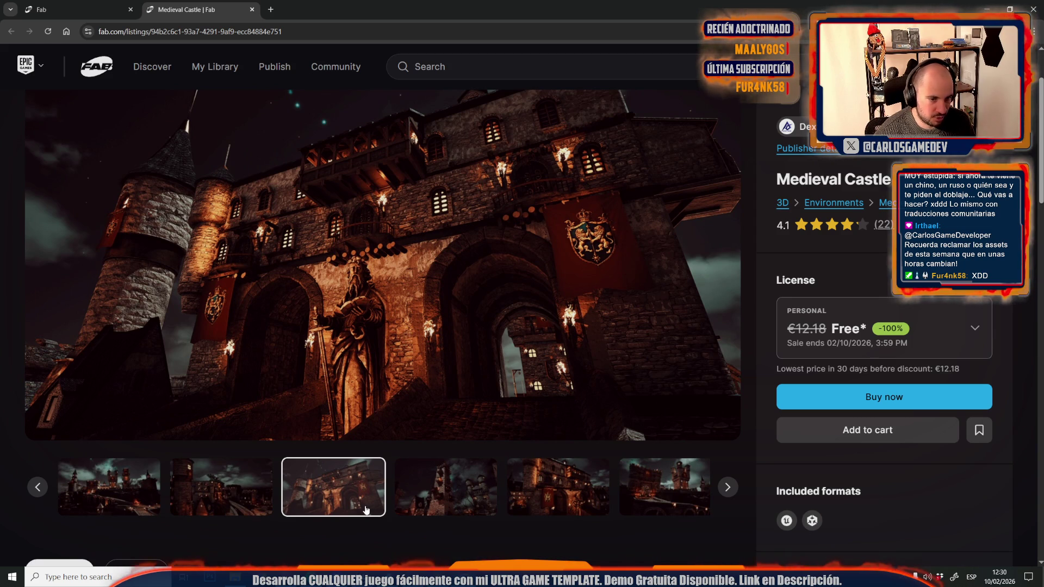
{"action": "key", "text": "ctrl+shift+Tab"}
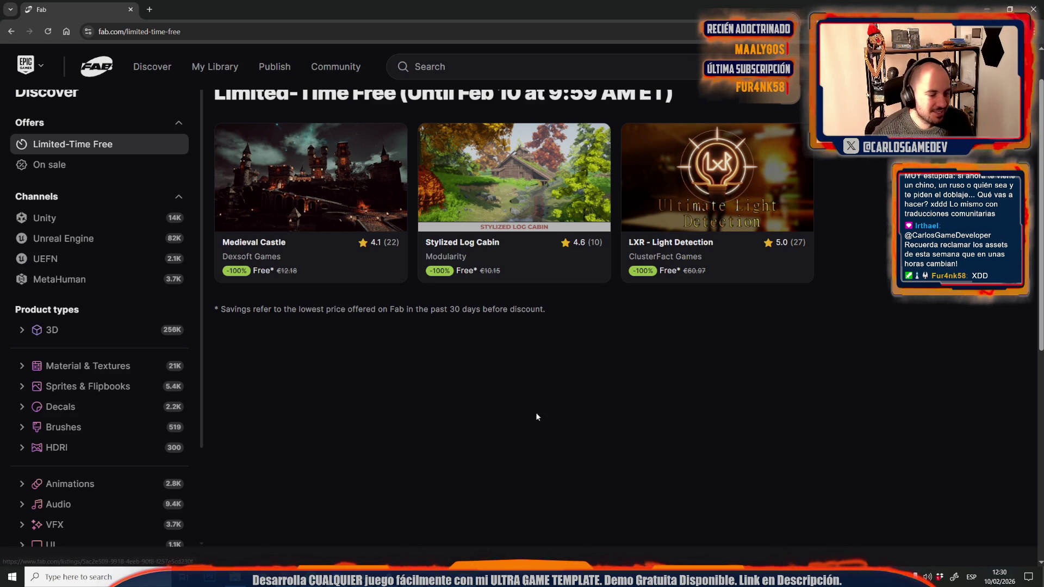
{"action": "key", "text": "alt+Tab"}
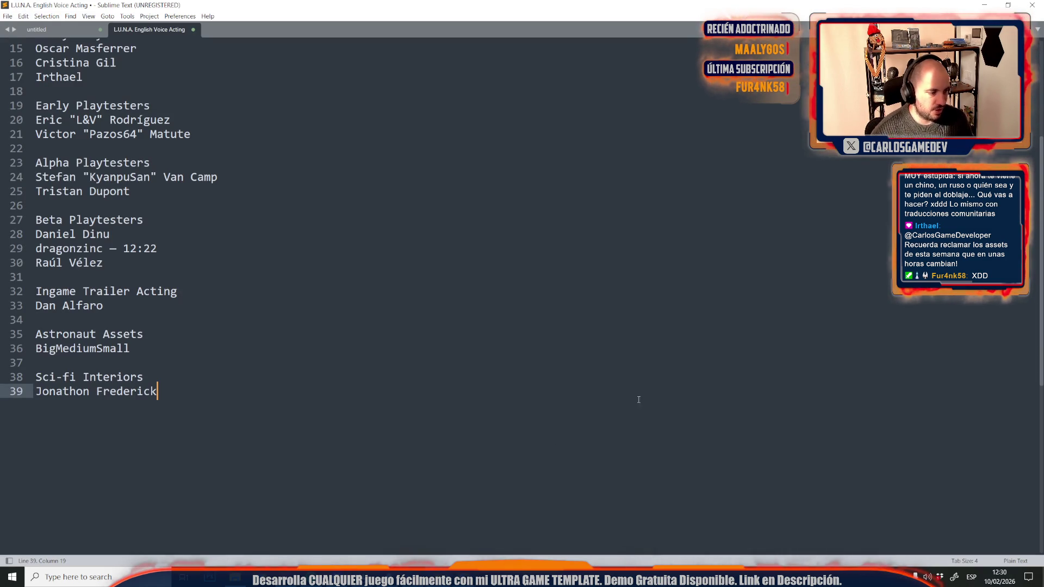
Add a 'Lunar Exteriors' heading after the Sci-fi Interiors entry.
{"action": "key", "text": "Return"}
{"action": "key", "text": "Return"}
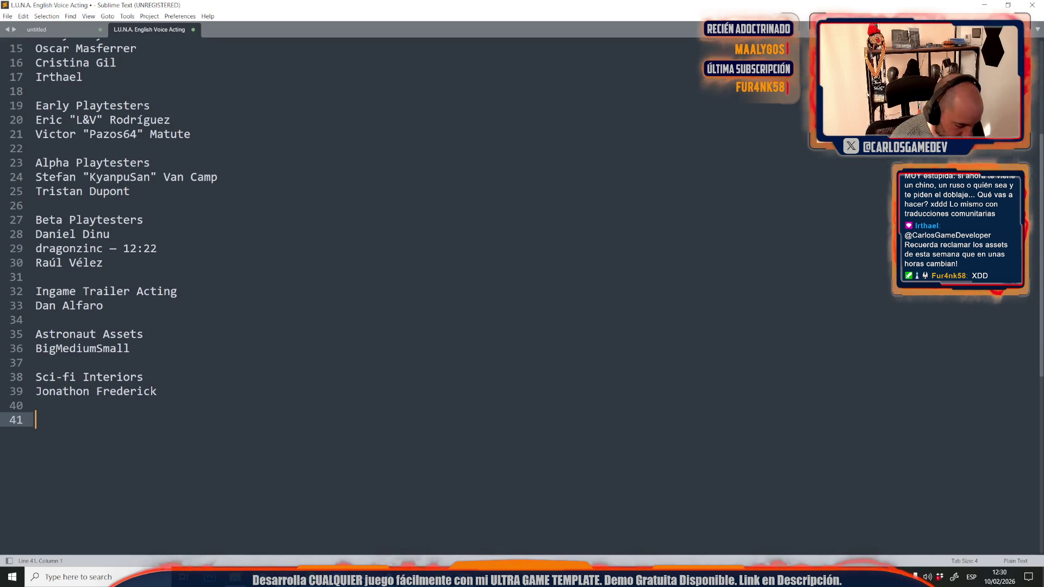
{"action": "type", "text": "Lunar "}
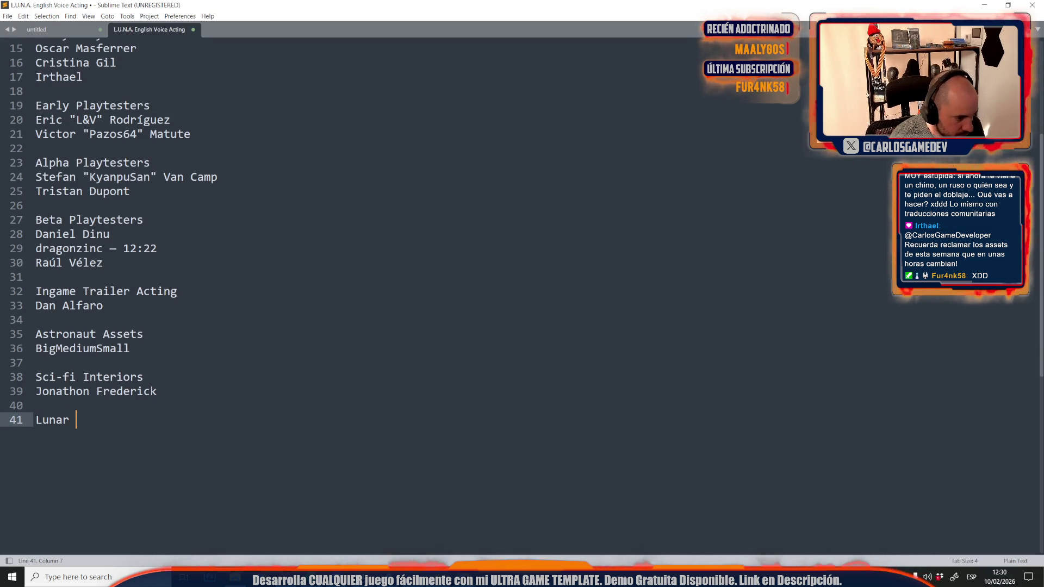
{"action": "type", "text": "Enviro"}
{"action": "key", "text": "BackSpace"}
{"action": "key", "text": "BackSpace"}
{"action": "key", "text": "BackSpace"}
{"action": "type", "text": "teriors"}
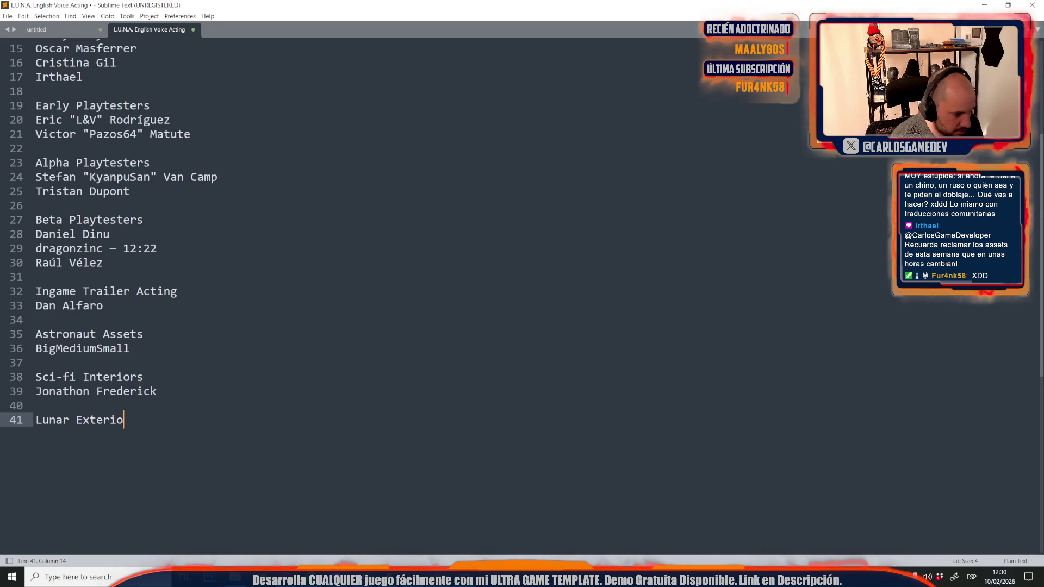
{"action": "key", "text": "Return"}
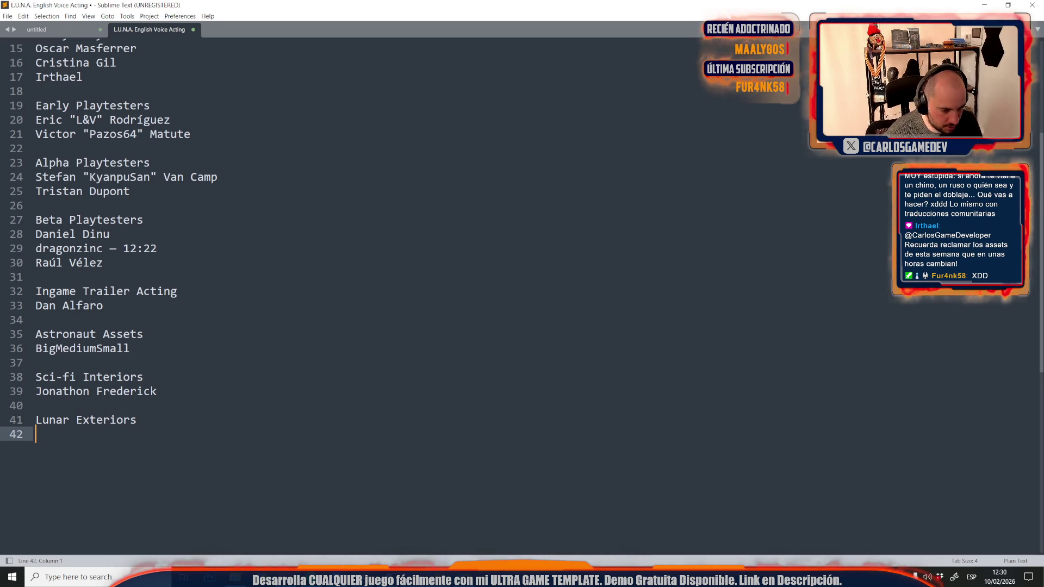
Enter 'Rural Australia' into Fab's product search.
{"action": "key", "text": "alt+Tab"}
{"action": "left_click", "coordinate": [446, 67]}
{"action": "type", "text": "Rural Australia"}
Open the Rural Australia listing and paste its author under Lunar Exteriors.
{"action": "key", "text": "Return"}
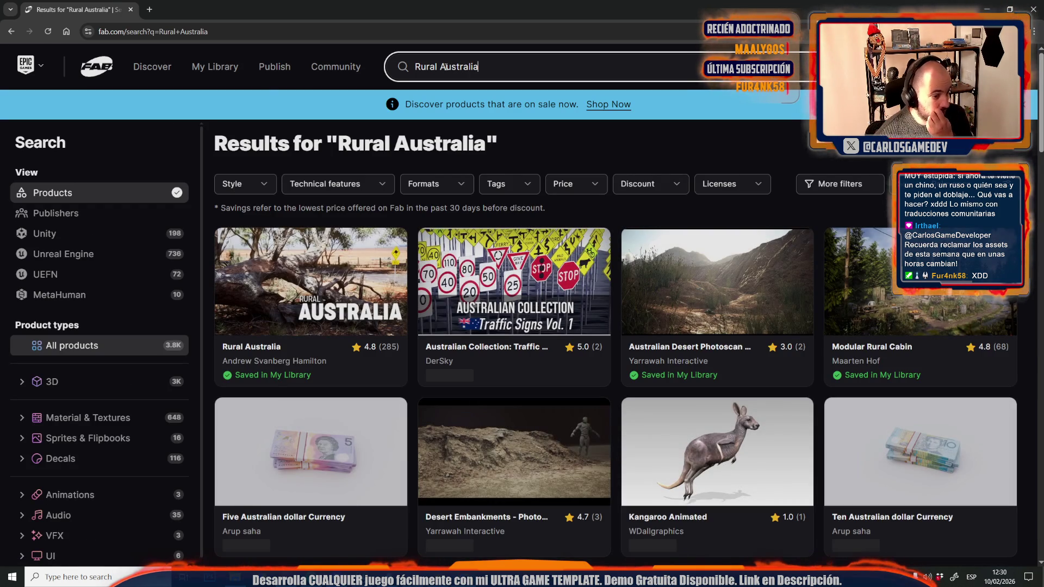
{"action": "left_click", "coordinate": [277, 317]}
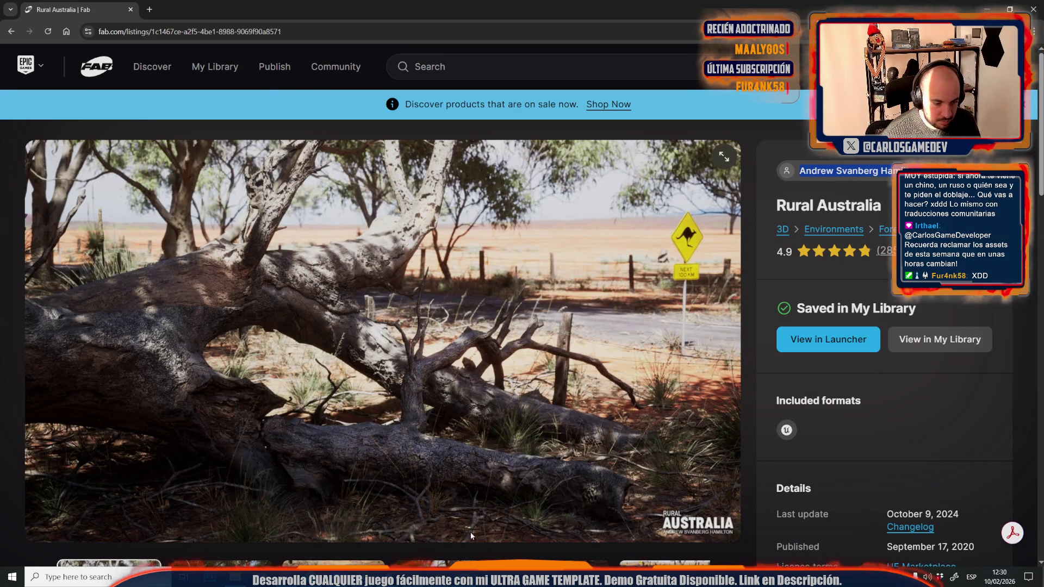
{"action": "key", "text": "alt+Tab"}
{"action": "type", "text": "Andrew Svanberg Hamilton"}
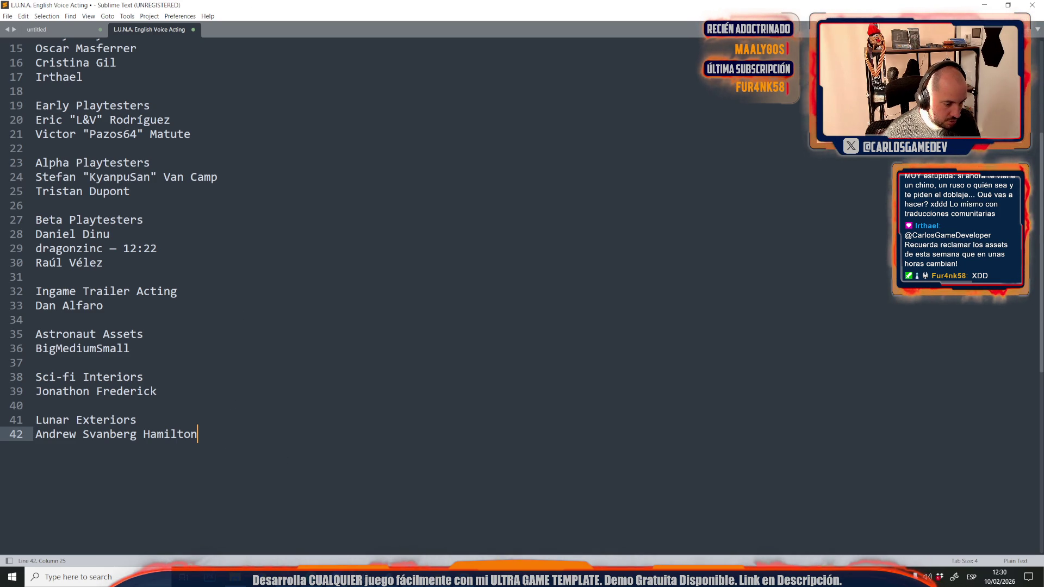
Add a 'Music' heading after a blank line and turn Unreal's view toward the moon terrain.
{"action": "mouse_move", "coordinate": [363, 576]}
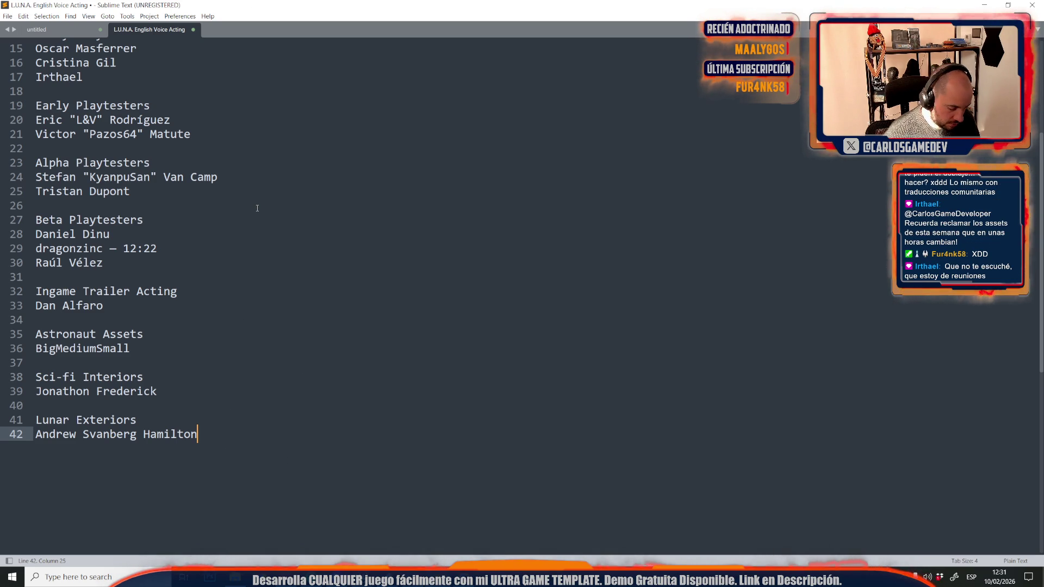
{"action": "key", "text": "Return"}
{"action": "key", "text": "Return"}
{"action": "type", "text": "Music"}
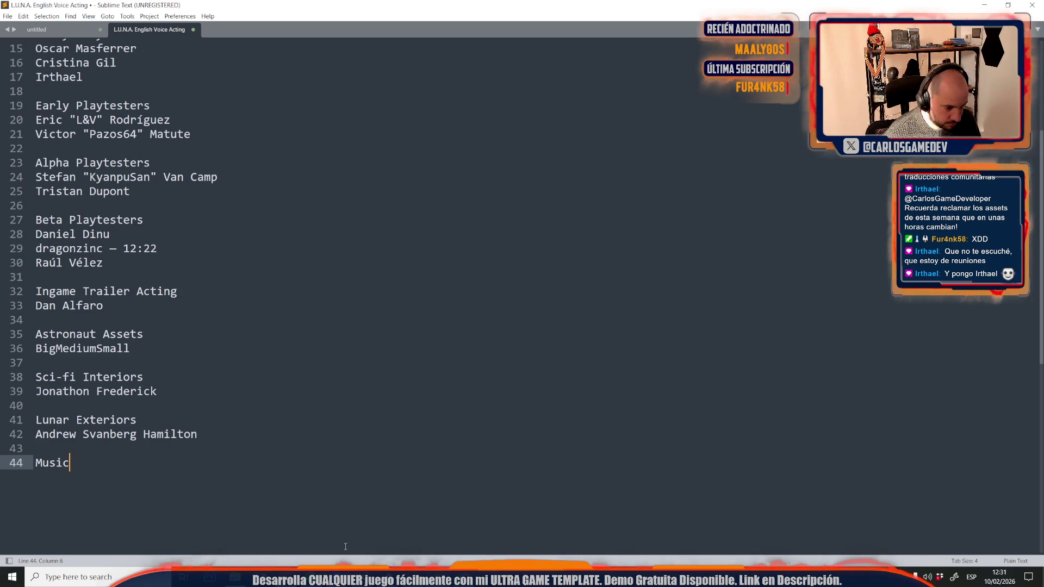
{"action": "left_click", "coordinate": [484, 532]}
{"action": "left_click_drag", "start_coordinate": [535, 174], "coordinate": [380, 180]}
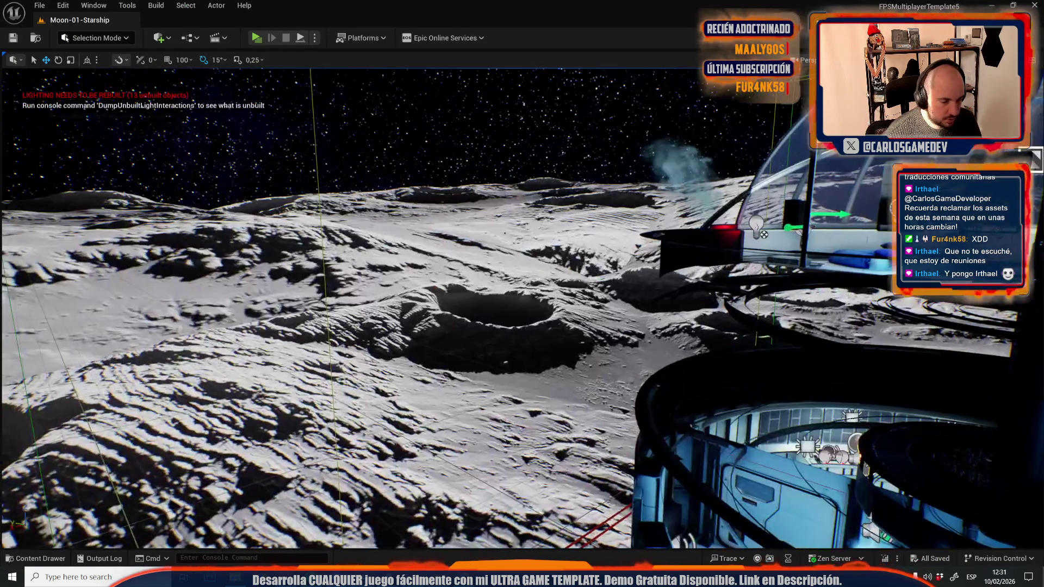
Browse the _Moon > MUSIC > InGame folder's 19 tracks in the Content Drawer.
{"action": "key", "text": "ctrl+space"}
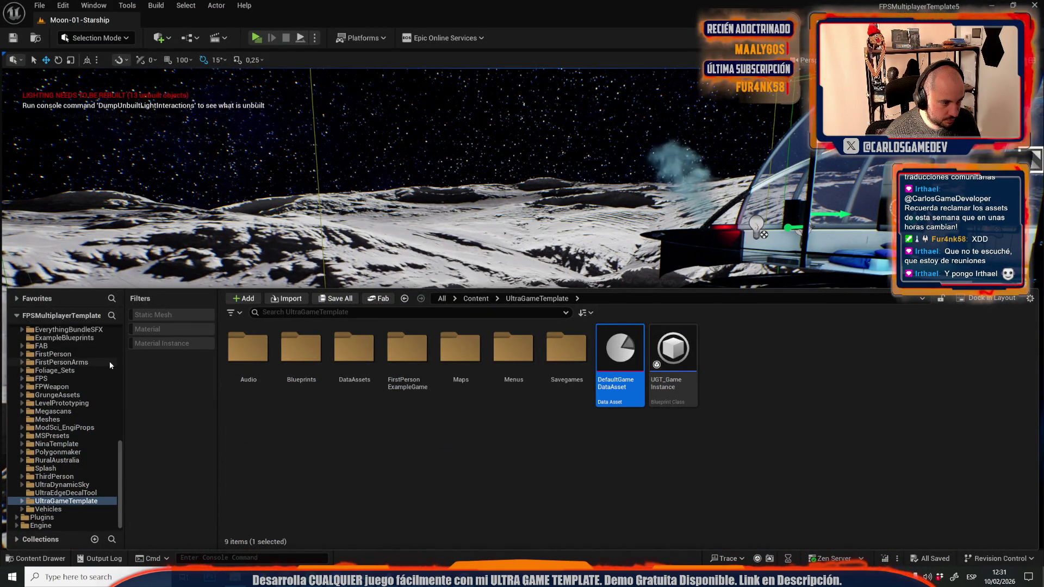
{"action": "scroll", "coordinate": [71, 380], "scroll_direction": "up", "scroll_amount": 10}
{"action": "left_click", "coordinate": [71, 353]}
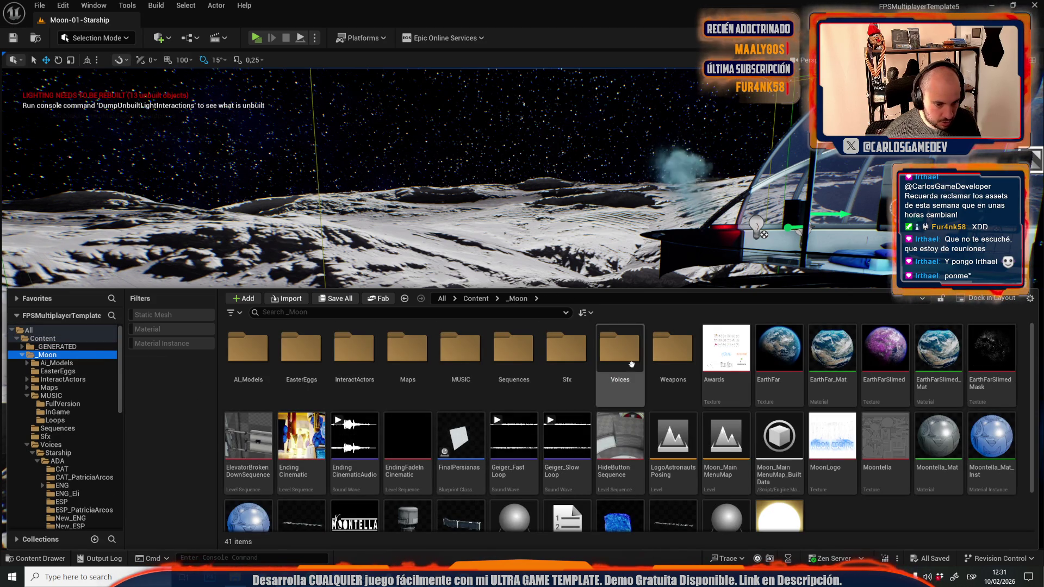
{"action": "double_click", "coordinate": [461, 348]}
{"action": "double_click", "coordinate": [300, 348]}
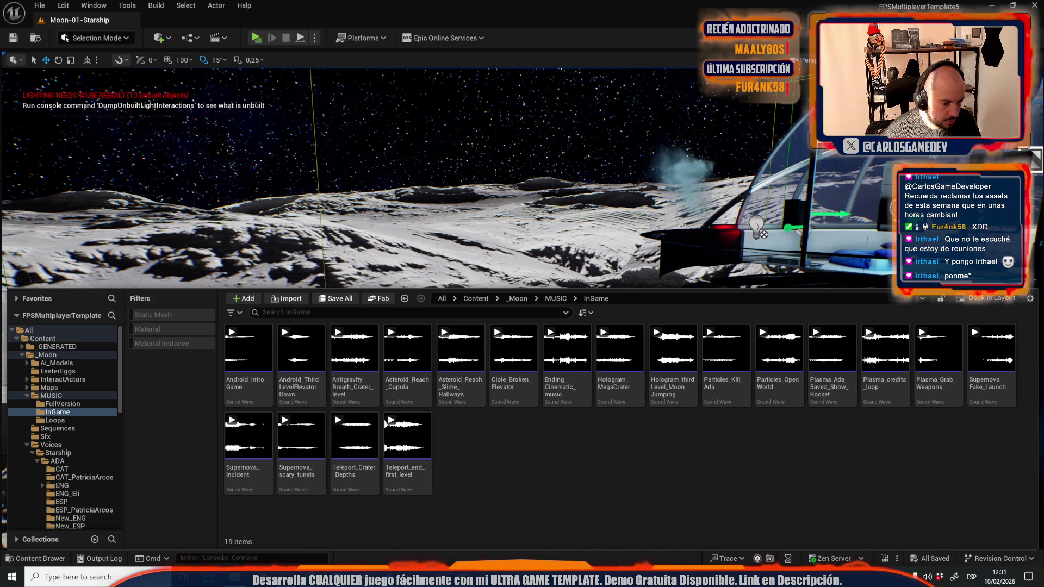
{"action": "left_click", "coordinate": [435, 575]}
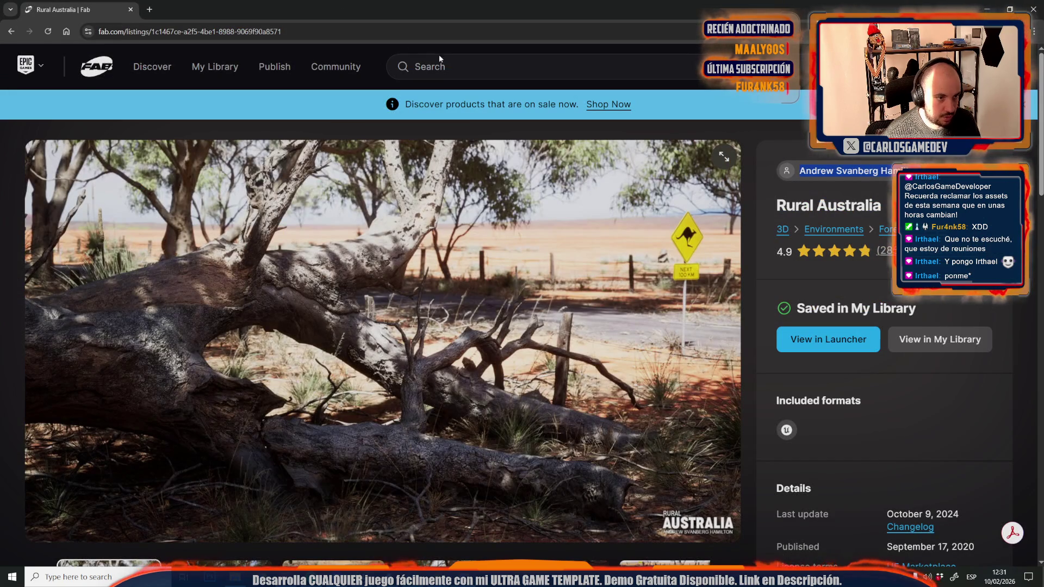
Search Fab for 'sci fi music' and open the Adventure Sci-Fi Music listing.
{"action": "type", "text": "sci"}
{"action": "type", "text": "fi music"}
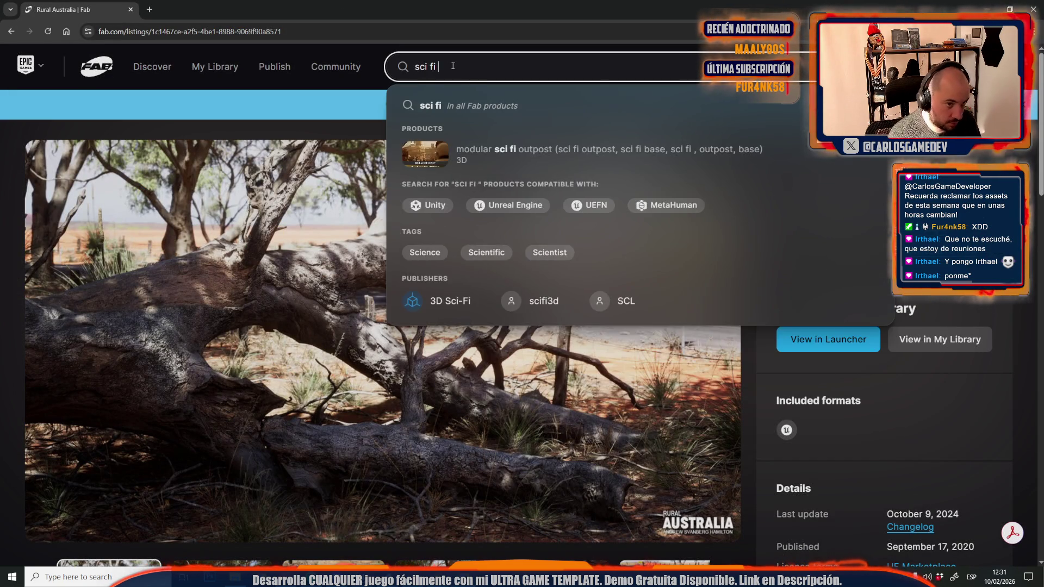
{"action": "key", "text": "Return"}
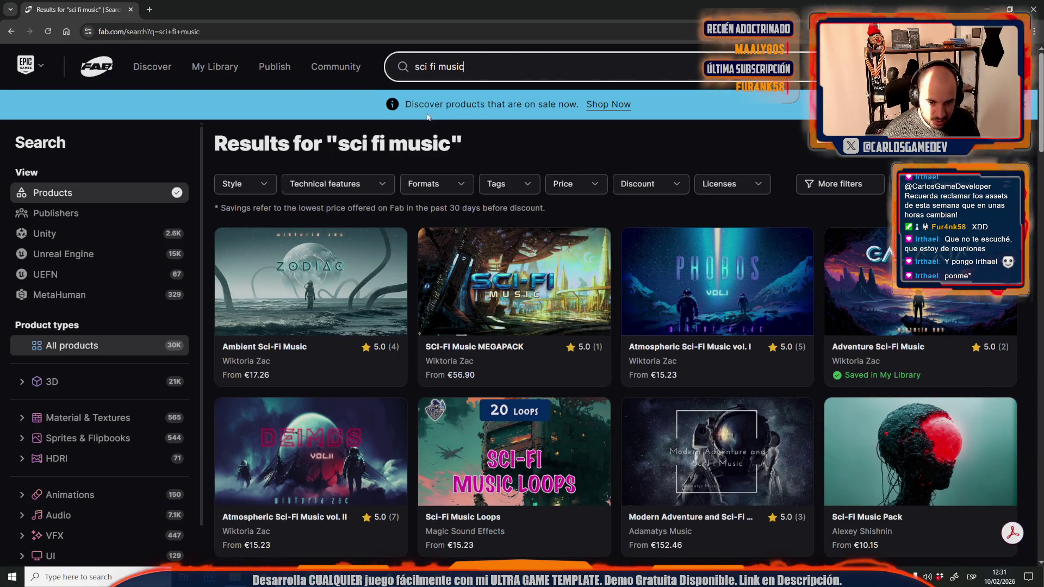
{"action": "left_click", "coordinate": [859, 305]}
Expand the listing's description to review the full tracklist, then return to Sublime Text.
{"action": "scroll", "coordinate": [341, 315], "scroll_direction": "down", "scroll_amount": 10}
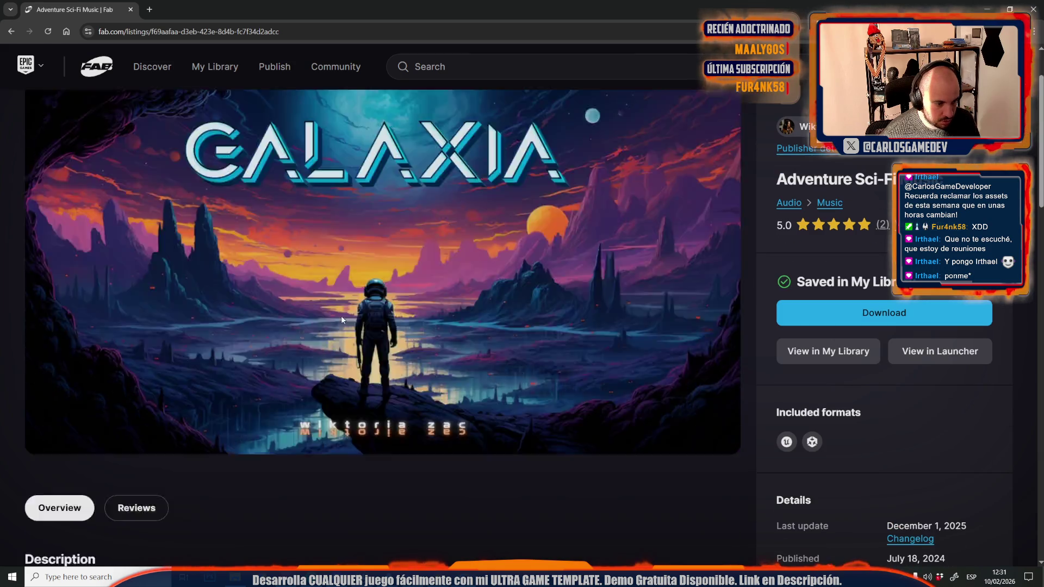
{"action": "left_click", "coordinate": [60, 379]}
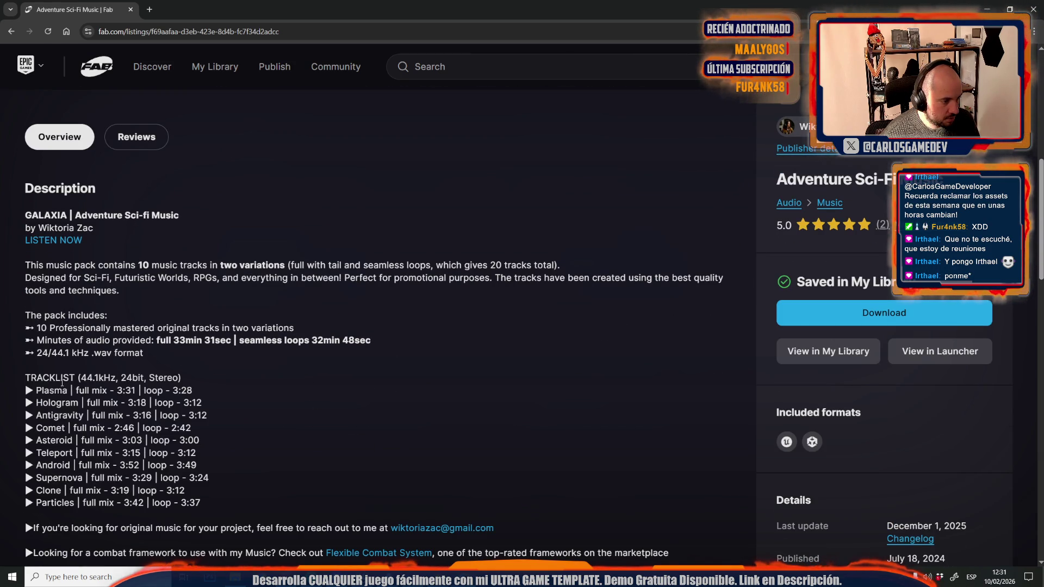
{"action": "scroll", "coordinate": [295, 364], "scroll_direction": "up", "scroll_amount": 5}
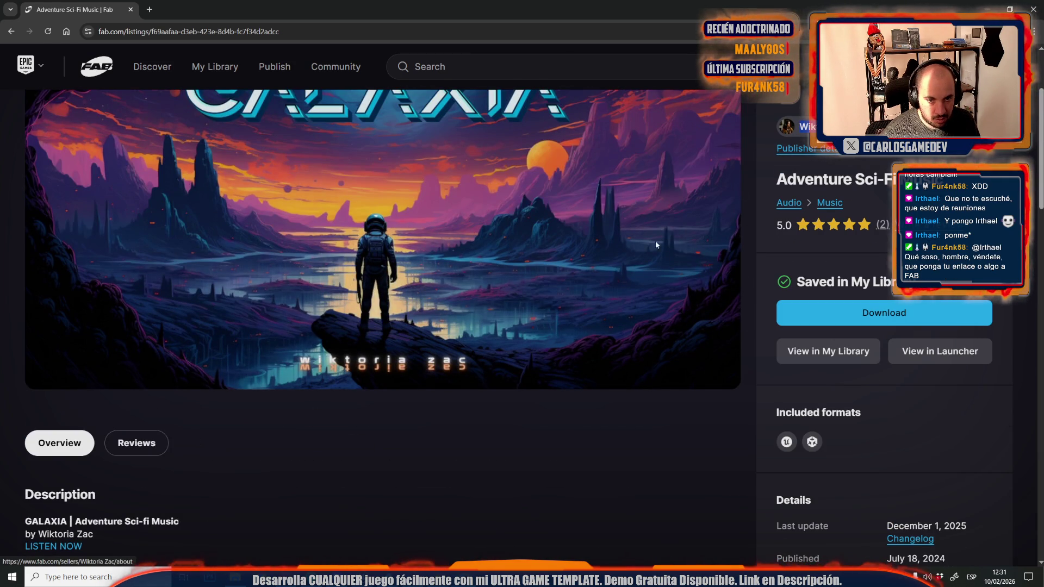
{"action": "key", "text": "alt+Tab"}
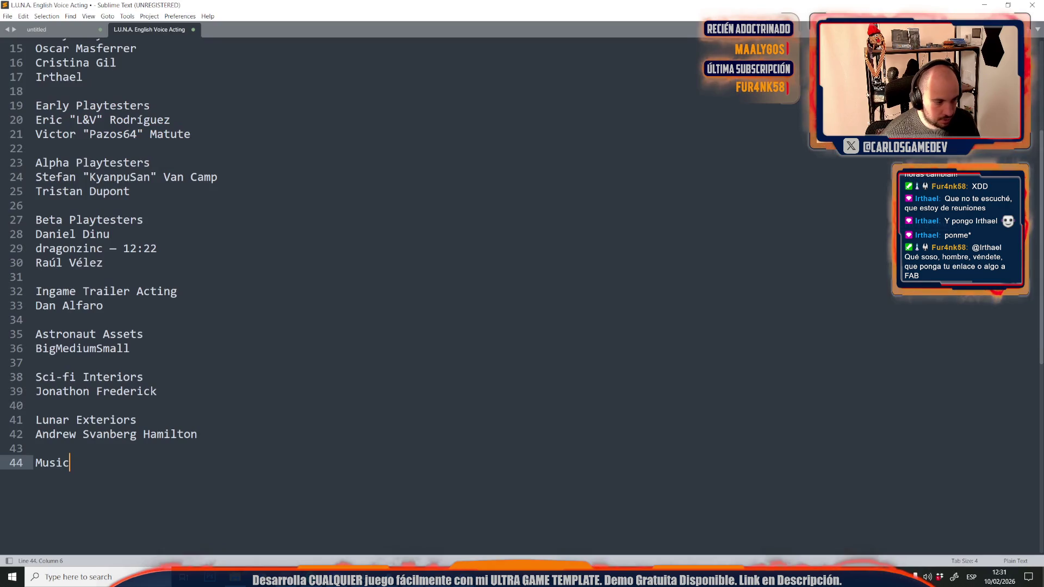
Add the music composer's name on a new line under the Music heading.
{"action": "key", "text": "Return"}
{"action": "type", "text": "Wiktoria Zac"}
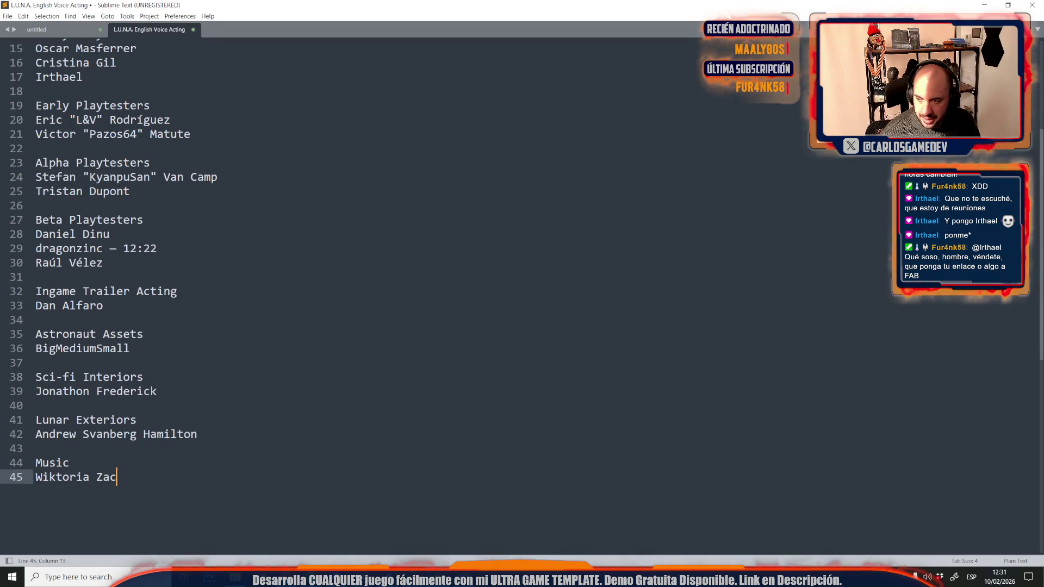
{"action": "left_click", "coordinate": [575, 278]}
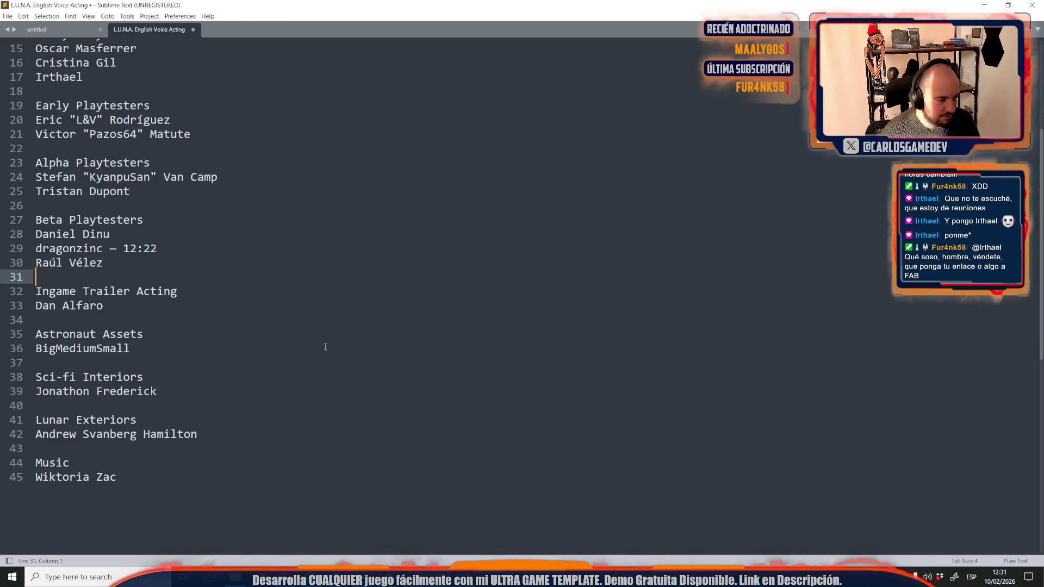
Look over the starship in the Unreal moon level, then return to the top of the credits file.
{"action": "mouse_move", "coordinate": [236, 577]}
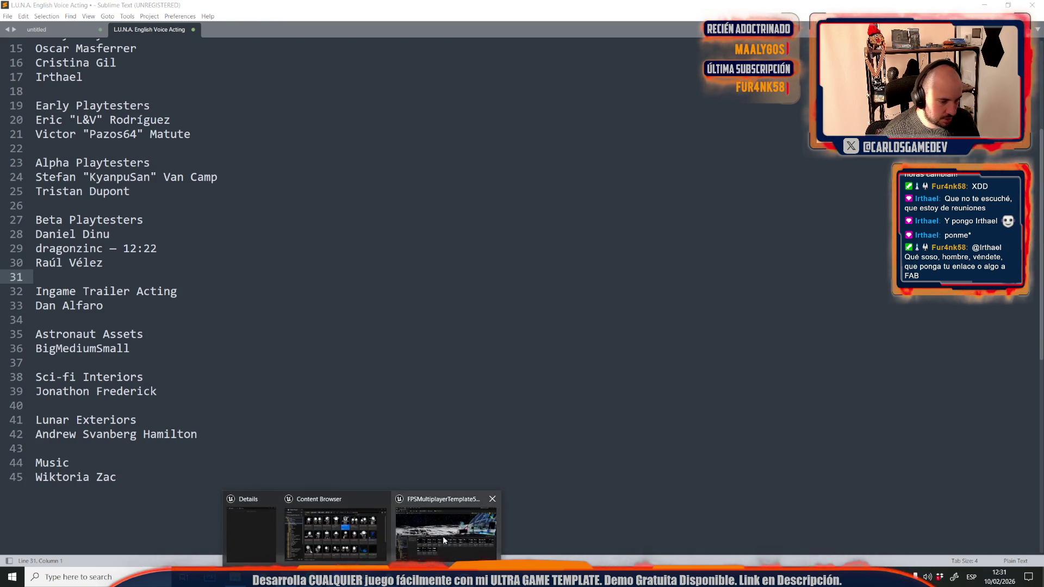
{"action": "left_click", "coordinate": [442, 536]}
{"action": "left_click_drag", "start_coordinate": [448, 225], "coordinate": [486, 457]}
{"action": "left_click_drag", "start_coordinate": [486, 245], "coordinate": [500, 283]}
{"action": "key", "text": "alt+Tab"}
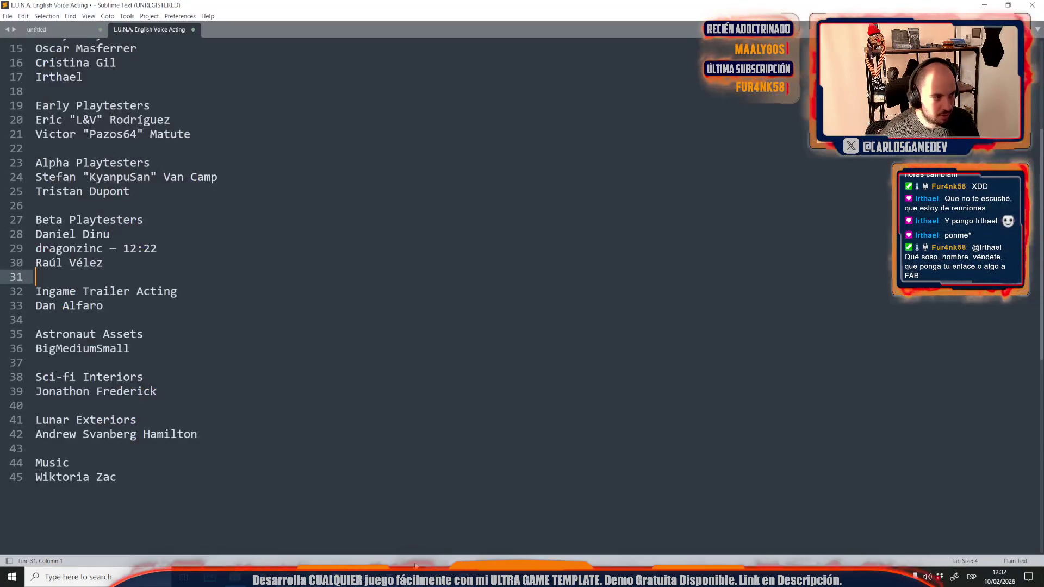
{"action": "scroll", "coordinate": [178, 229], "scroll_direction": "up", "scroll_amount": 3}
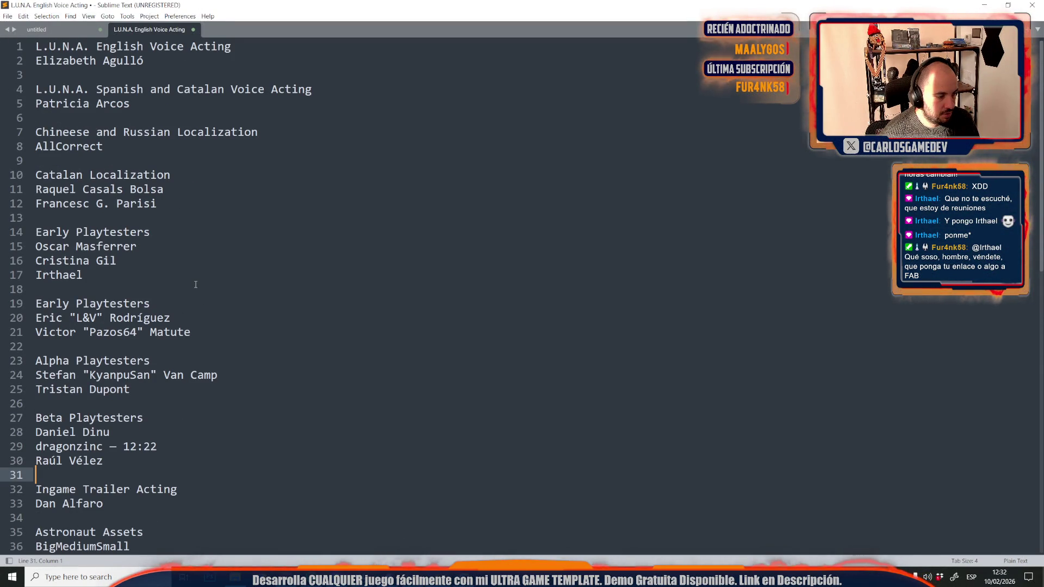
{"action": "left_click", "coordinate": [37, 45]}
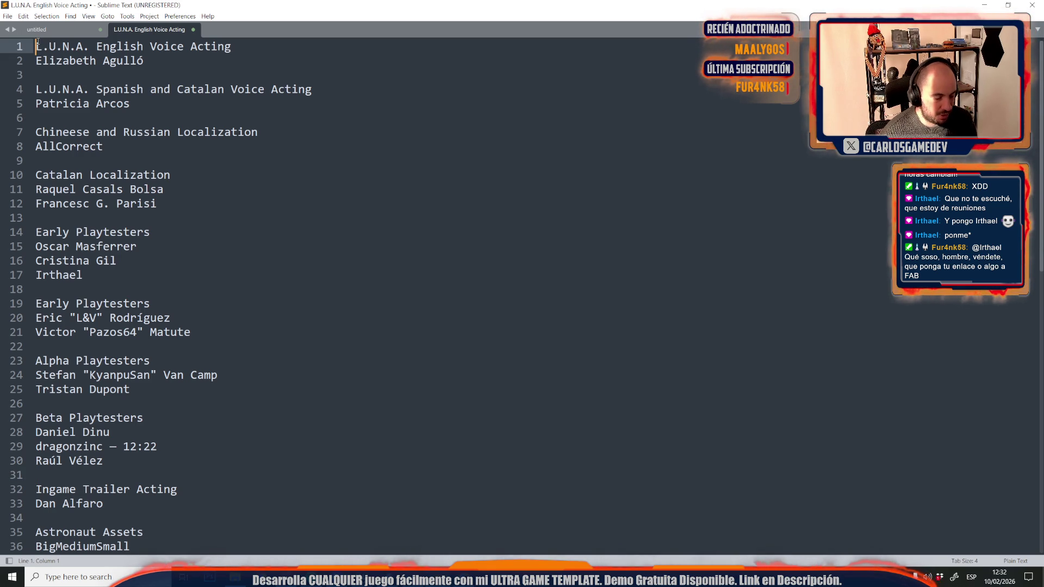
Insert a 'Special Thanks' heading at the top with one person's name beneath it.
{"action": "key", "text": "Return"}
{"action": "key", "text": "Return"}
{"action": "left_click", "coordinate": [73, 47]}
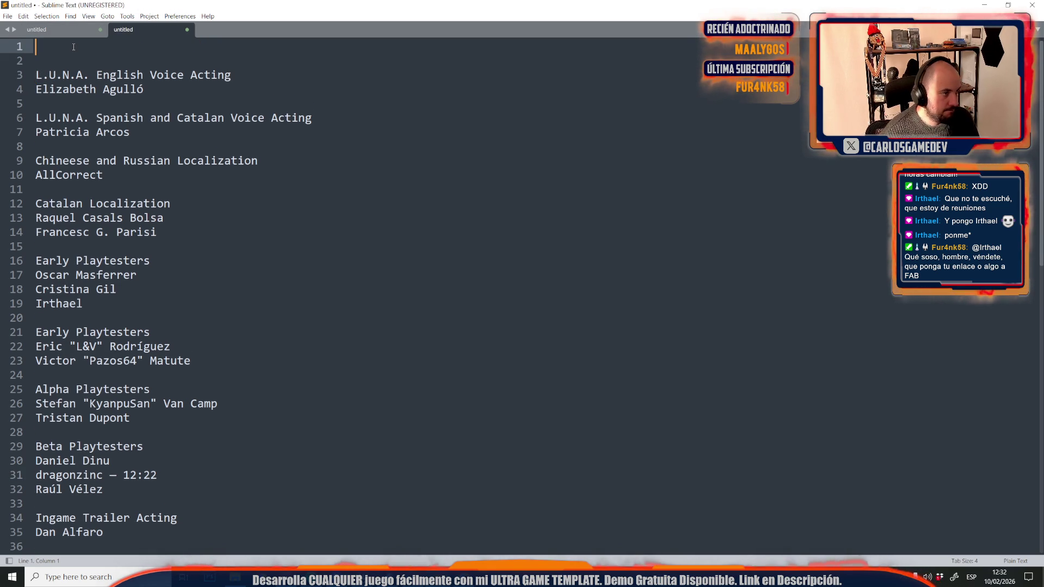
{"action": "type", "text": "Specia"}
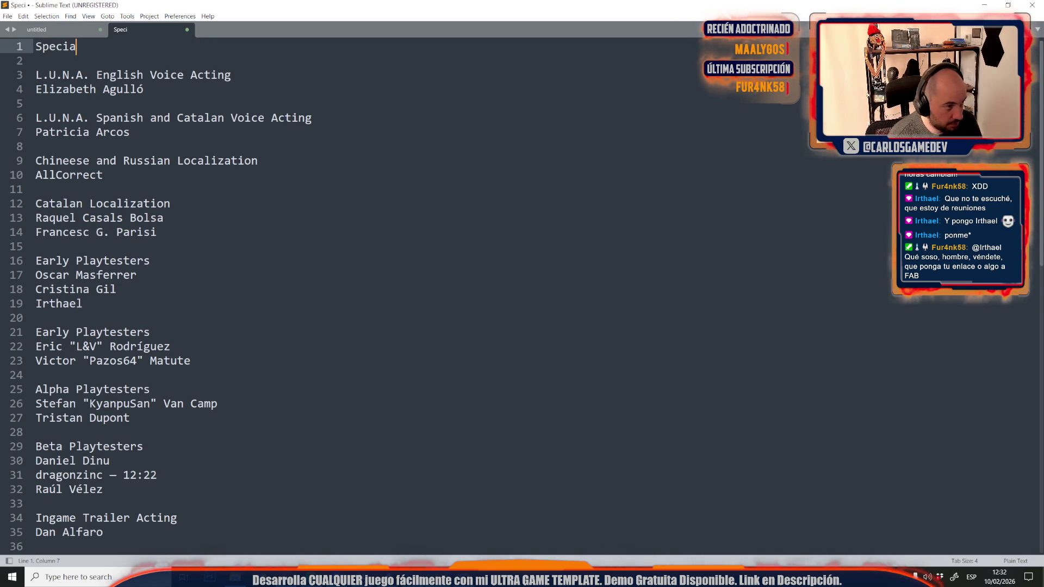
{"action": "type", "text": "l Thanks"}
{"action": "key", "text": "Return"}
{"action": "type", "text": "Ma"}
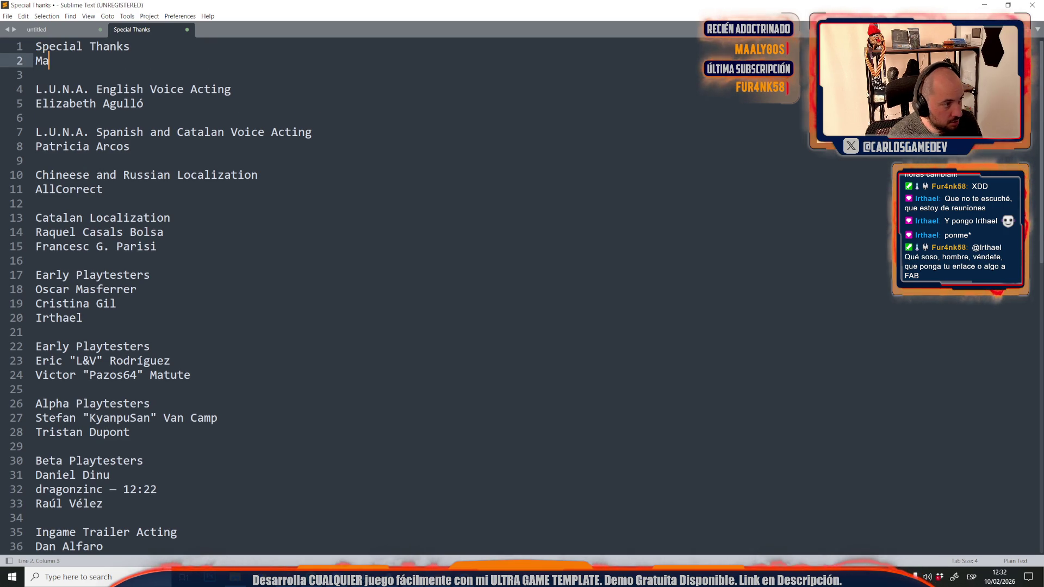
{"action": "type", "text": "rina Presas"}
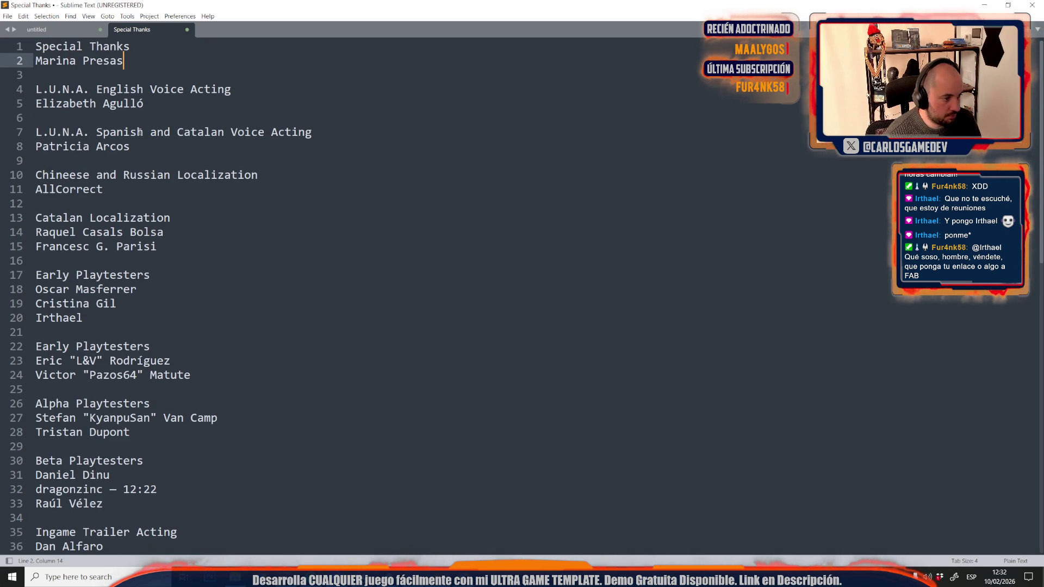
Copy the second Catalan Localization translator's name and paste it under Special Thanks.
{"action": "left_click", "coordinate": [189, 255]}
{"action": "key", "text": "Up"}
{"action": "key", "text": "shift+End"}
{"action": "key", "text": "ctrl+c"}
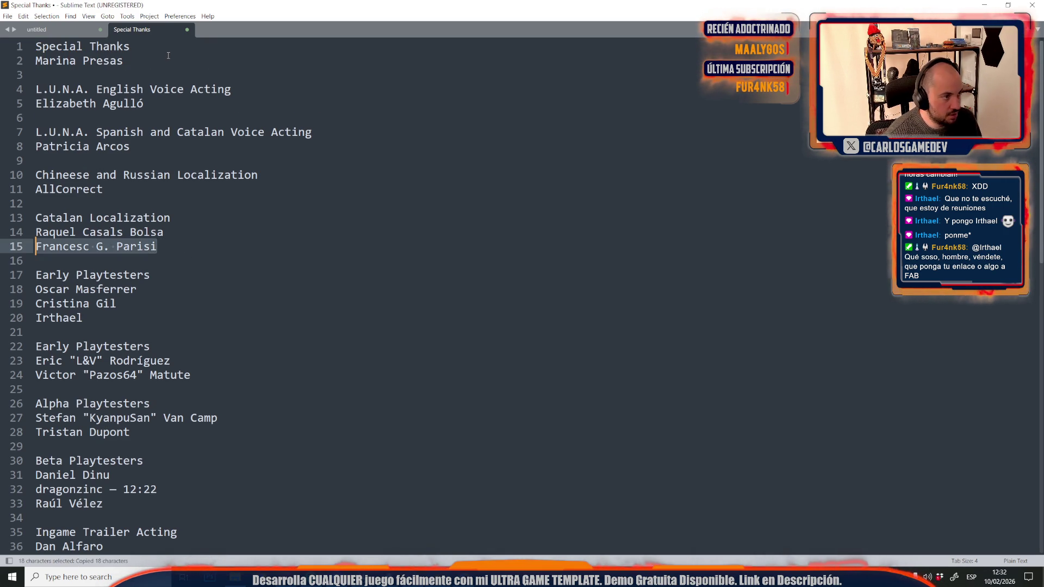
{"action": "left_click", "coordinate": [168, 56]}
{"action": "key", "text": "Return"}
{"action": "key", "text": "ctrl+v"}
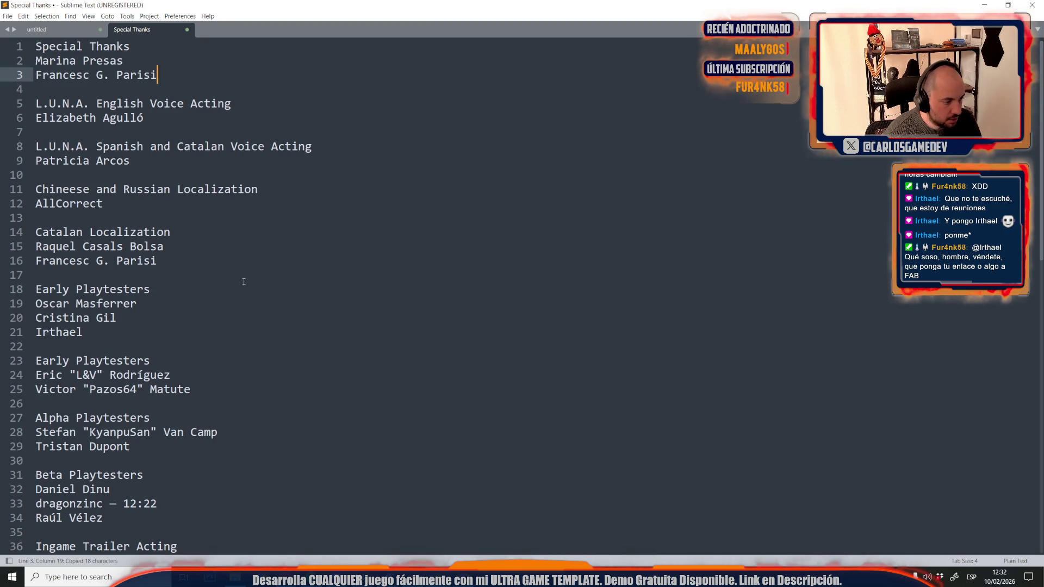
Bring the Unreal moon level back to the front.
{"action": "scroll", "coordinate": [245, 266], "scroll_direction": "down", "scroll_amount": 4}
{"action": "mouse_move", "coordinate": [235, 577]}
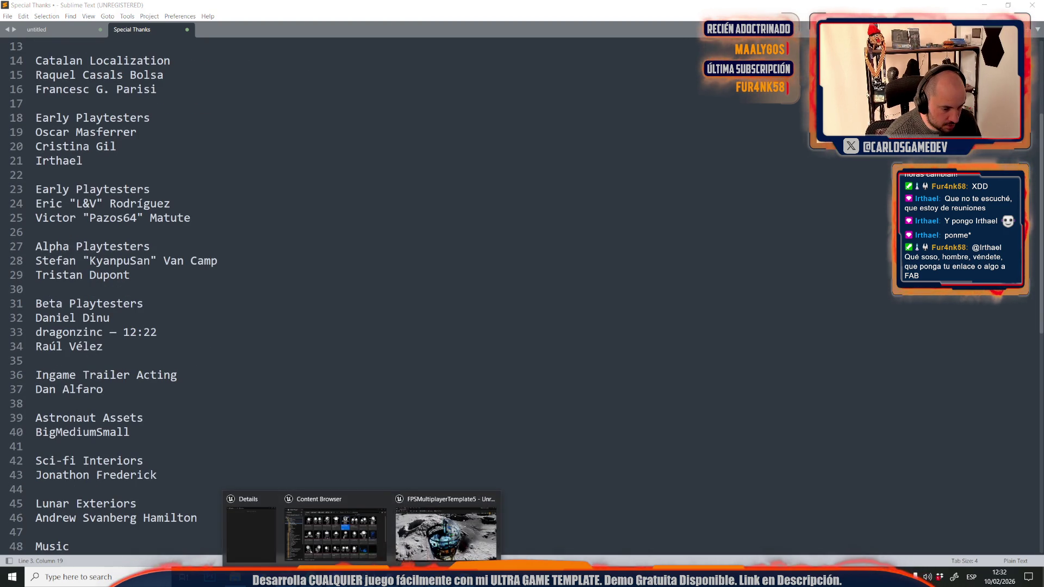
{"action": "left_click", "coordinate": [446, 505]}
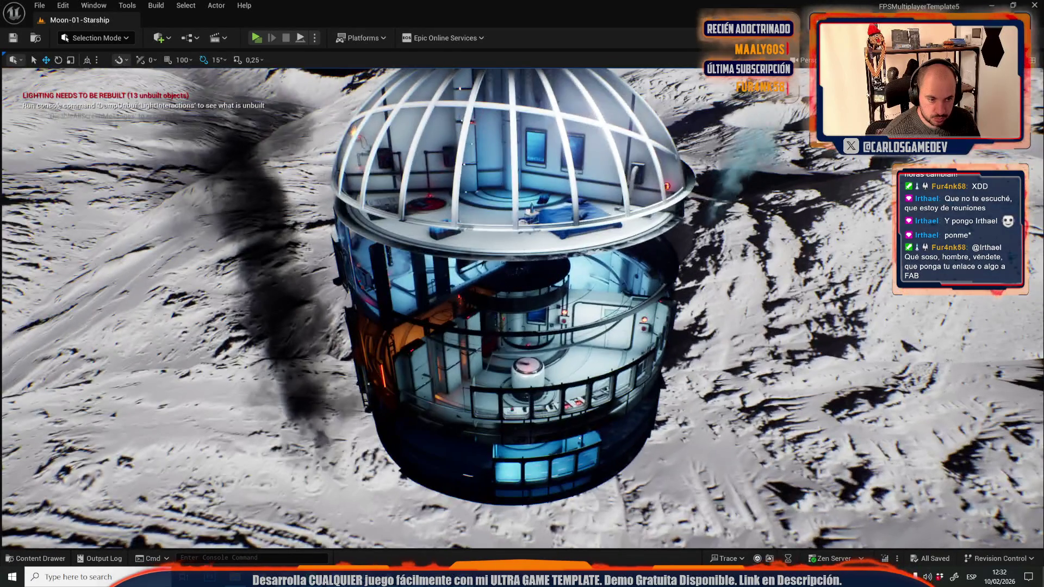
{"action": "key", "text": "alt+Tab"}
{"action": "scroll", "coordinate": [299, 369], "scroll_direction": "down", "scroll_amount": 4}
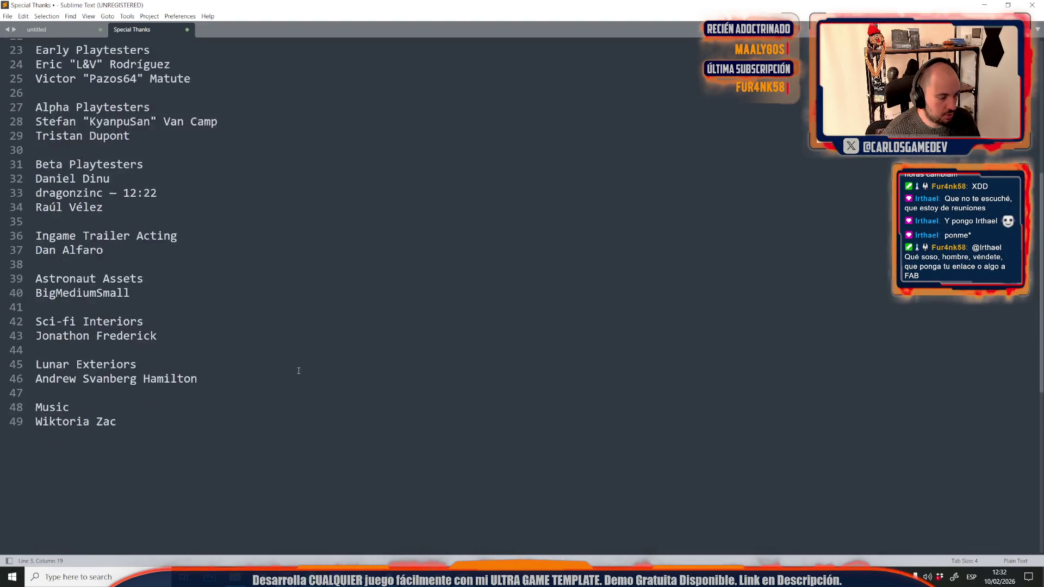
Add a 'Net Code Consultation' heading after the Music section.
{"action": "left_click", "coordinate": [161, 391]}
{"action": "key", "text": "Return"}
{"action": "key", "text": "Return"}
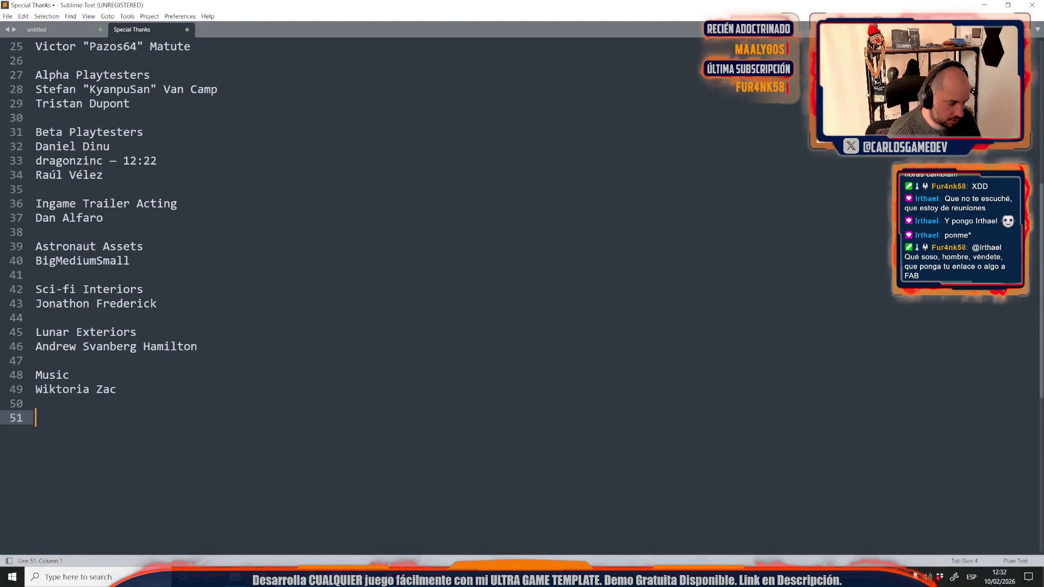
{"action": "type", "text": "n"}
{"action": "key", "text": "BackSpace"}
{"action": "type", "text": "Net Co"}
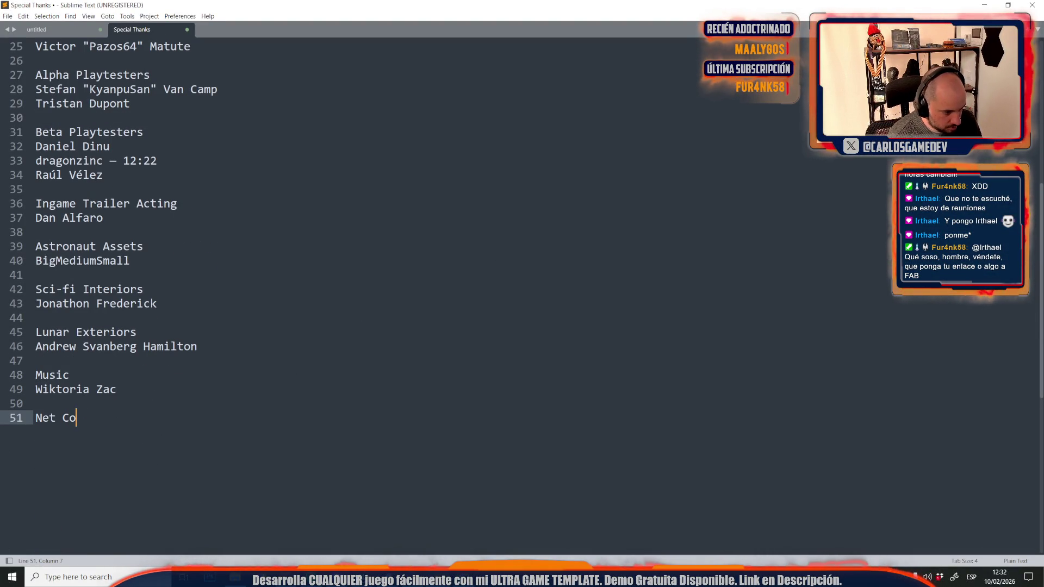
{"action": "type", "text": "de Consultatio"}
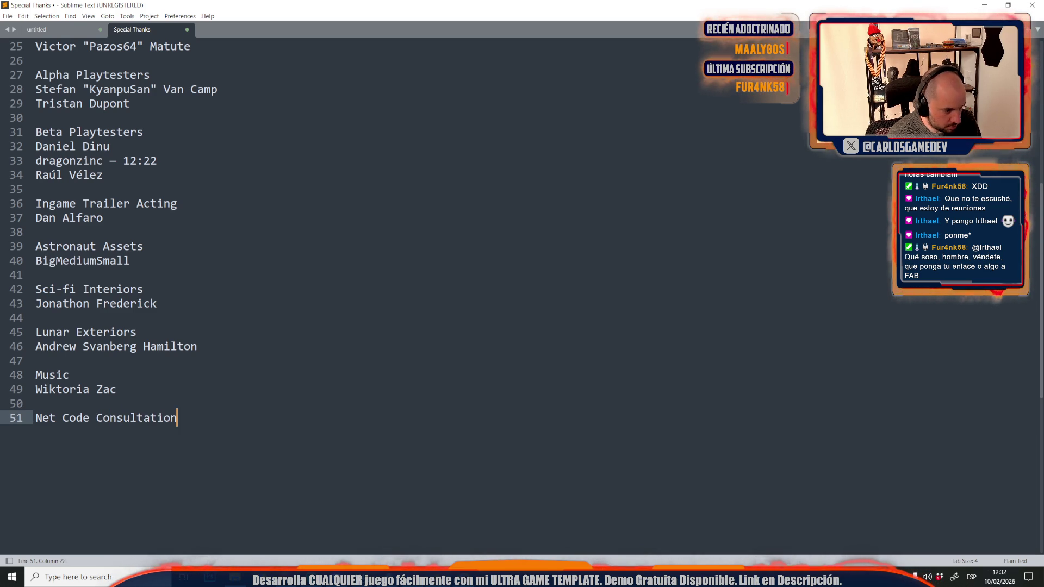
{"action": "type", "text": "n"}
{"action": "key", "text": "Return"}
List the two net code consultants' names under the heading, followed by blank lines.
{"action": "type", "text": "Irthael"}
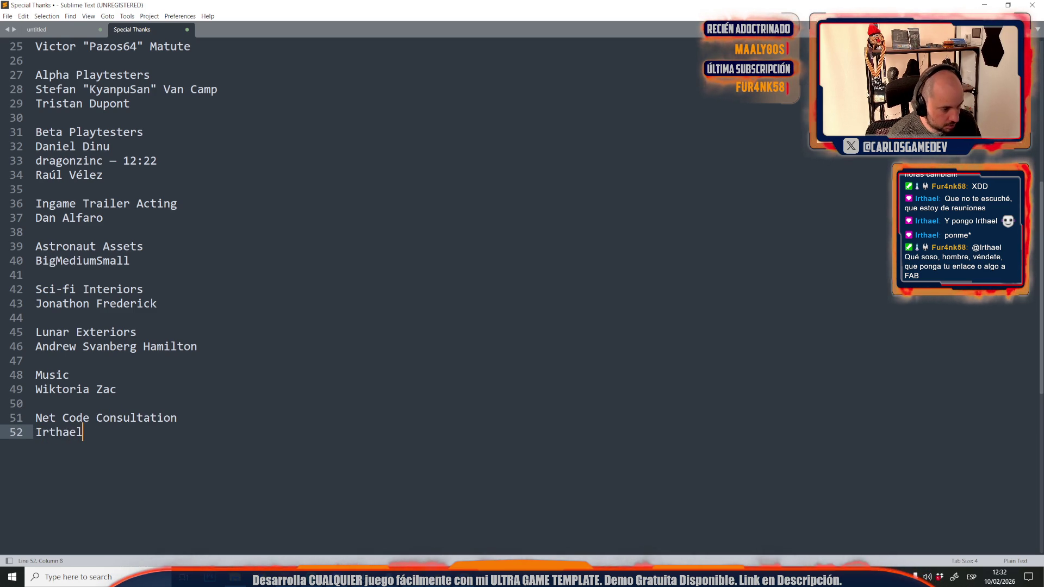
{"action": "key", "text": "Return"}
{"action": "type", "text": "Korusa"}
{"action": "key", "text": "BackSpace"}
{"action": "key", "text": "BackSpace"}
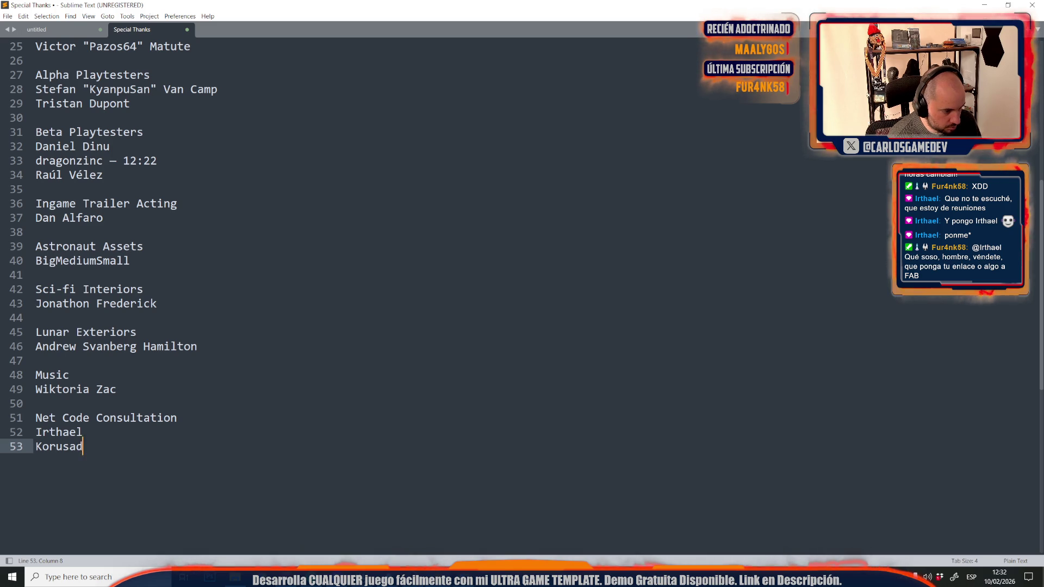
{"action": "type", "text": "dev"}
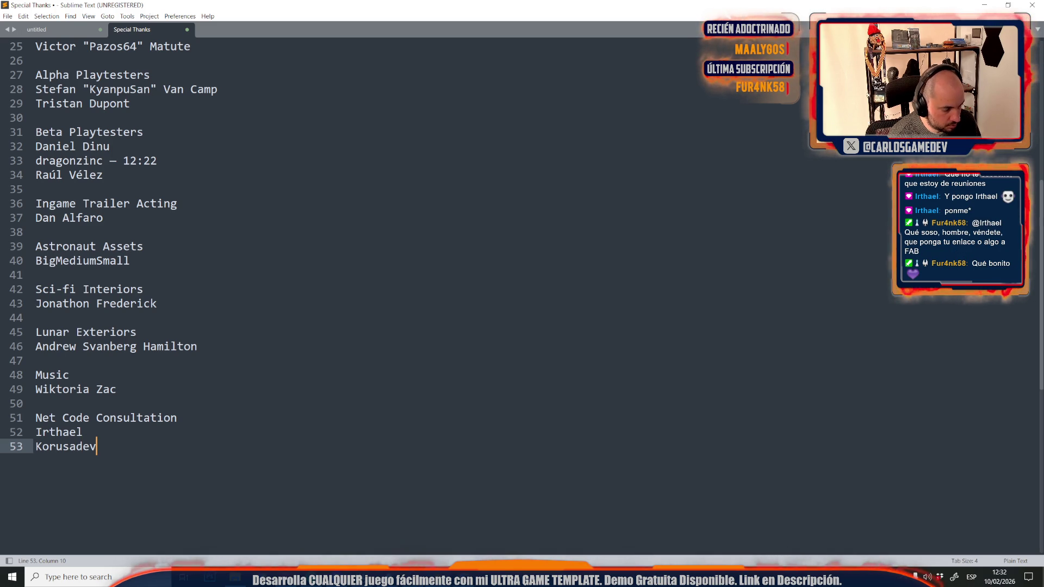
{"action": "key", "text": "Return"}
{"action": "key", "text": "Return"}
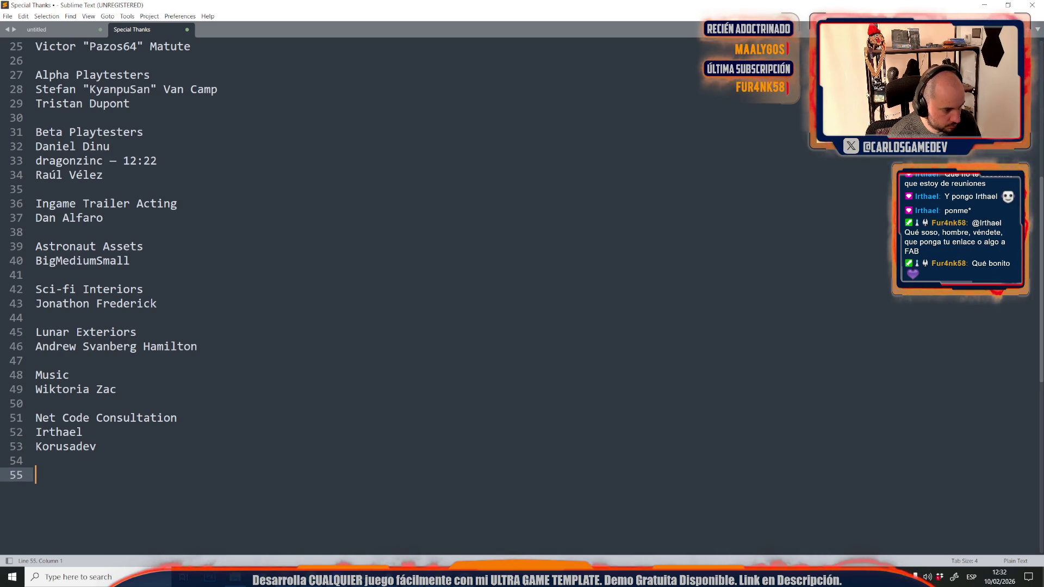
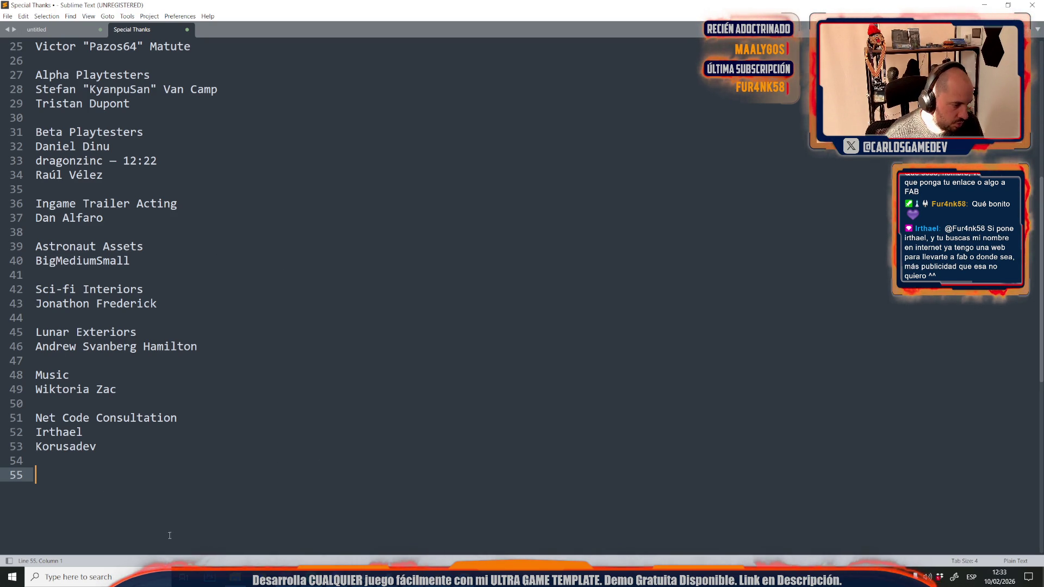
Glance at the Unreal Editor's File menu, then return to the credits text file.
{"action": "mouse_move", "coordinate": [397, 568]}
{"action": "left_click", "coordinate": [446, 522]}
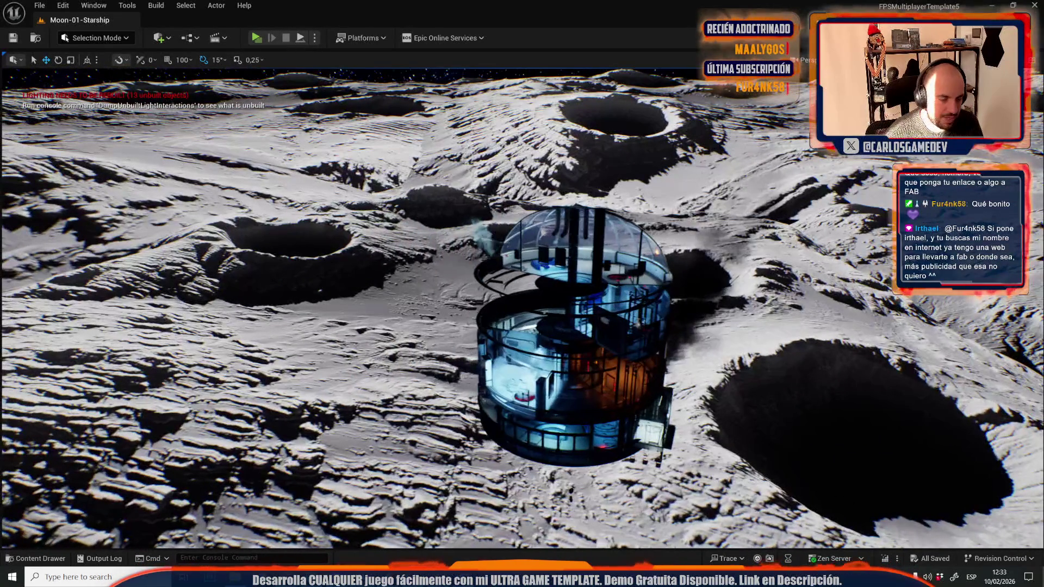
{"action": "left_click", "coordinate": [40, 5]}
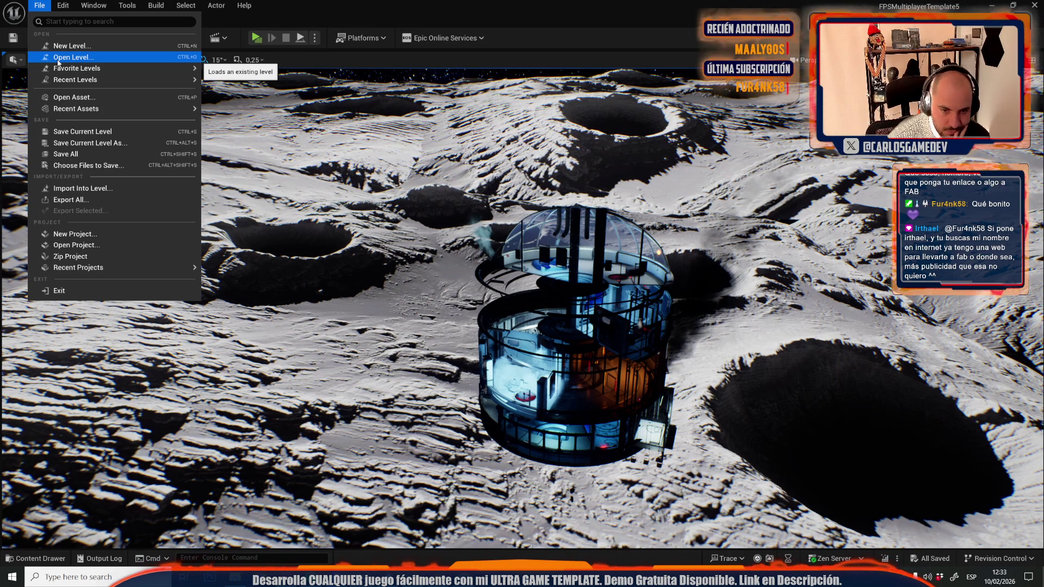
{"action": "mouse_move", "coordinate": [76, 109]}
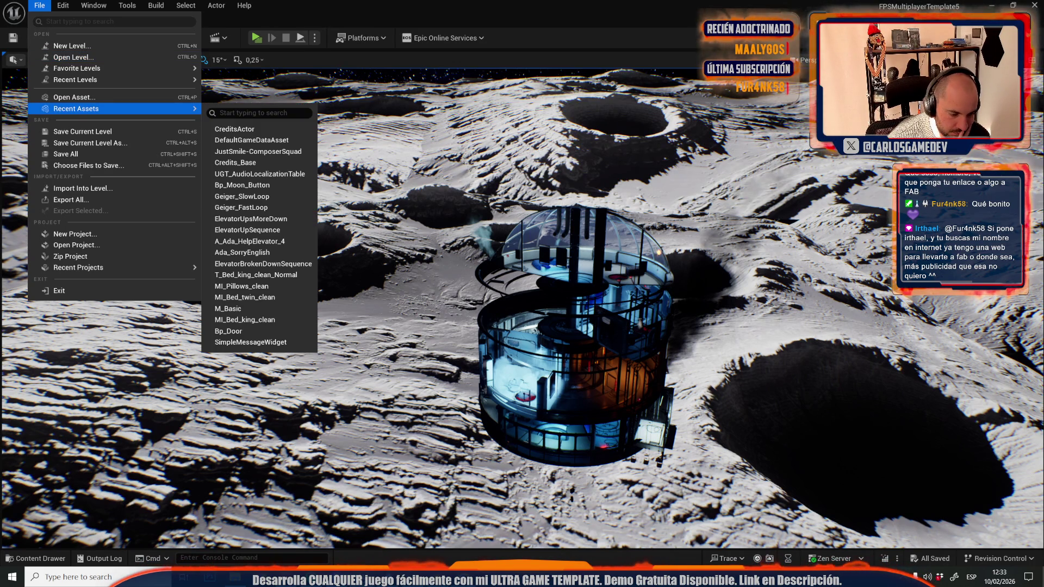
{"action": "key", "text": "alt+Tab"}
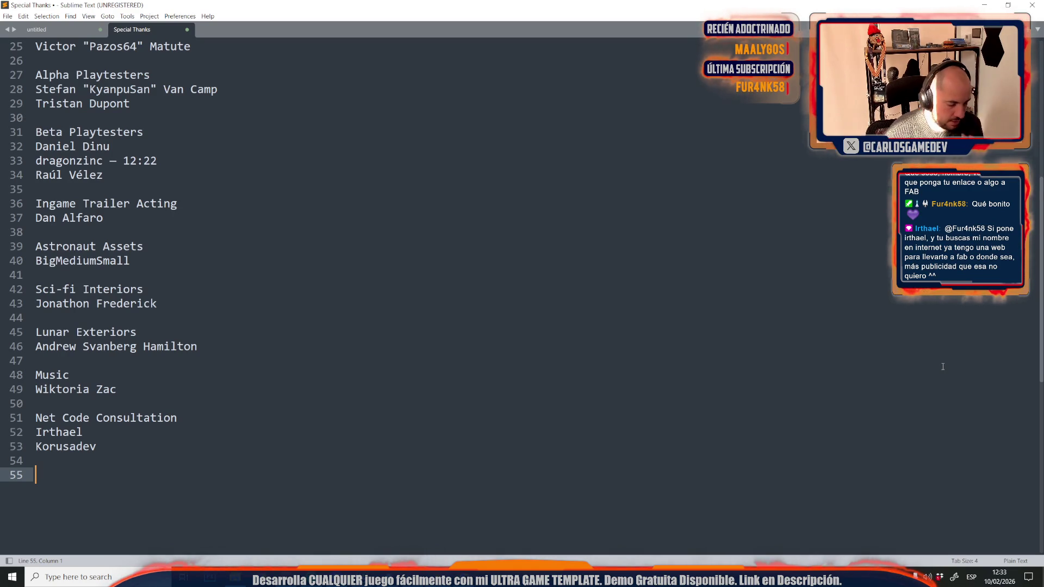
Draft a Loading Screen heading with an Ultra line, then erase them.
{"action": "type", "text": "Loading"}
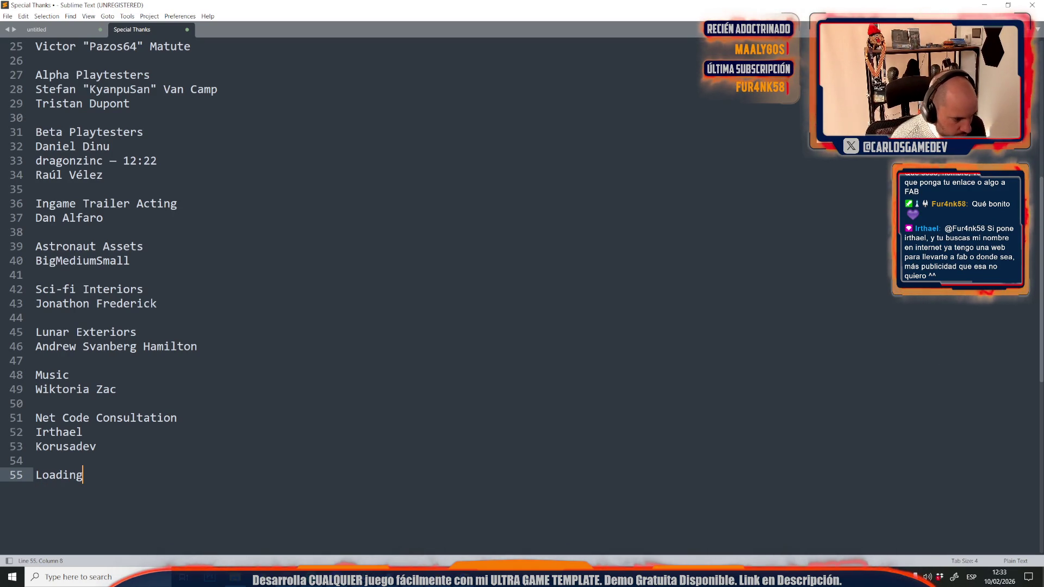
{"action": "type", "text": " Screen"}
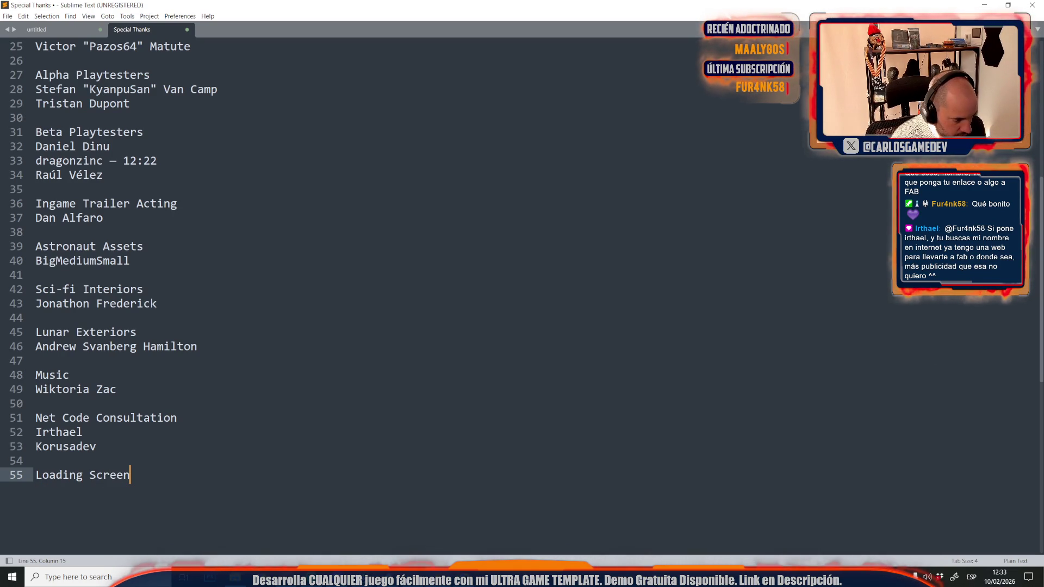
{"action": "key", "text": "Return"}
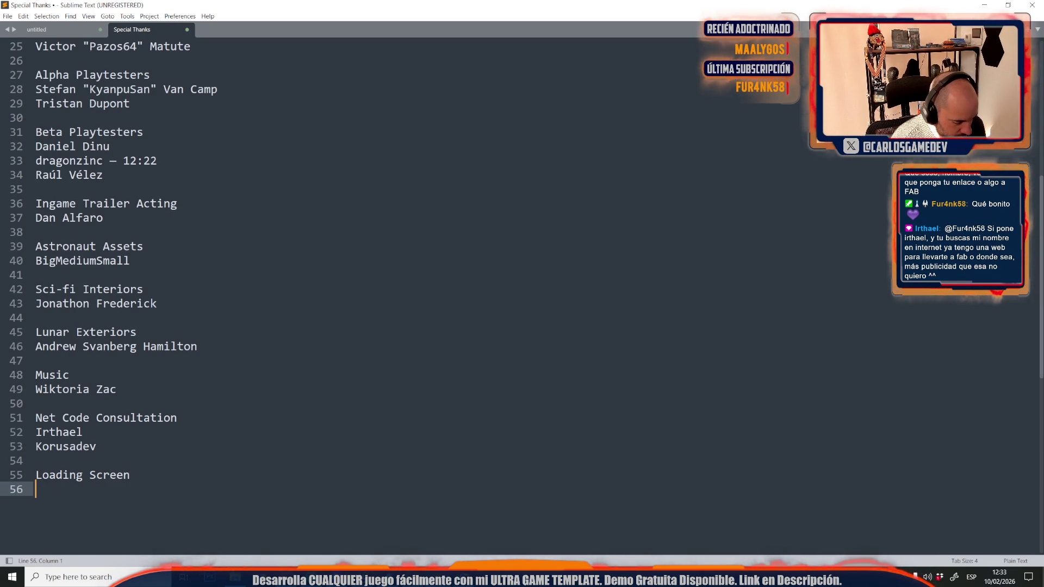
{"action": "type", "text": "Ultra Ñp"}
{"action": "key", "text": "BackSpace"}
{"action": "key", "text": "BackSpace"}
{"action": "type", "text": "Loading Sc"}
{"action": "key", "text": "BackSpace"}
{"action": "key", "text": "BackSpace"}
{"action": "key", "text": "BackSpace"}
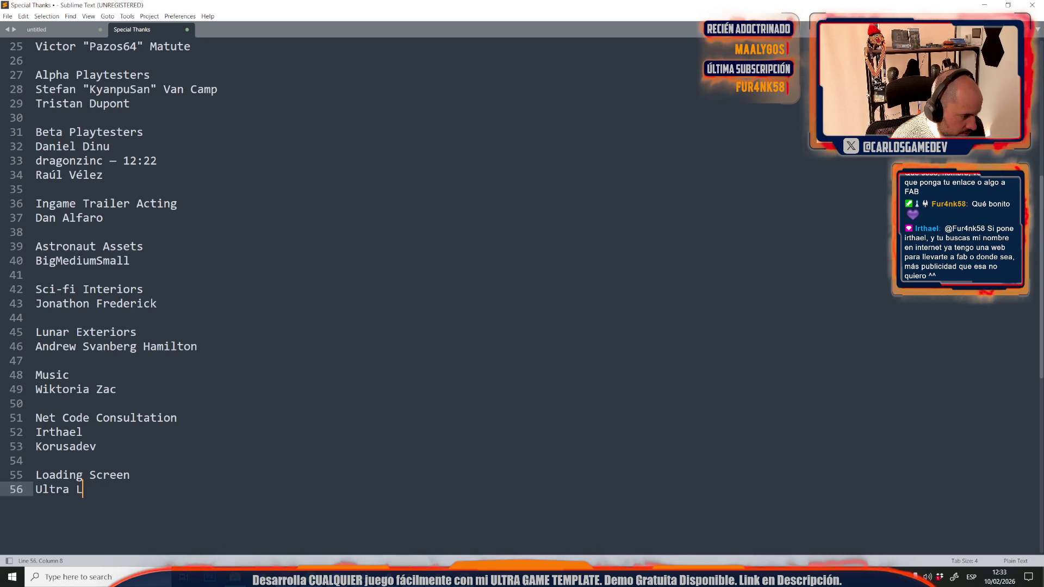
{"action": "key", "text": "BackSpace"}
{"action": "key", "text": "BackSpace"}
{"action": "key", "text": "BackSpace"}
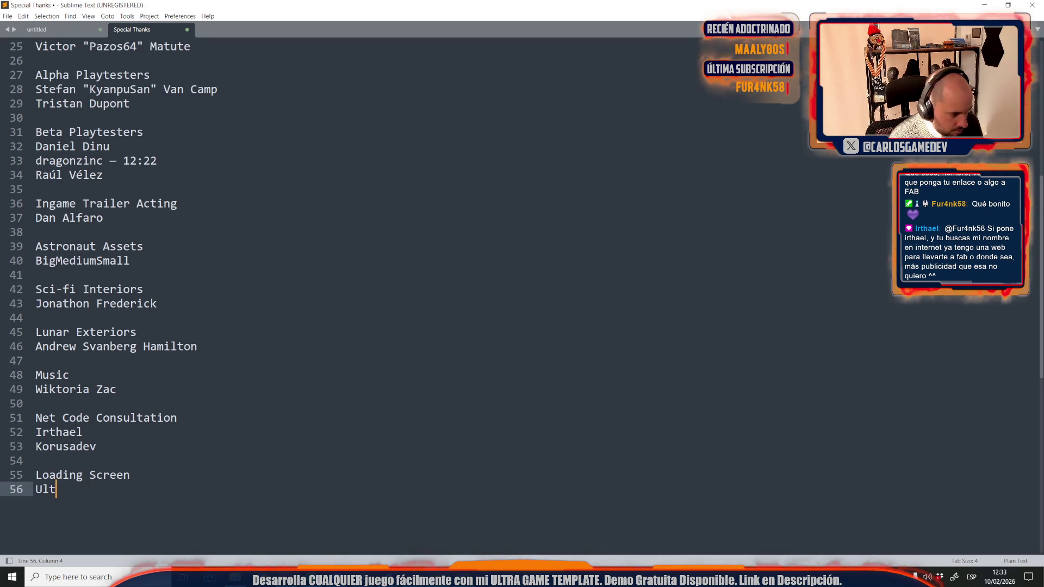
{"action": "key", "text": "BackSpace"}
{"action": "key", "text": "BackSpace"}
{"action": "key", "text": "BackSpace"}
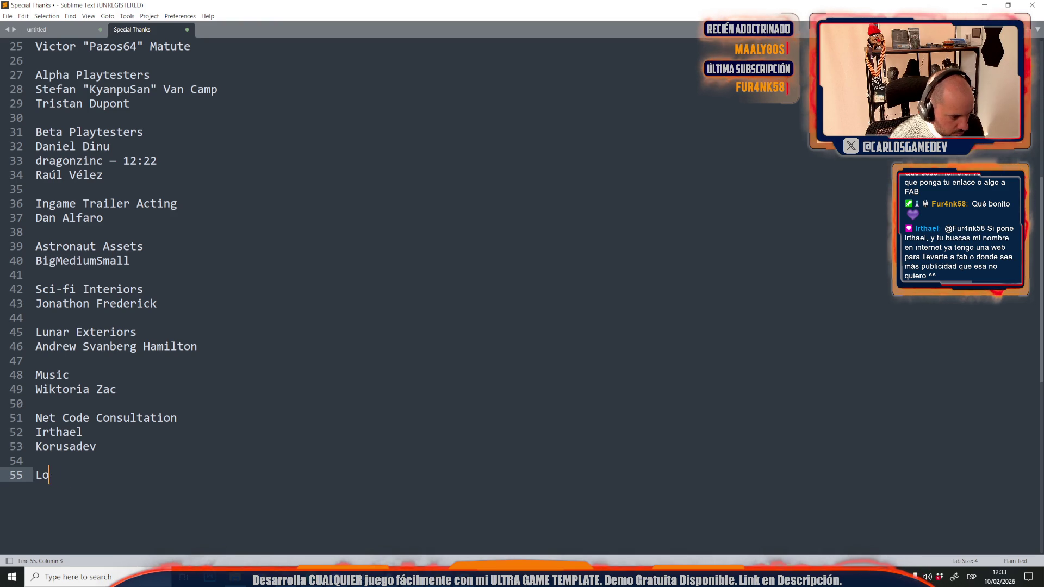
Try 'Template' and 'Aditional Art' as the line 55 heading, then clear the line.
{"action": "type", "text": "Template"}
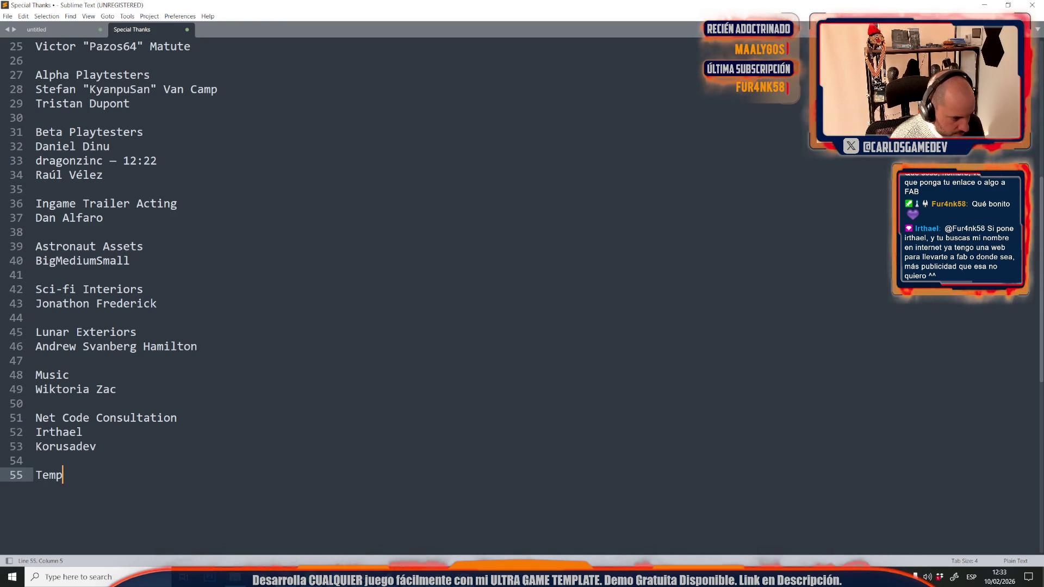
{"action": "key", "text": "BackSpace"}
{"action": "key", "text": "BackSpace"}
{"action": "key", "text": "BackSpace"}
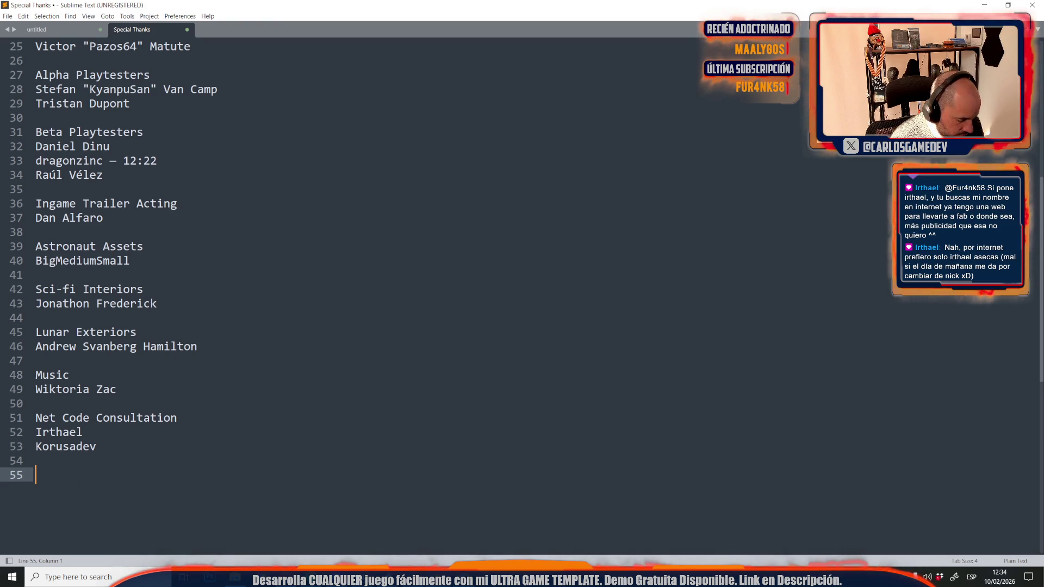
{"action": "type", "text": "Aditional Art"}
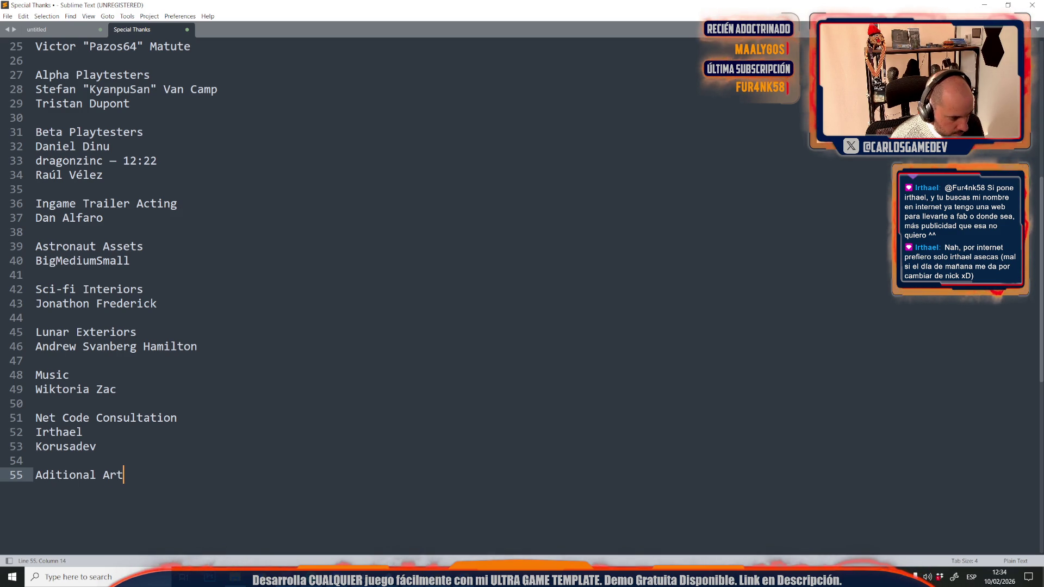
{"action": "key", "text": "BackSpace"}
{"action": "key", "text": "BackSpace"}
{"action": "key", "text": "BackSpace"}
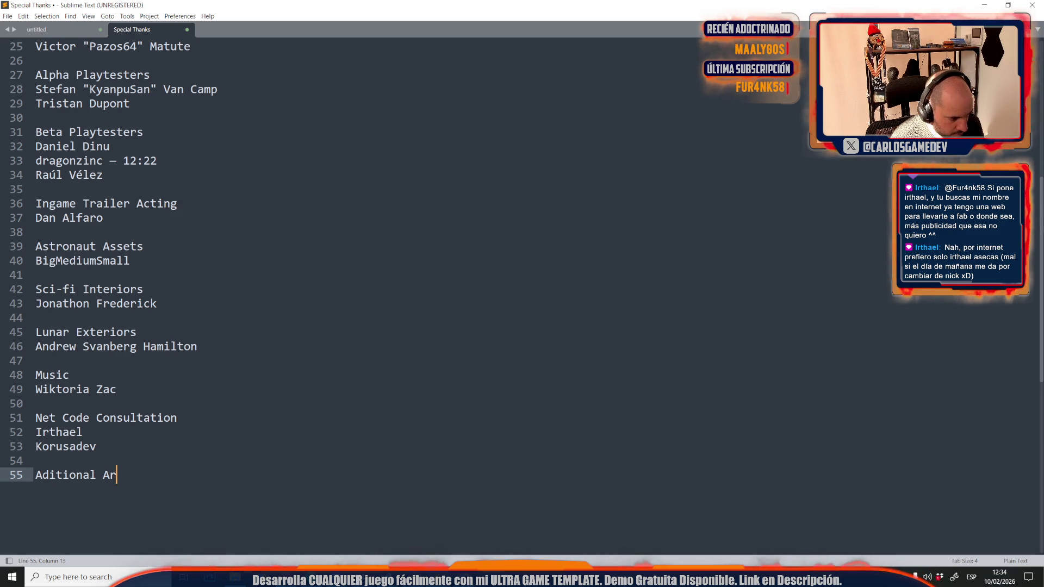
{"action": "type", "text": "Adit"}
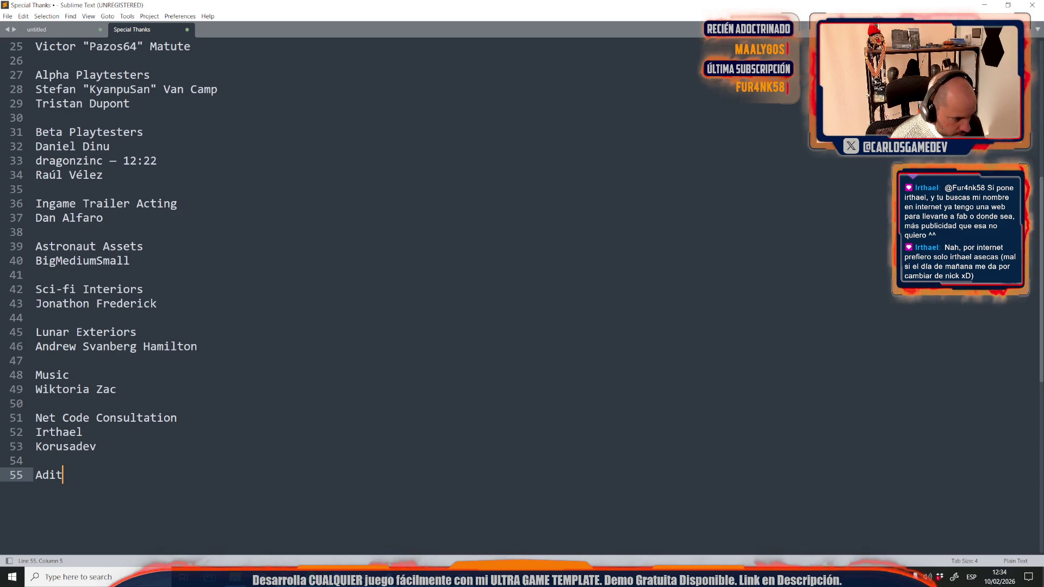
{"action": "type", "text": "nal"}
{"action": "key", "text": "BackSpace"}
{"action": "key", "text": "BackSpace"}
{"action": "key", "text": "BackSpace"}
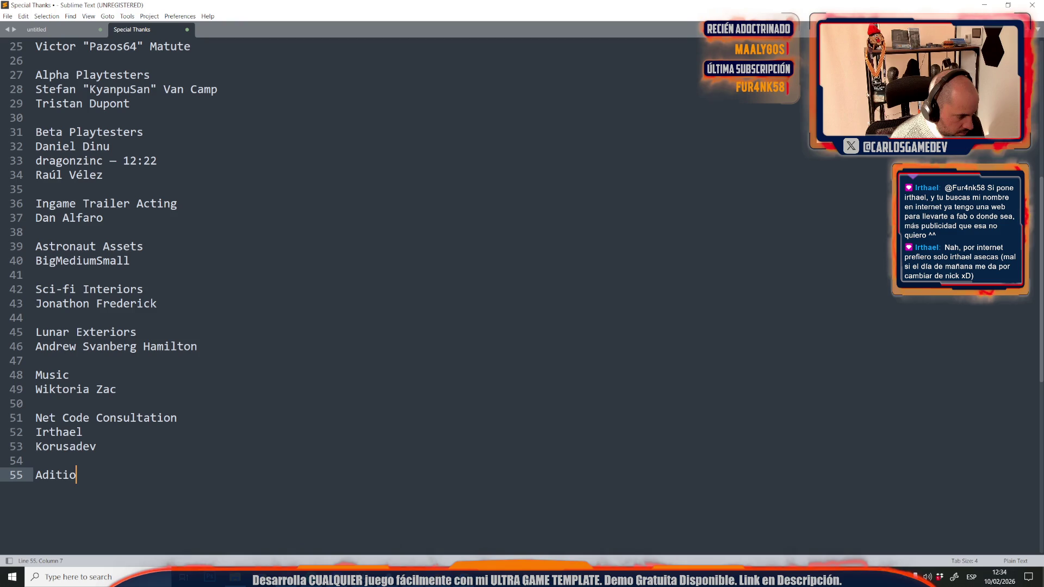
{"action": "key", "text": "BackSpace"}
Add a 'Great Tools' heading followed by Ultra Loading Screen and Edge Decal Tools lines.
{"action": "type", "text": "Great Tools"}
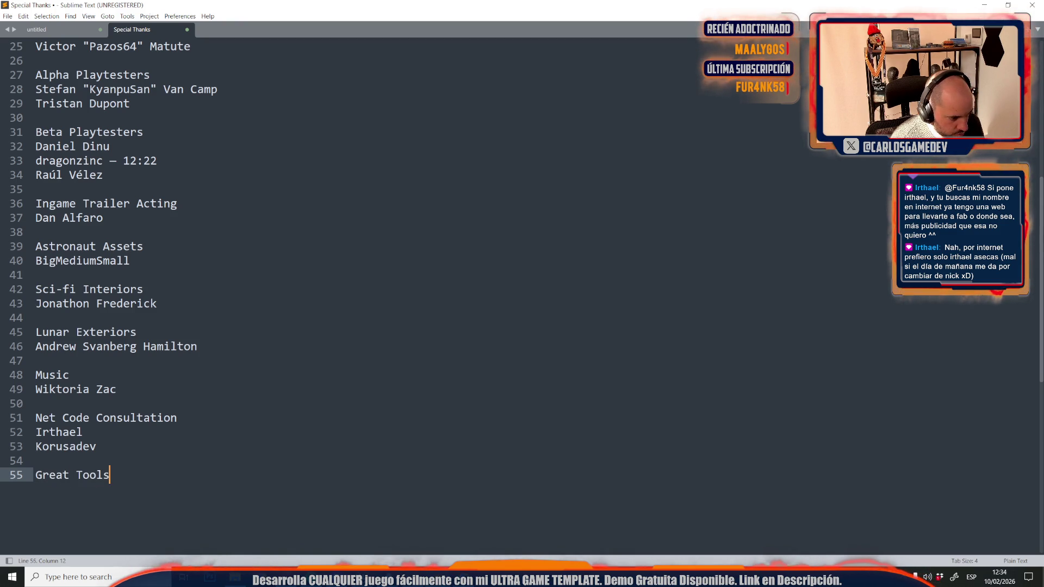
{"action": "key", "text": "Return"}
{"action": "type", "text": "Ultra Loading Screen"}
{"action": "key", "text": "Return"}
{"action": "type", "text": "Edge Decal Tools"}
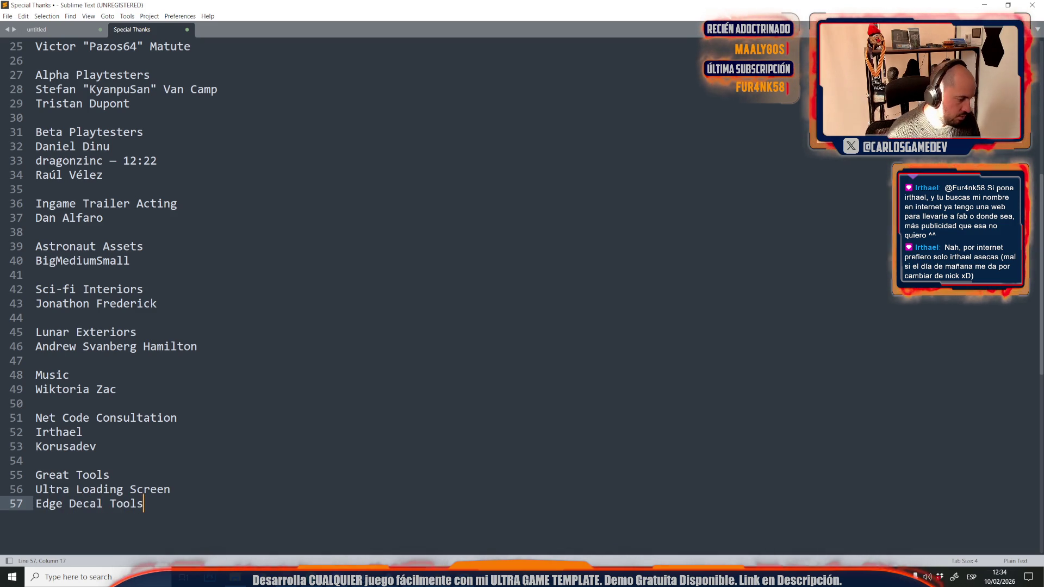
Try renaming the heading to 'Invaluable', then select it again for replacement.
{"action": "double_click", "coordinate": [65, 475]}
{"action": "type", "text": "Invaku"}
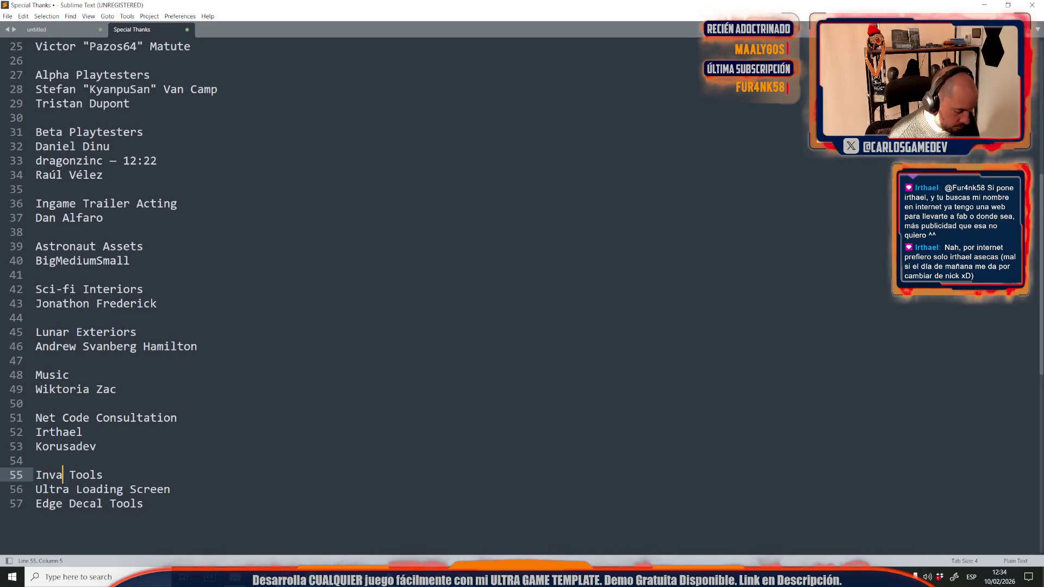
{"action": "key", "text": "BackSpace"}
{"action": "key", "text": "BackSpace"}
{"action": "type", "text": "luable"}
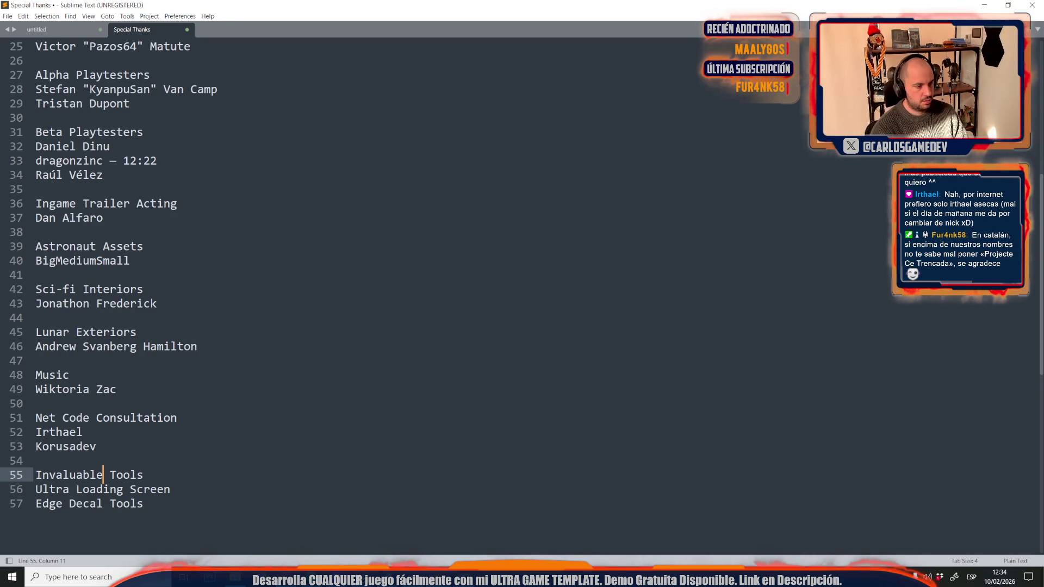
{"action": "left_click_drag", "start_coordinate": [110, 475], "coordinate": [35, 475]}
Restore the 'Great' heading, then add Projecte Ce Trencada on a new line under Catalan Localization.
{"action": "type", "text": "Great"}
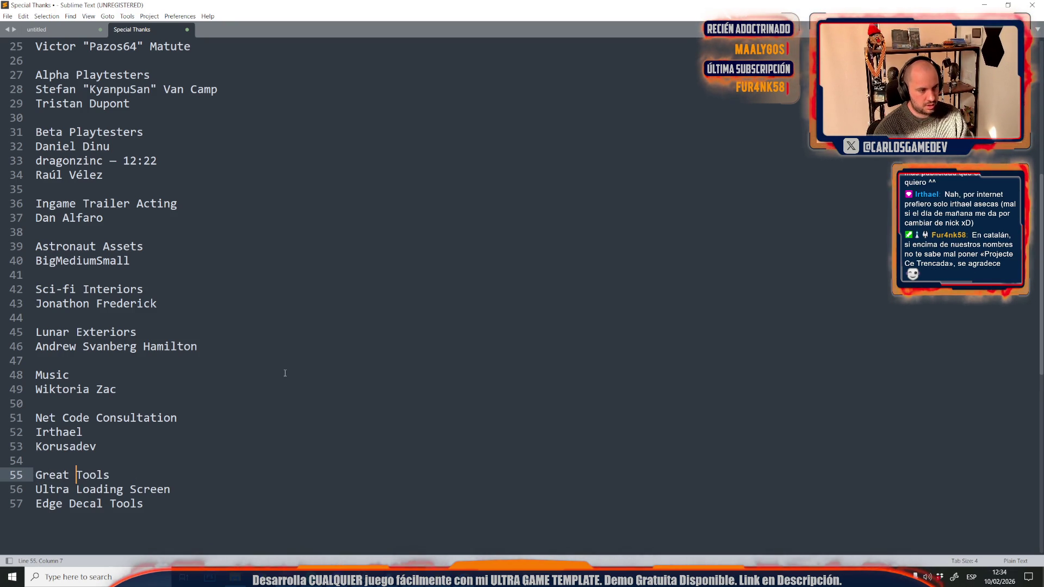
{"action": "scroll", "coordinate": [285, 373], "scroll_direction": "up", "scroll_amount": 8}
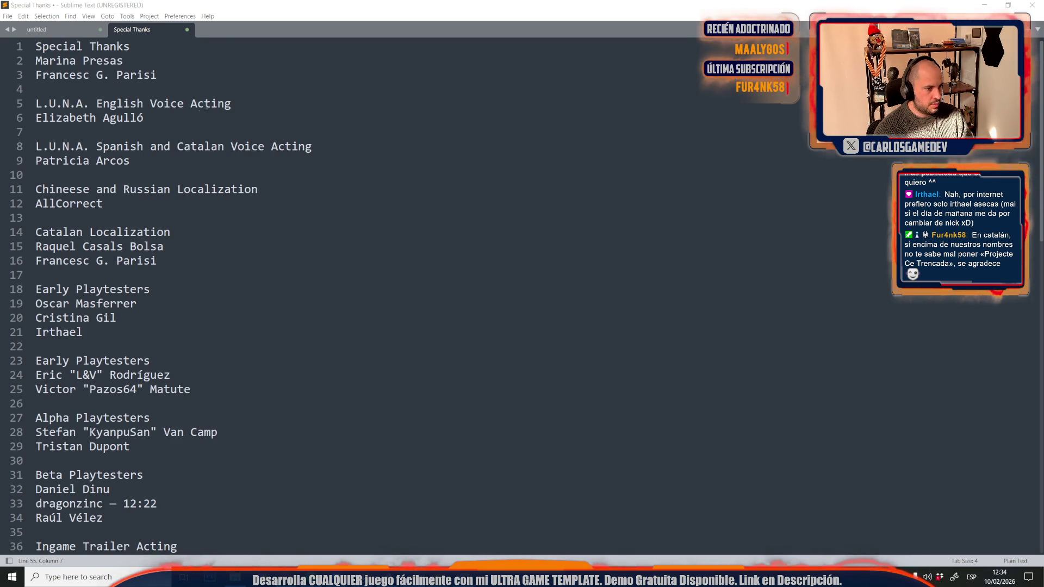
{"action": "left_click", "coordinate": [191, 231]}
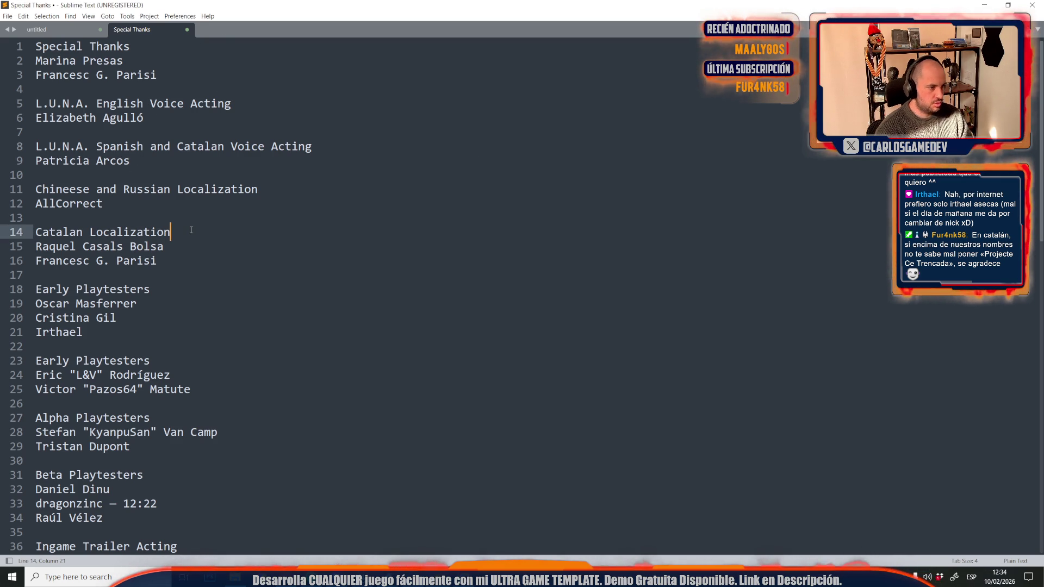
{"action": "key", "text": "Return"}
{"action": "type", "text": "Projecte Ce Trencada"}
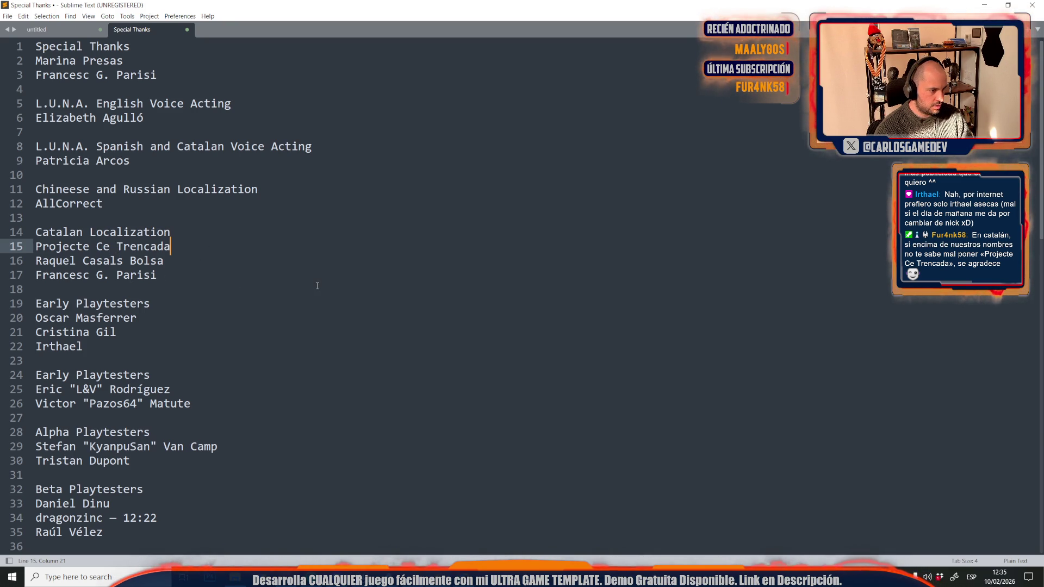
{"action": "scroll", "coordinate": [317, 285], "scroll_direction": "down", "scroll_amount": 9}
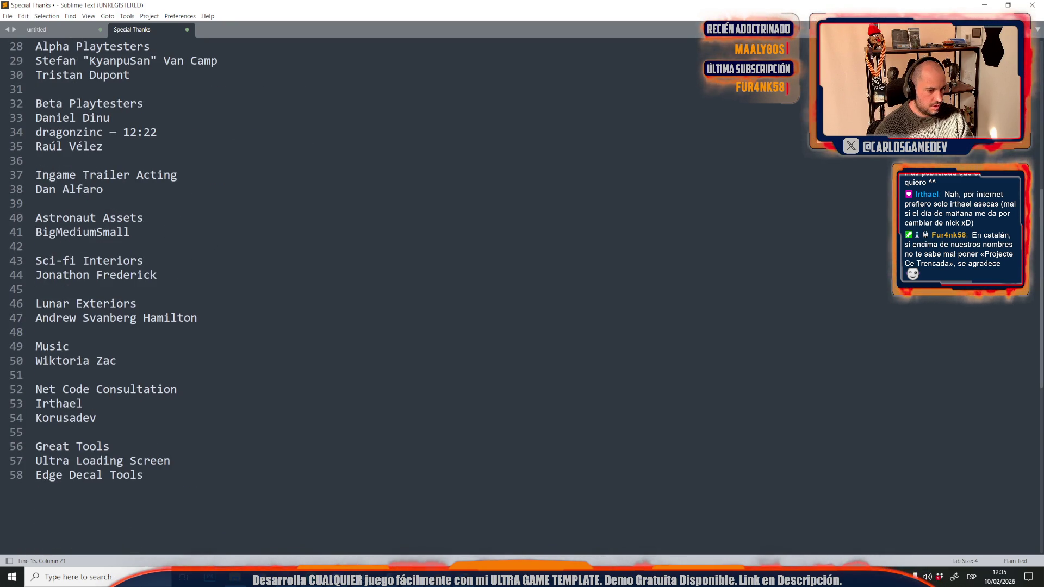
Fly the viewport around the starship tower and back out over the crater field.
{"action": "mouse_move", "coordinate": [235, 576]}
{"action": "left_click", "coordinate": [438, 530]}
{"action": "mouse_move", "coordinate": [522, 305]}
{"action": "left_mouse_down"}
{"action": "mouse_move", "coordinate": [489, 294]}
{"action": "mouse_move", "coordinate": [545, 352]}
{"action": "left_mouse_up"}
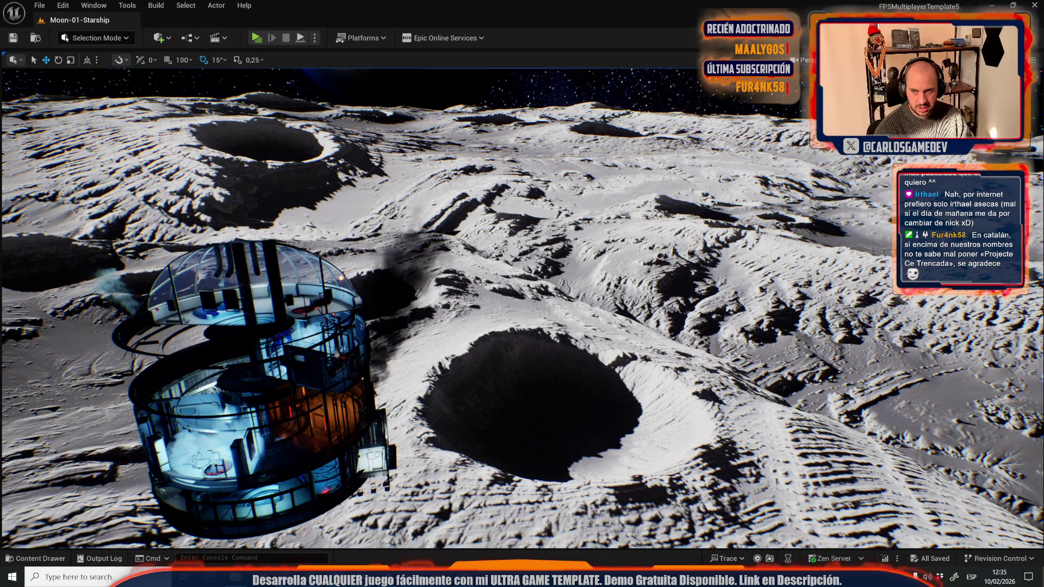
{"action": "left_click_drag", "start_coordinate": [580, 294], "coordinate": [483, 254]}
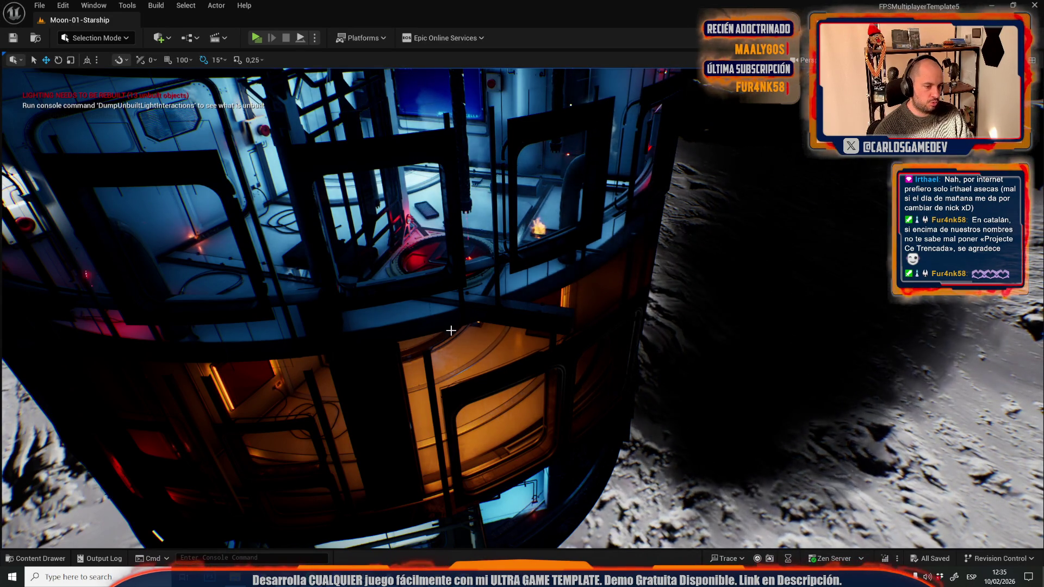
{"action": "scroll", "coordinate": [451, 330], "scroll_direction": "down", "scroll_amount": 5}
{"action": "left_click_drag", "start_coordinate": [451, 330], "coordinate": [559, 331]}
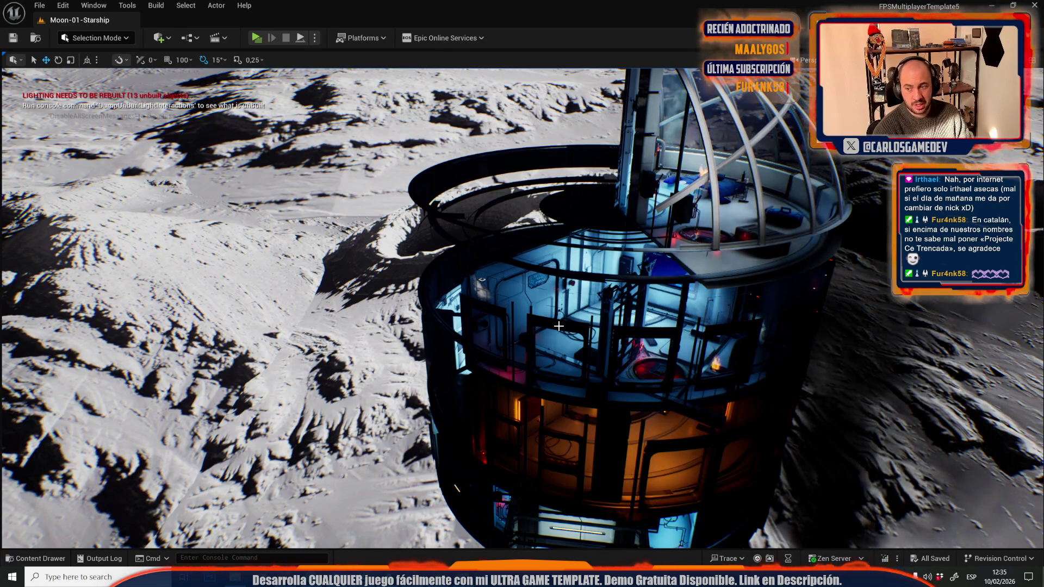
{"action": "scroll", "coordinate": [574, 337], "scroll_direction": "up", "scroll_amount": 10}
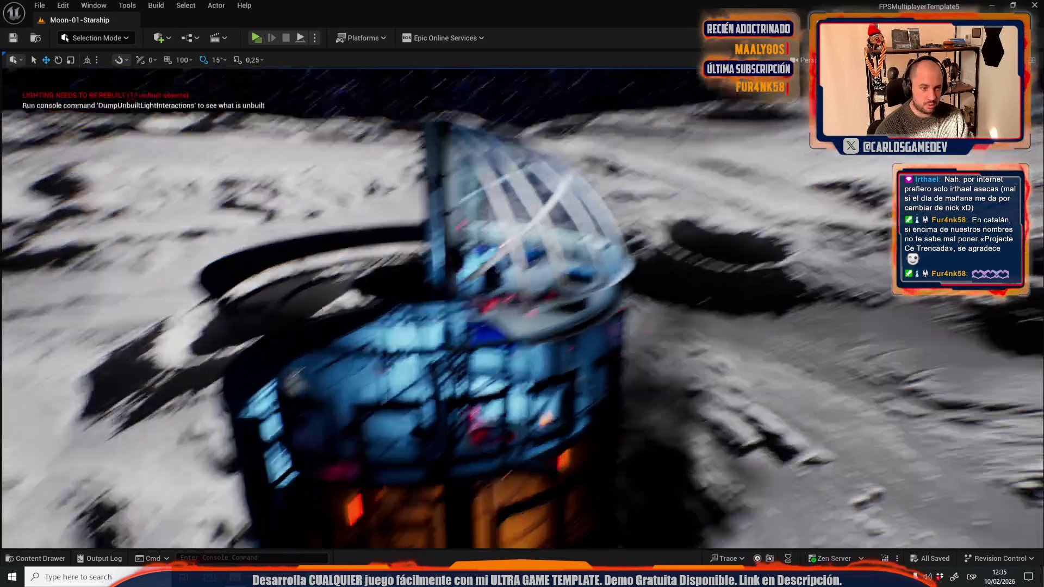
{"action": "scroll", "coordinate": [574, 336], "scroll_direction": "down", "scroll_amount": 10}
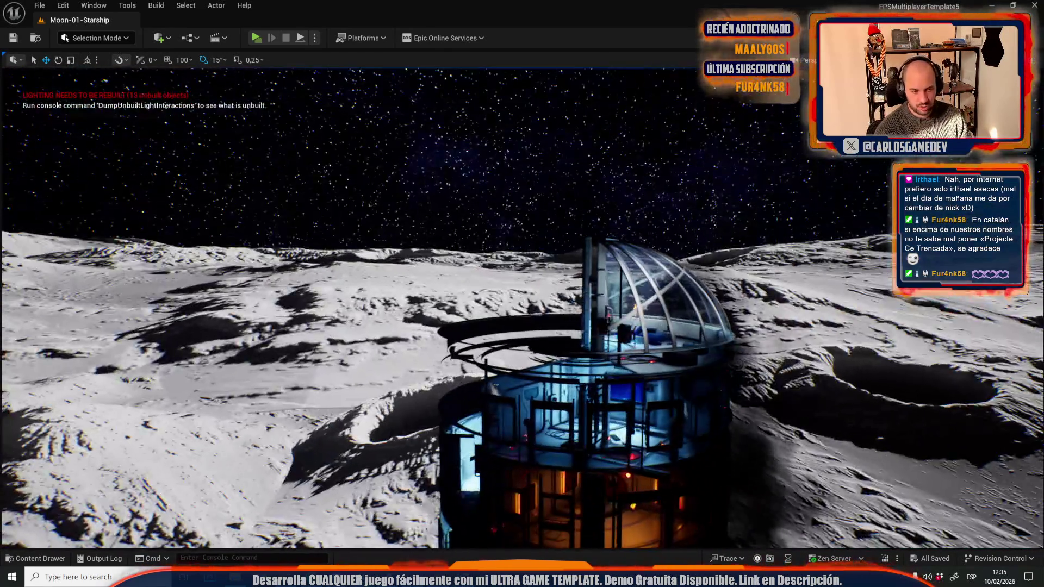
{"action": "left_click_drag", "start_coordinate": [575, 336], "coordinate": [574, 338]}
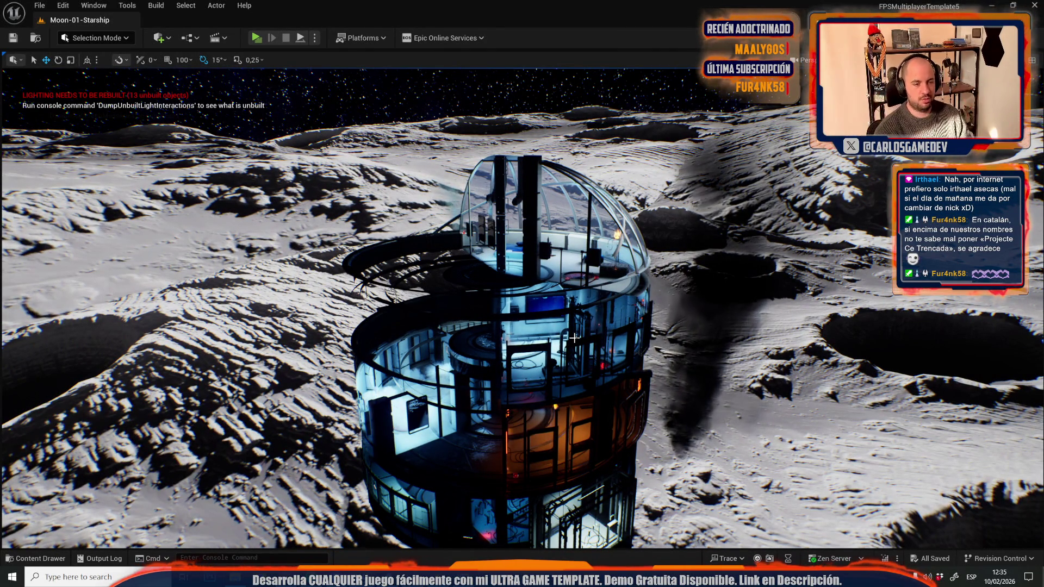
{"action": "left_click_drag", "start_coordinate": [580, 379], "coordinate": [581, 379]}
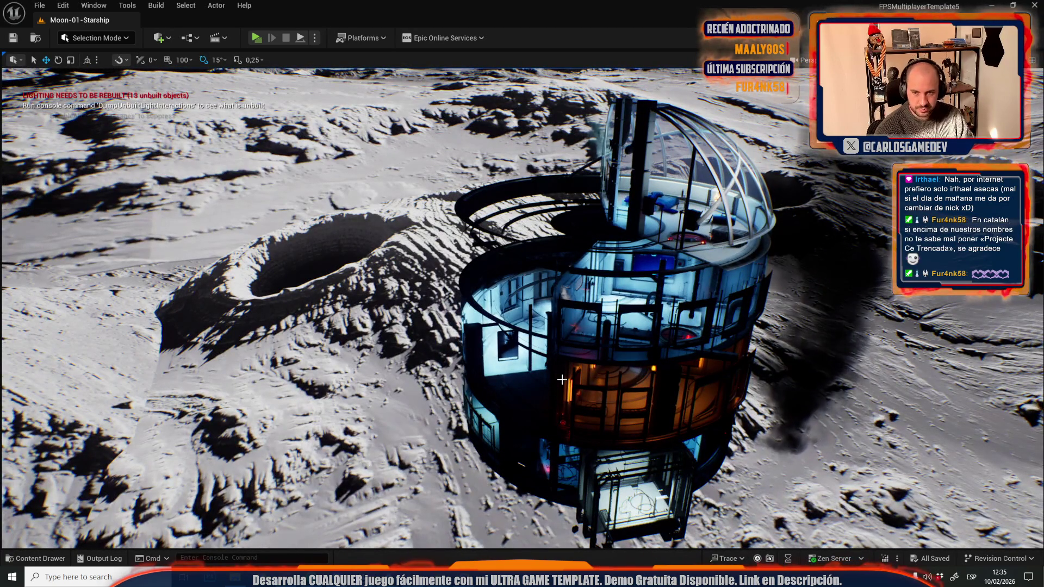
{"action": "left_click_drag", "start_coordinate": [435, 307], "coordinate": [411, 474]}
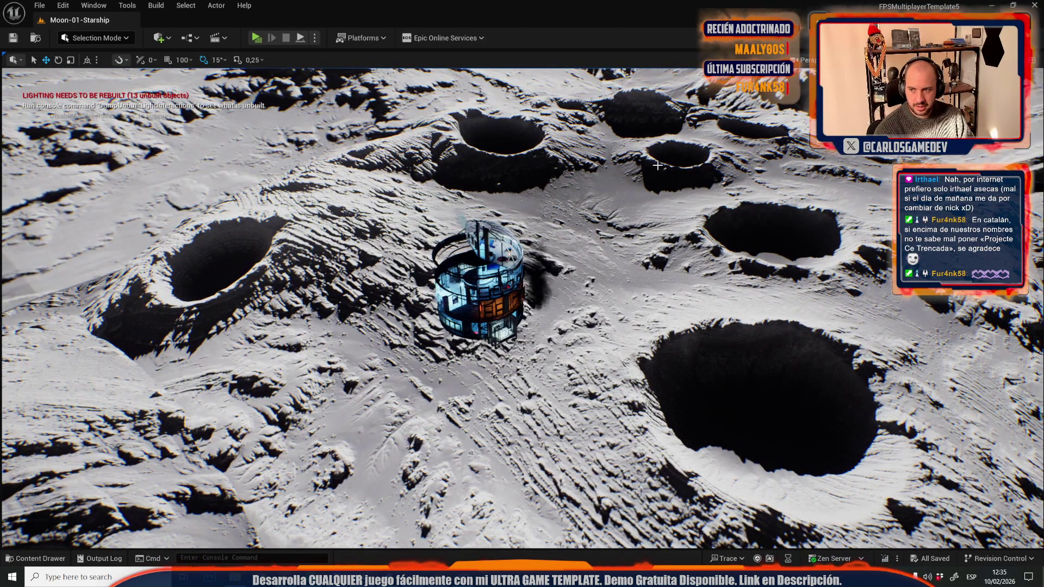
Toggle the four-pane viewport layout and back to single perspective, then return to the credits file.
{"action": "left_click", "coordinate": [1039, 65]}
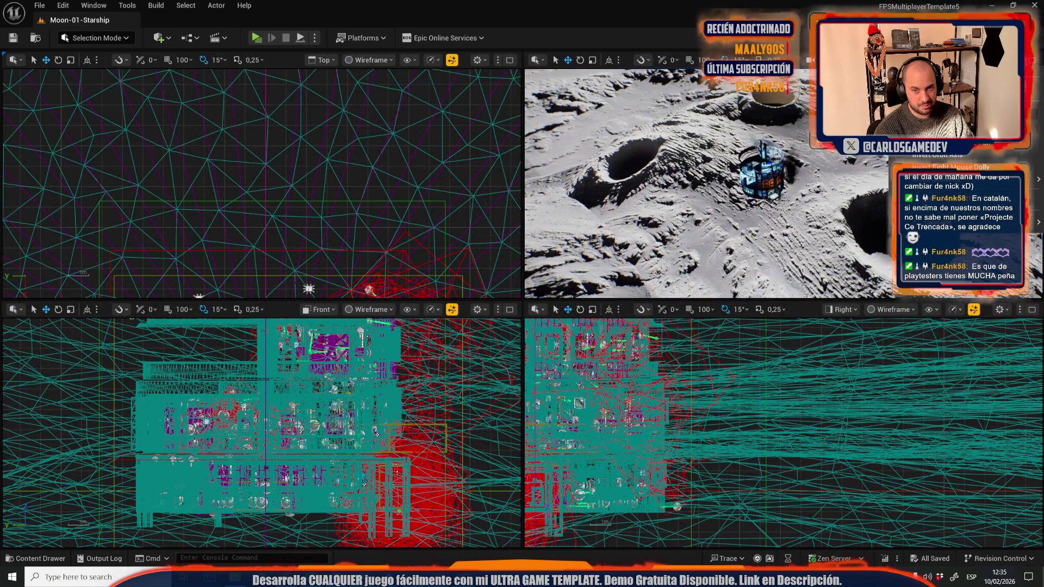
{"action": "left_click", "coordinate": [1036, 64]}
{"action": "key", "text": "alt+Tab"}
{"action": "scroll", "coordinate": [463, 377], "scroll_direction": "up", "scroll_amount": 9}
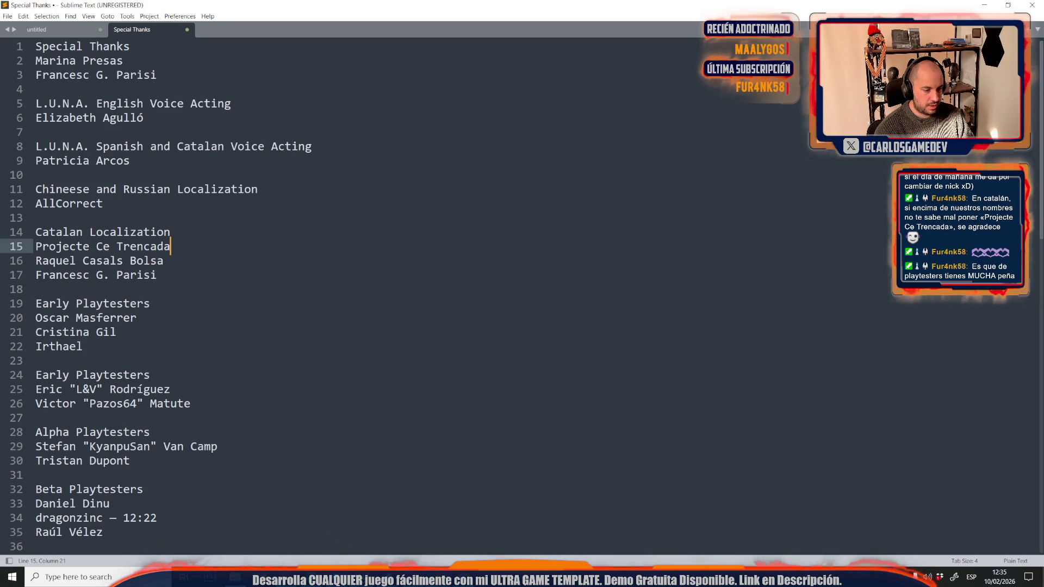
Open the DefaultGameDataAsset from the UltraGameTemplate folder.
{"action": "left_click", "coordinate": [476, 524]}
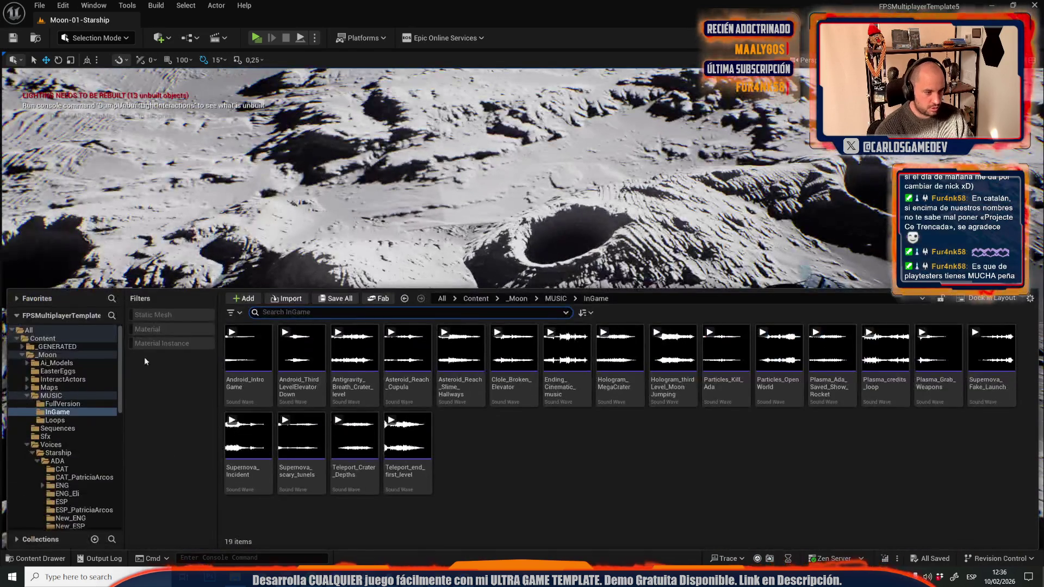
{"action": "left_click", "coordinate": [56, 339]}
{"action": "left_click", "coordinate": [39, 5]}
{"action": "mouse_move", "coordinate": [175, 112]}
{"action": "key", "text": "Escape"}
{"action": "key", "text": "ctrl+space"}
{"action": "scroll", "coordinate": [110, 457], "scroll_direction": "down", "scroll_amount": 5}
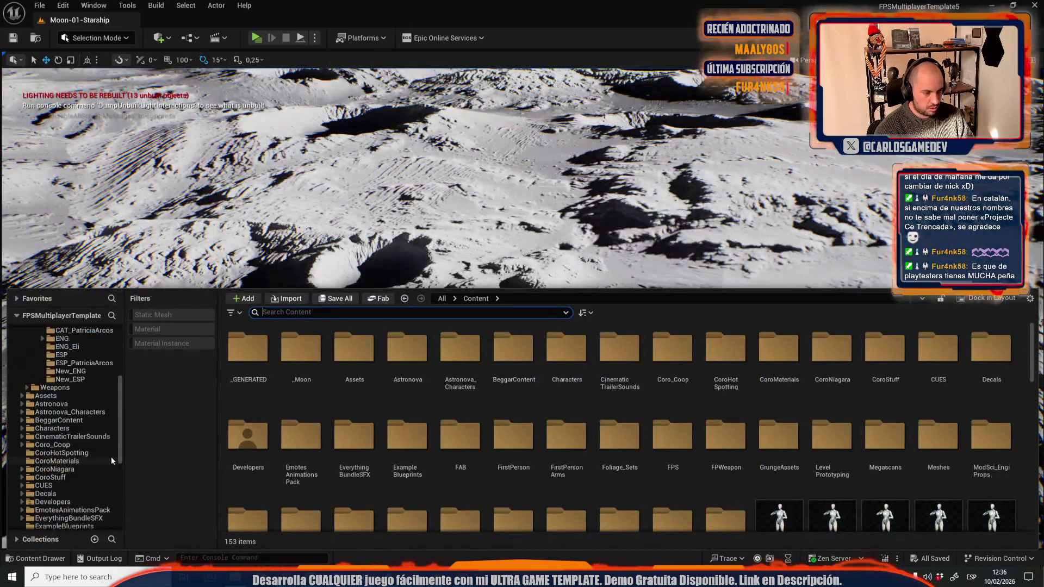
{"action": "left_click", "coordinate": [76, 500]}
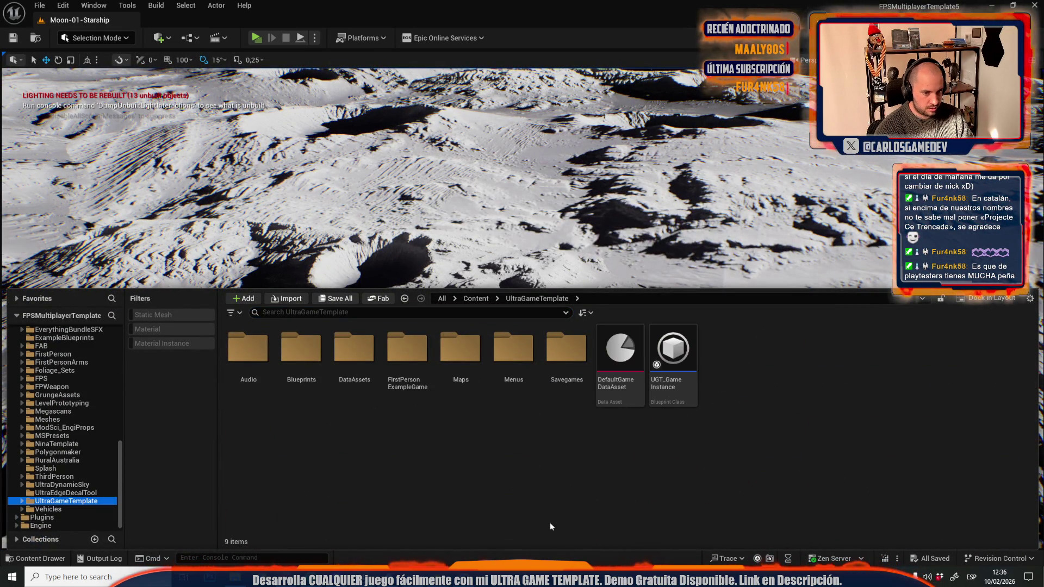
{"action": "double_click", "coordinate": [614, 392]}
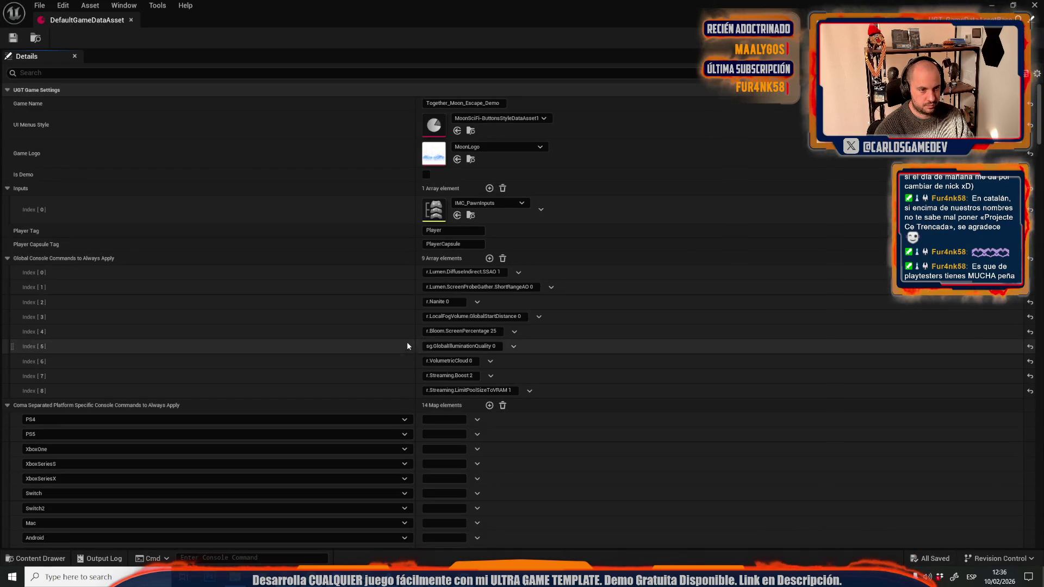
Filter the data asset's details by 'cred' and inspect the Slide_SpecialThanks slide entry.
{"action": "left_click", "coordinate": [175, 76]}
{"action": "type", "text": "cred"}
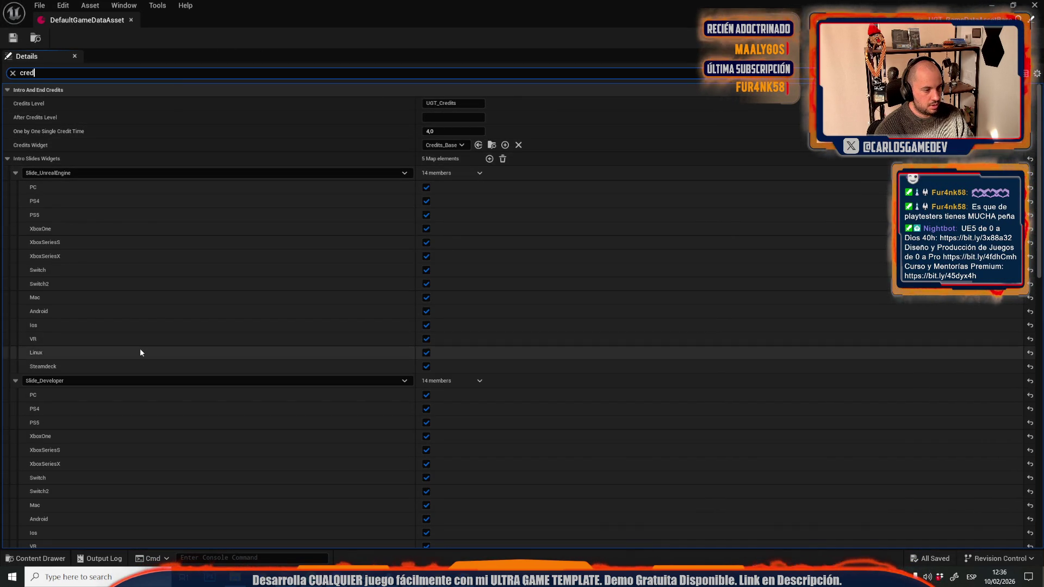
{"action": "scroll", "coordinate": [140, 348], "scroll_direction": "down", "scroll_amount": 3}
{"action": "scroll", "coordinate": [139, 353], "scroll_direction": "down", "scroll_amount": 10}
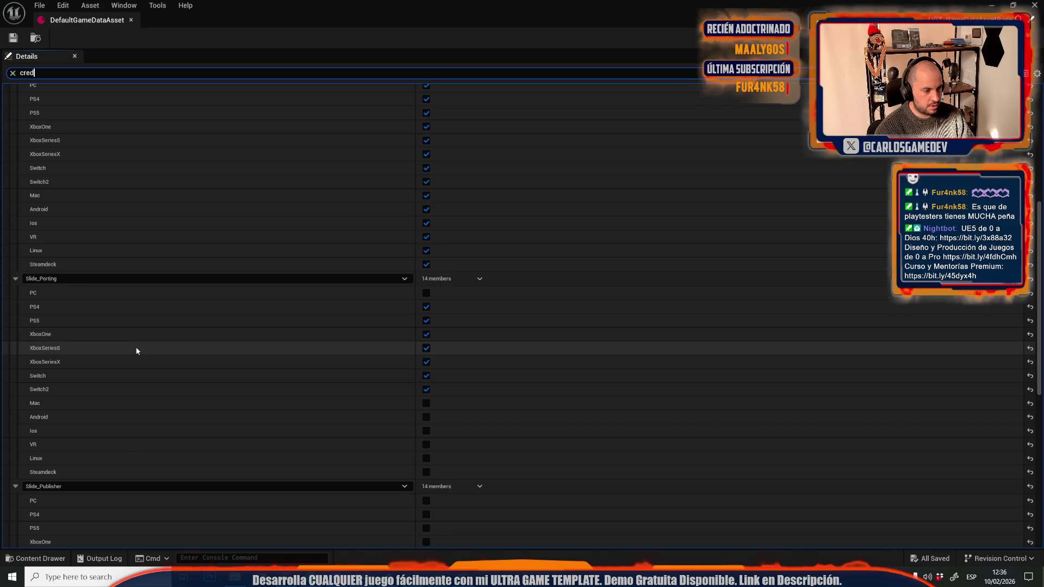
{"action": "scroll", "coordinate": [216, 366], "scroll_direction": "down", "scroll_amount": 9}
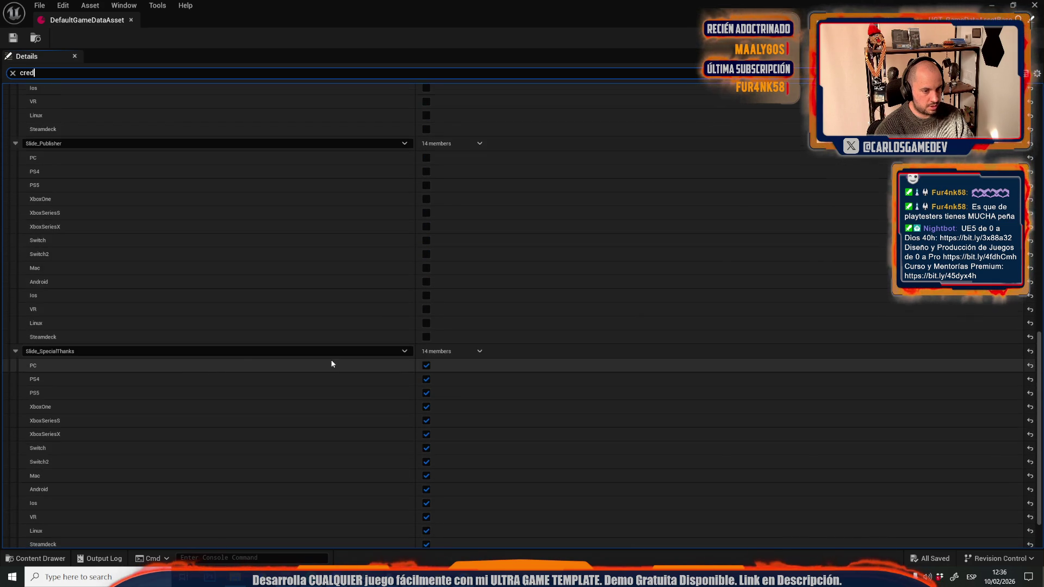
{"action": "left_click", "coordinate": [71, 293]}
{"action": "left_click", "coordinate": [70, 293]}
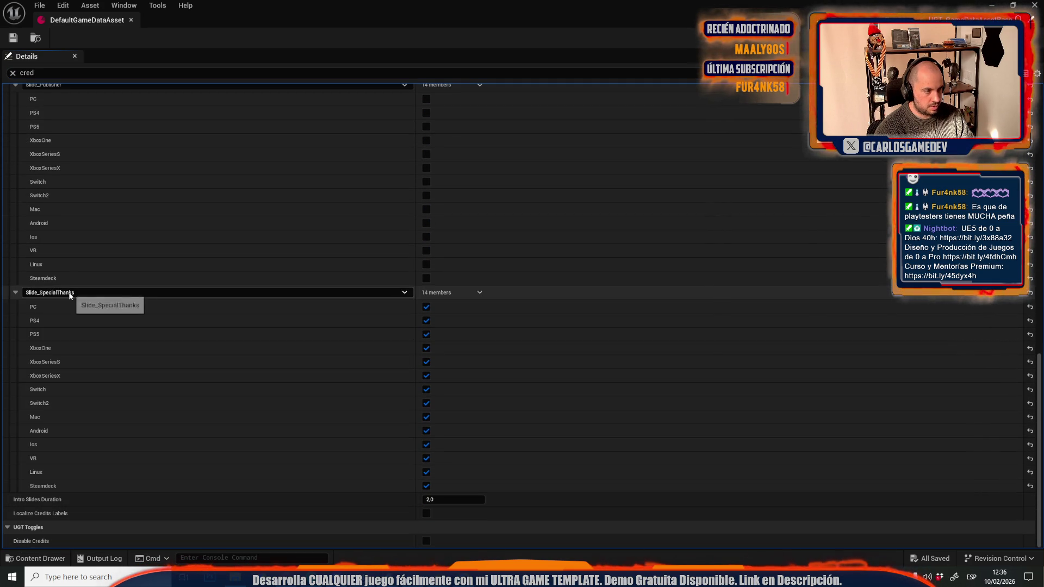
Search Content for 'Special Thanks' and open the Slide_SpecialThanks widget blueprint.
{"action": "key", "text": "ctrl+space"}
{"action": "scroll", "coordinate": [42, 409], "scroll_direction": "up", "scroll_amount": 10}
{"action": "left_click", "coordinate": [42, 411]}
{"action": "left_click", "coordinate": [293, 385]}
{"action": "type", "text": "Special Thanks"}
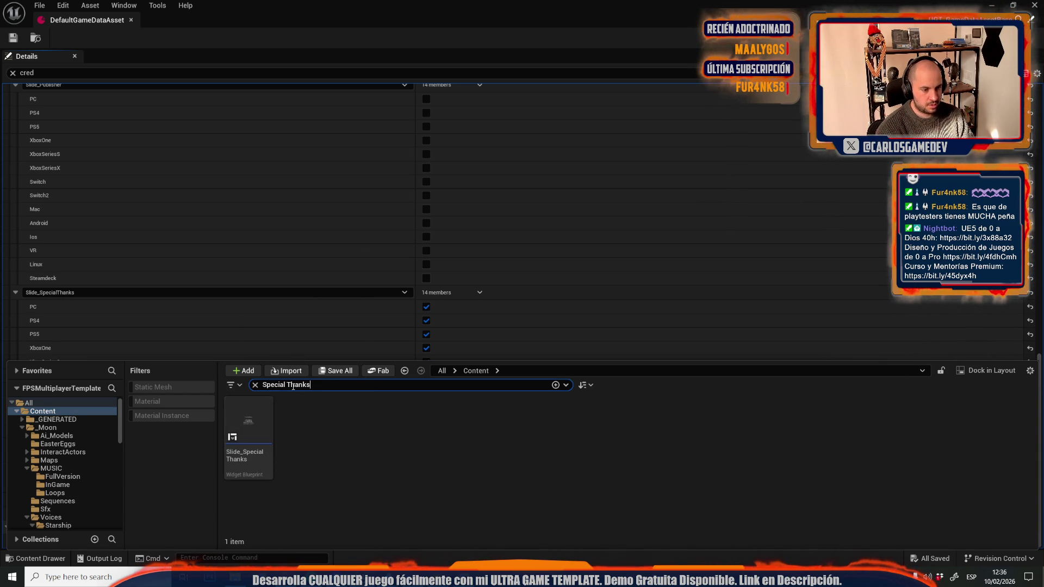
{"action": "double_click", "coordinate": [260, 461]}
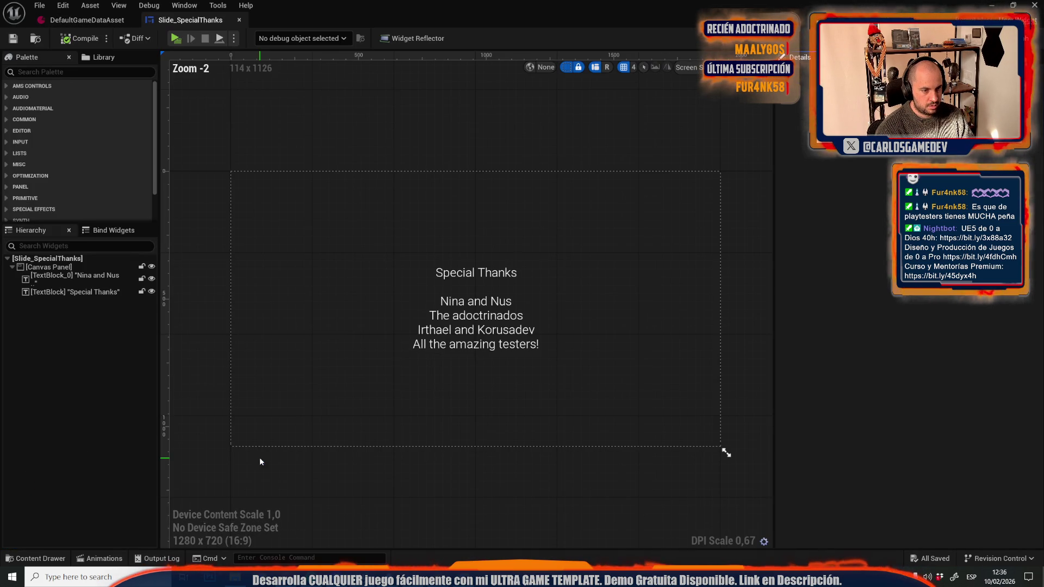
Select the slide's names text block and grab the credited names from the credits file.
{"action": "left_click", "coordinate": [525, 359]}
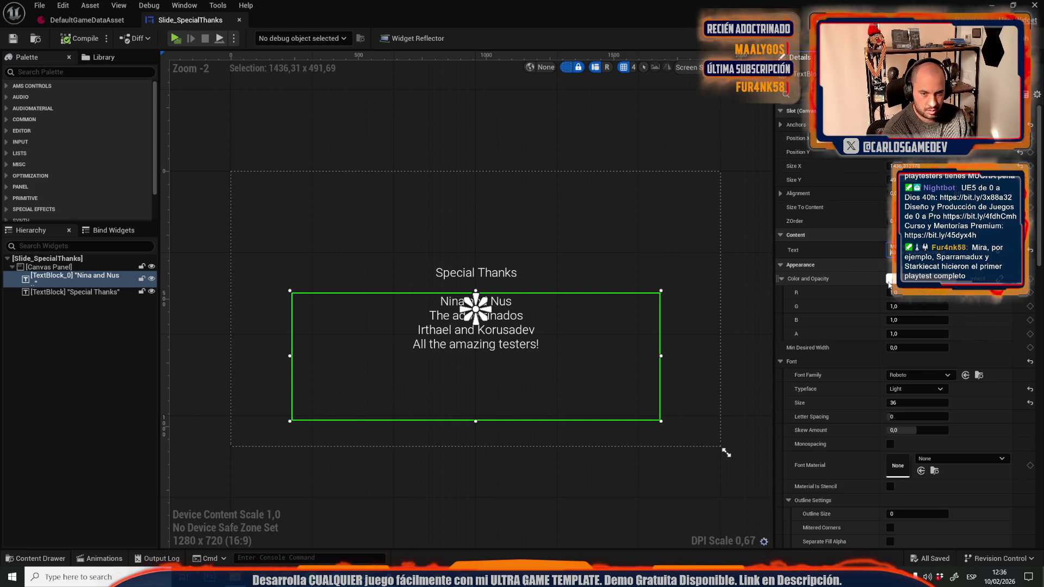
{"action": "key", "text": "alt+Tab"}
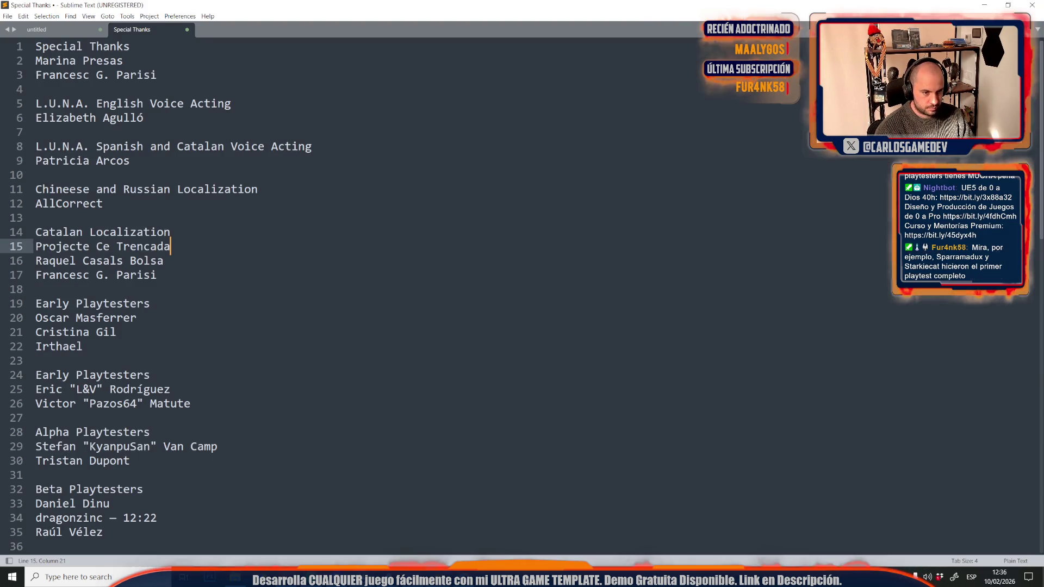
{"action": "left_click", "coordinate": [157, 74]}
{"action": "key", "text": "shift+Home"}
{"action": "key", "text": "alt+Tab"}
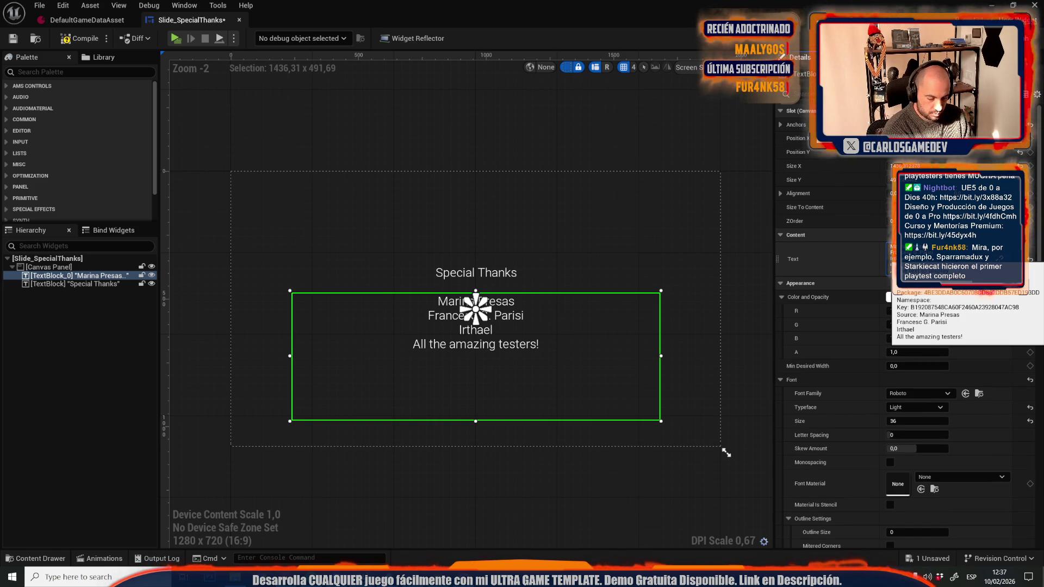
Add another tester's name to the text block, undo the stray ampersand, and return to the credits file.
{"action": "type", "text": "Cristina Gil"}
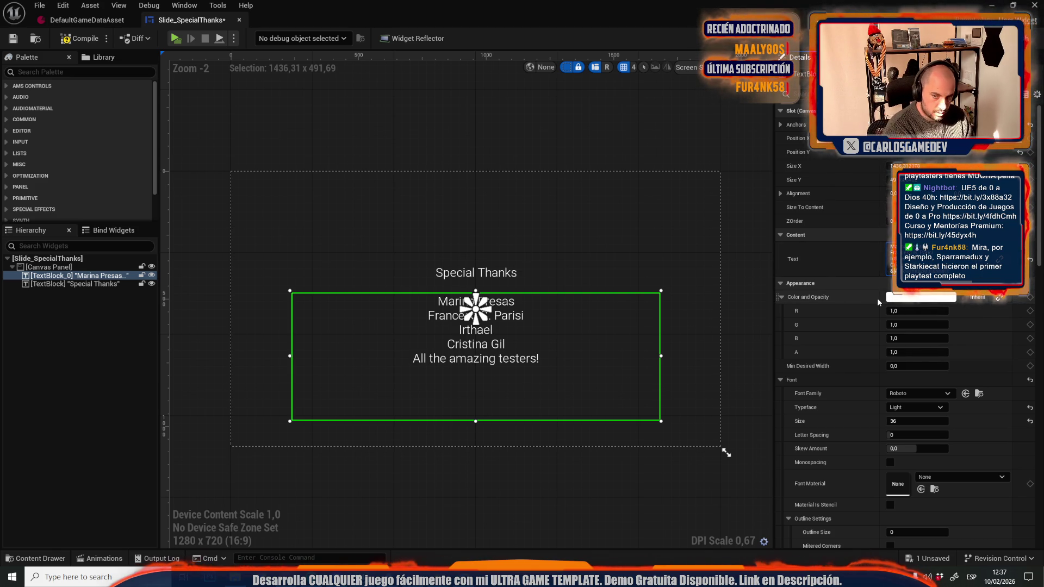
{"action": "type", "text": "& a"}
{"action": "key", "text": "Return"}
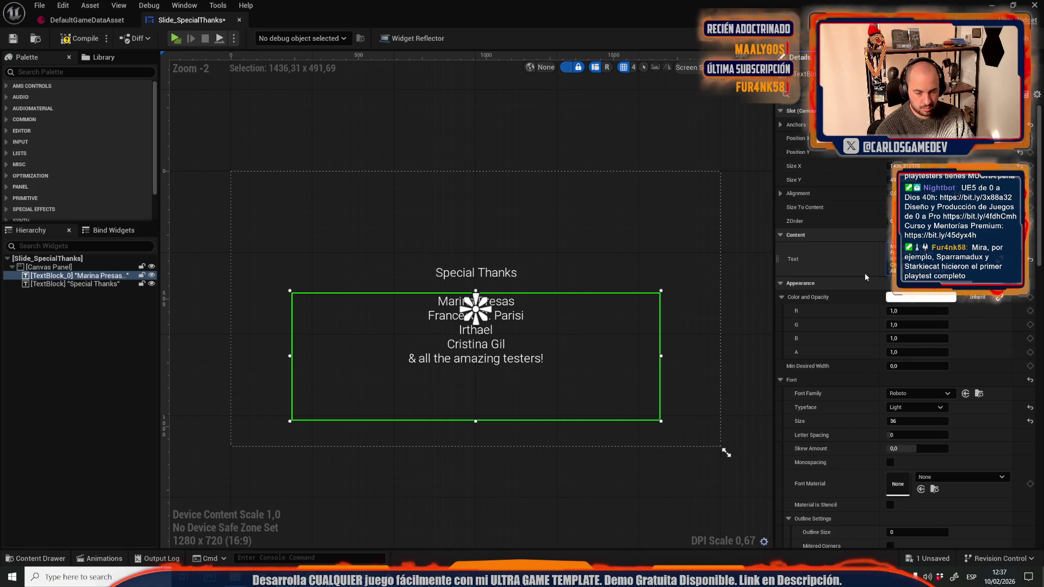
{"action": "key", "text": "ctrl+z"}
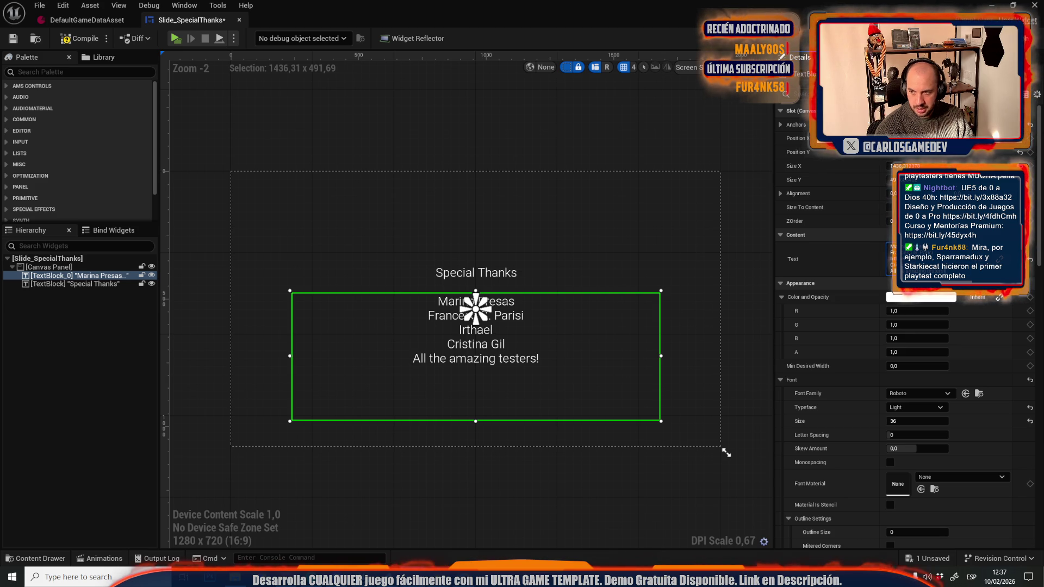
{"action": "key", "text": "alt+Tab"}
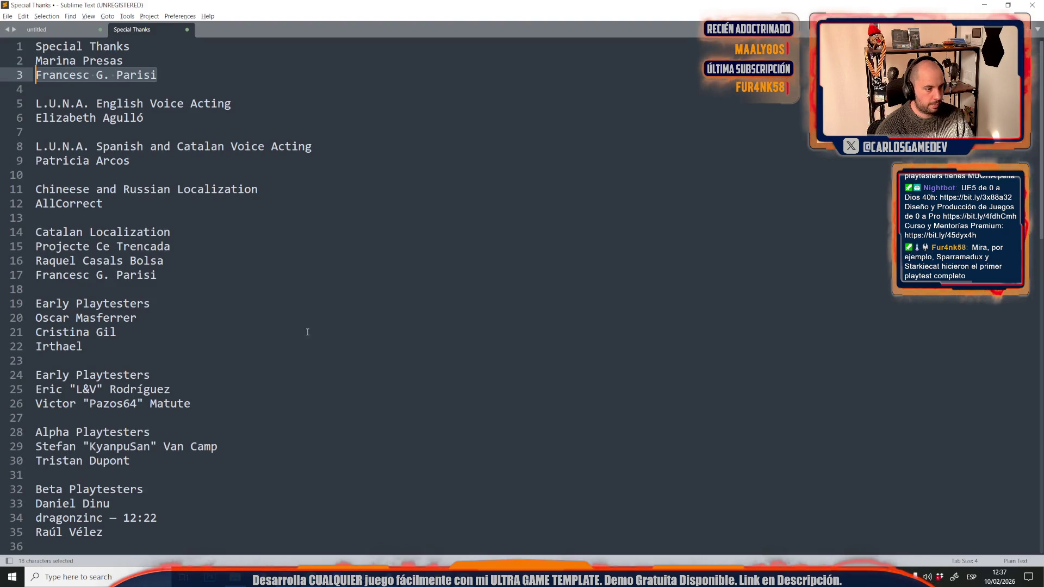
Add two tester names on separate lines after line 22 of the credits.
{"action": "left_click", "coordinate": [124, 347]}
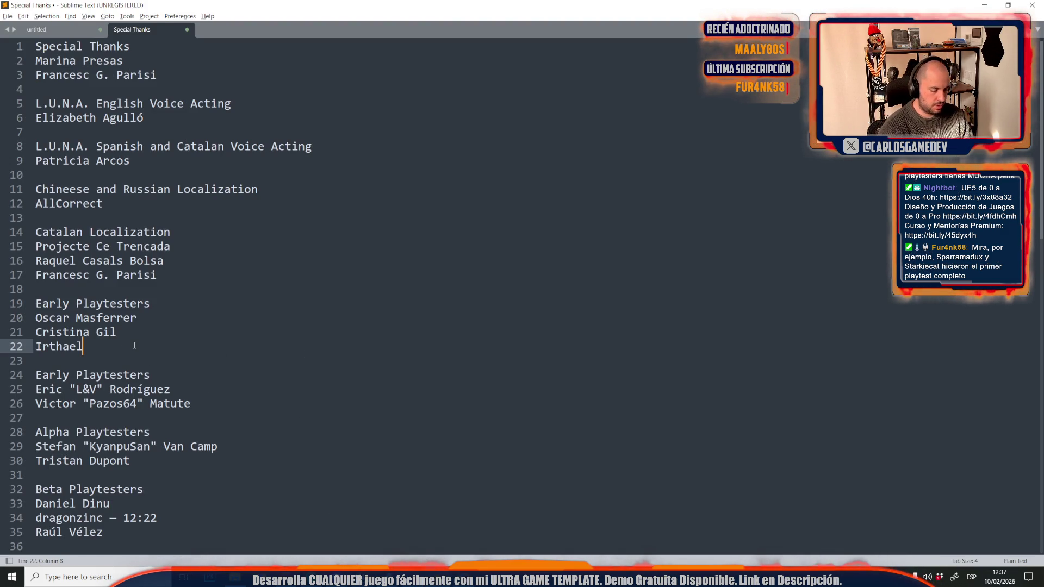
{"action": "key", "text": "Return"}
{"action": "type", "text": "Sparramadux y Starkiecat"}
{"action": "left_click_drag", "start_coordinate": [130, 362], "coordinate": [109, 362]}
{"action": "key", "text": "BackSpace"}
{"action": "key", "text": "Return"}
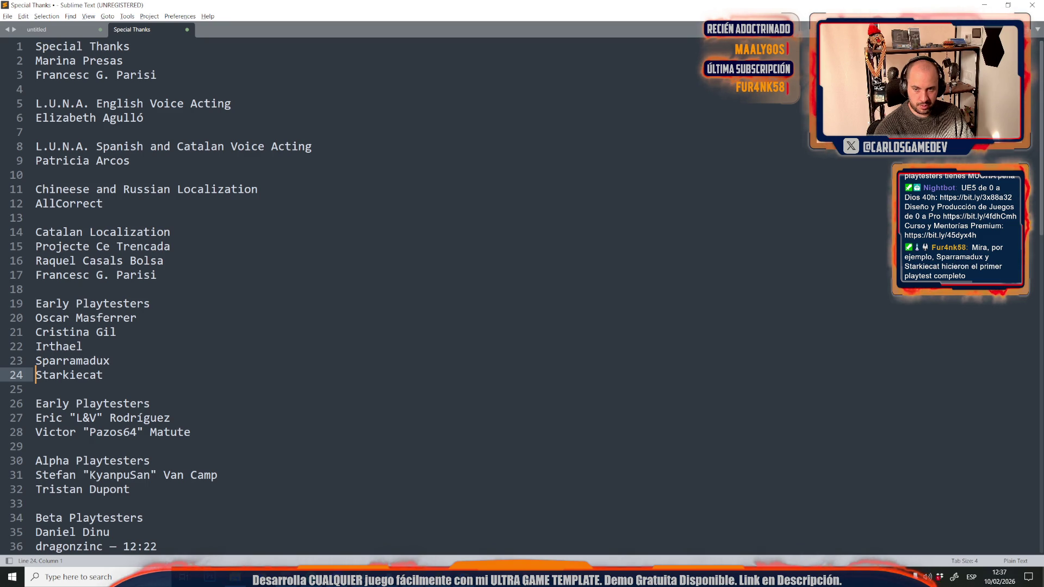
Return to the Slide_SpecialThanks widget in Unreal Engine.
{"action": "left_click", "coordinate": [417, 378]}
{"action": "scroll", "coordinate": [417, 379], "scroll_direction": "down", "scroll_amount": 5}
{"action": "scroll", "coordinate": [416, 378], "scroll_direction": "up", "scroll_amount": 5}
{"action": "mouse_move", "coordinate": [363, 578]}
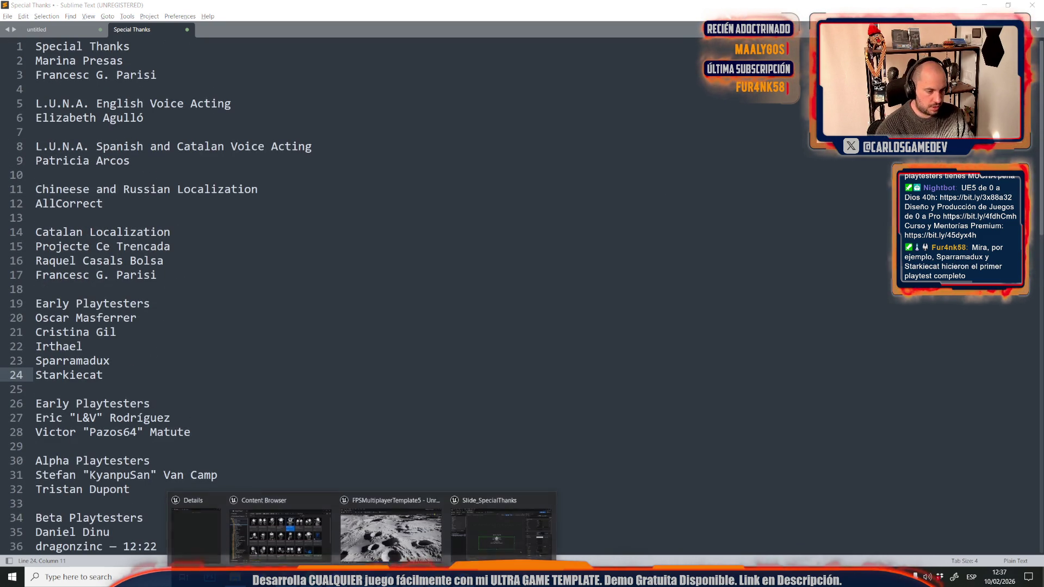
{"action": "left_click", "coordinate": [522, 532]}
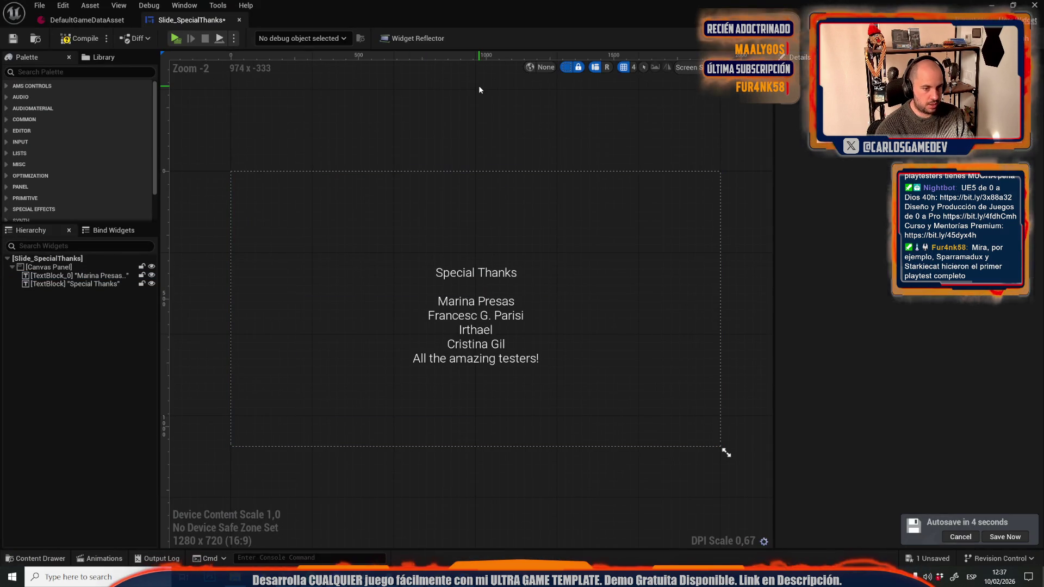
Compile and save the Special Thanks slide, then close the DefaultGameDataAsset and slide editors.
{"action": "left_click", "coordinate": [79, 38]}
{"action": "left_click", "coordinate": [13, 38]}
{"action": "middle_click", "coordinate": [79, 20]}
{"action": "middle_click", "coordinate": [80, 20]}
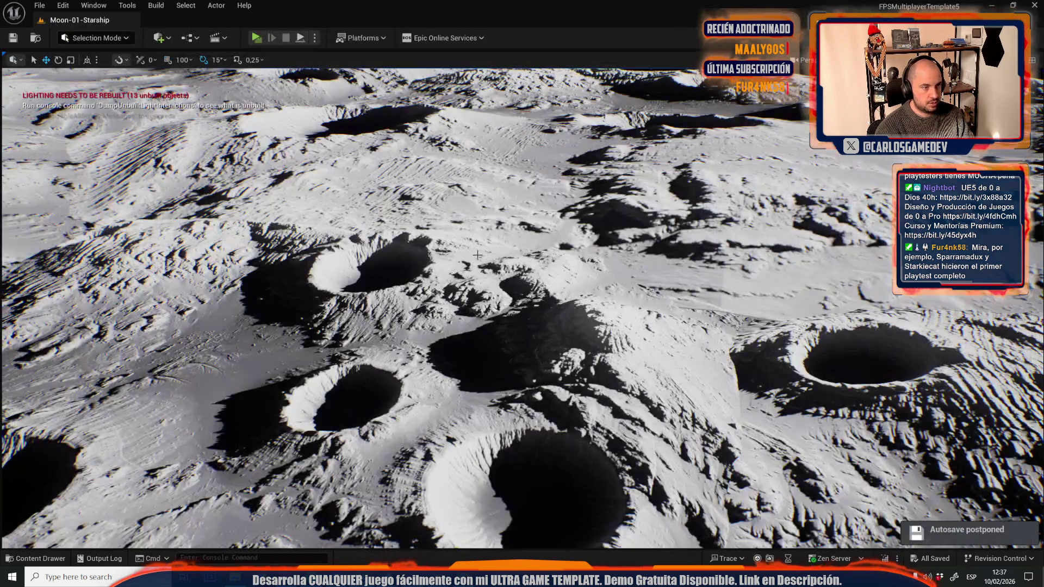
Search assets for 'credit' and open Credits_Base in the UMG Designer.
{"action": "key", "text": "ctrl+space"}
{"action": "left_click", "coordinate": [328, 313]}
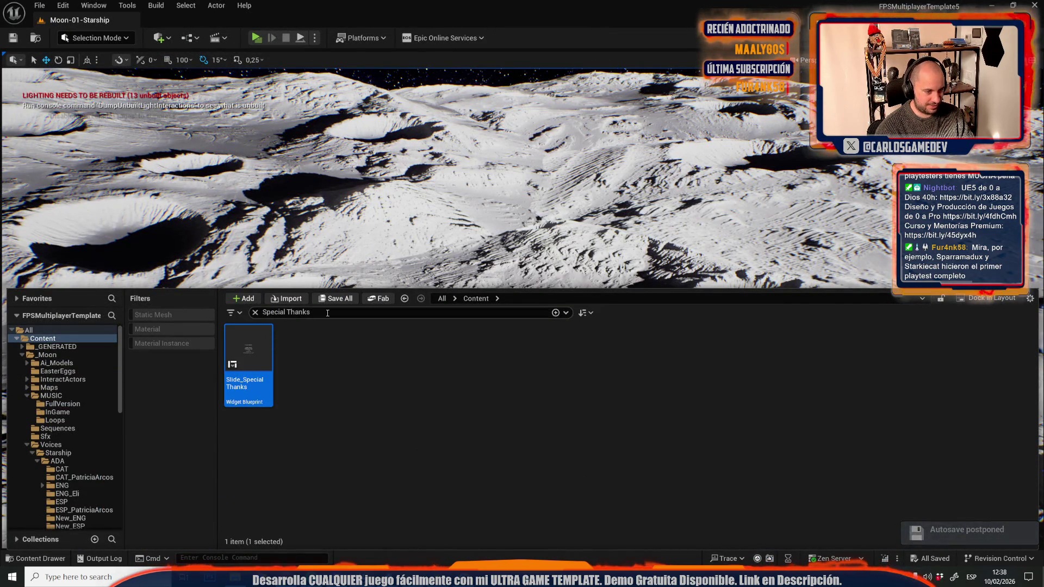
{"action": "type", "text": "credit"}
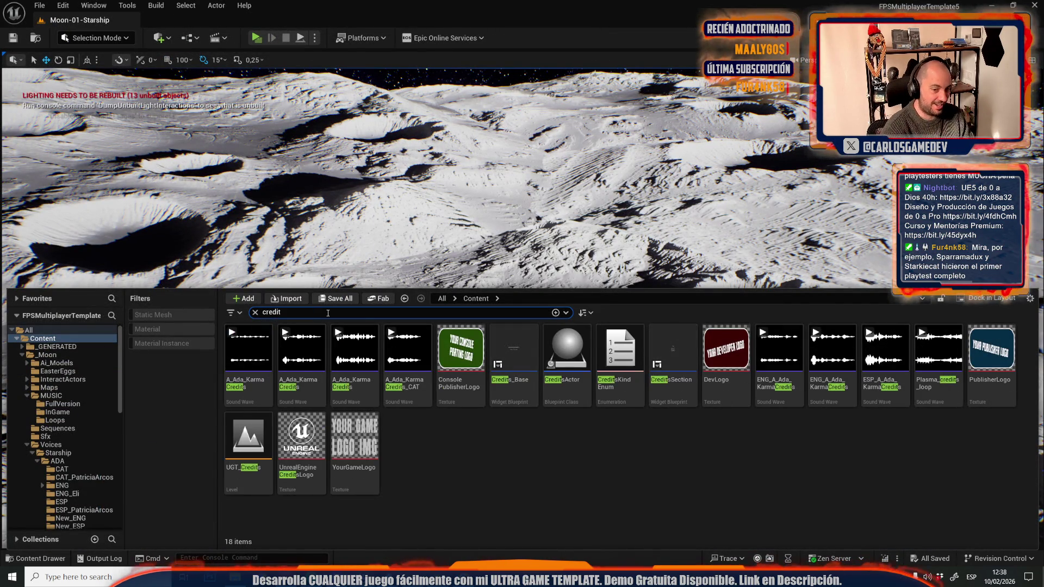
{"action": "left_click", "coordinate": [499, 478]}
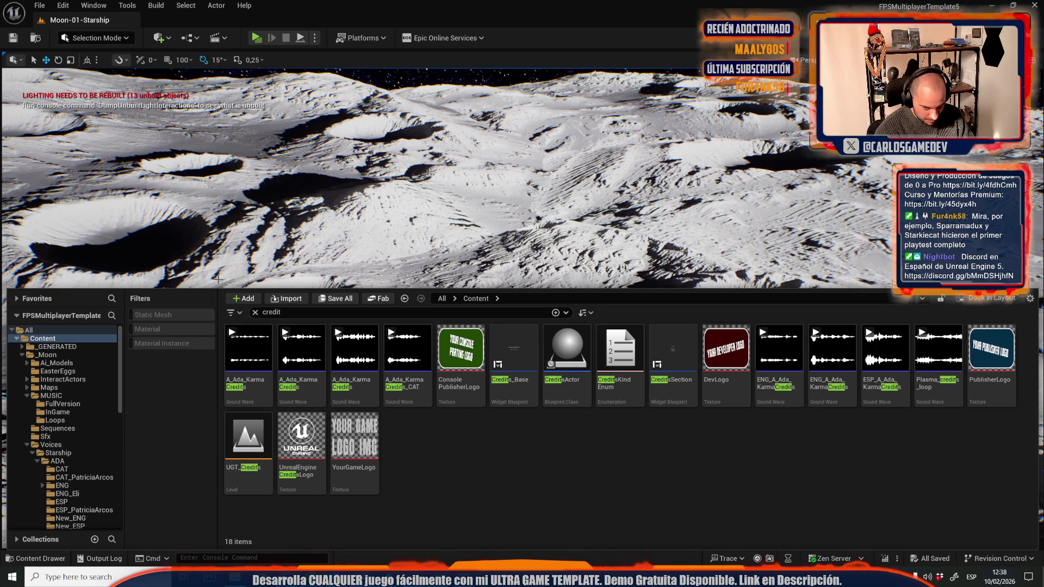
{"action": "double_click", "coordinate": [530, 387]}
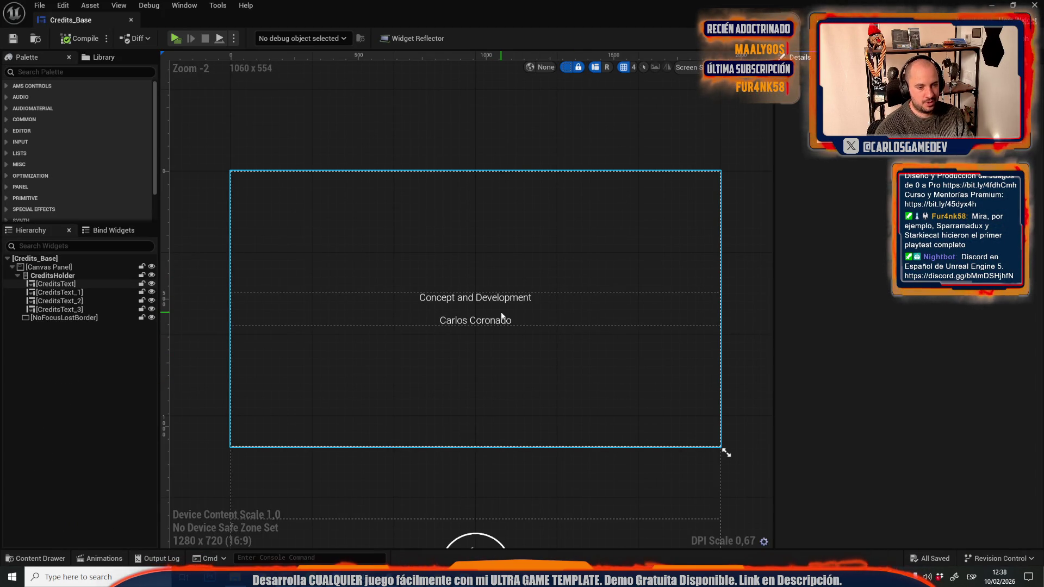
Inspect the Concept and Development and Special Thanks credits blocks in Credits_Base.
{"action": "left_click", "coordinate": [501, 315]}
{"action": "scroll", "coordinate": [501, 312], "scroll_direction": "down", "scroll_amount": 4}
{"action": "scroll", "coordinate": [501, 312], "scroll_direction": "up", "scroll_amount": 4}
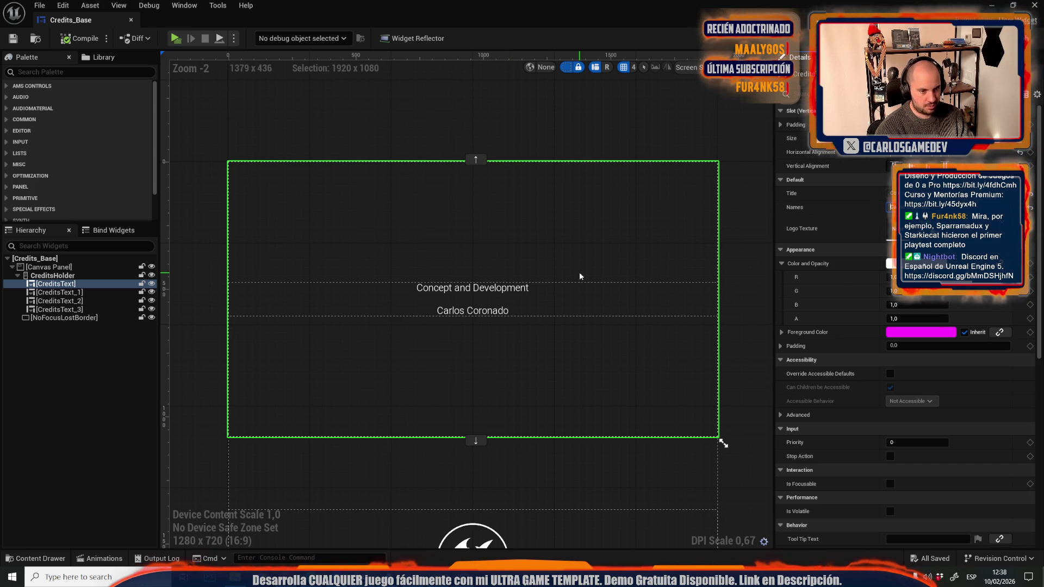
{"action": "scroll", "coordinate": [579, 276], "scroll_direction": "down", "scroll_amount": 5}
{"action": "scroll", "coordinate": [563, 438], "scroll_direction": "up", "scroll_amount": 2}
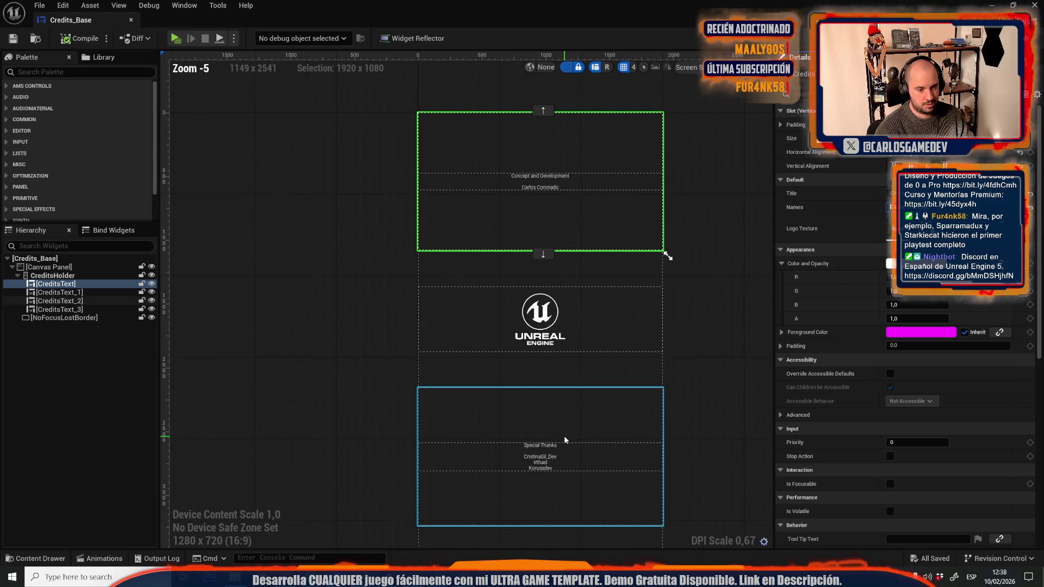
{"action": "mouse_move", "coordinate": [438, 578]}
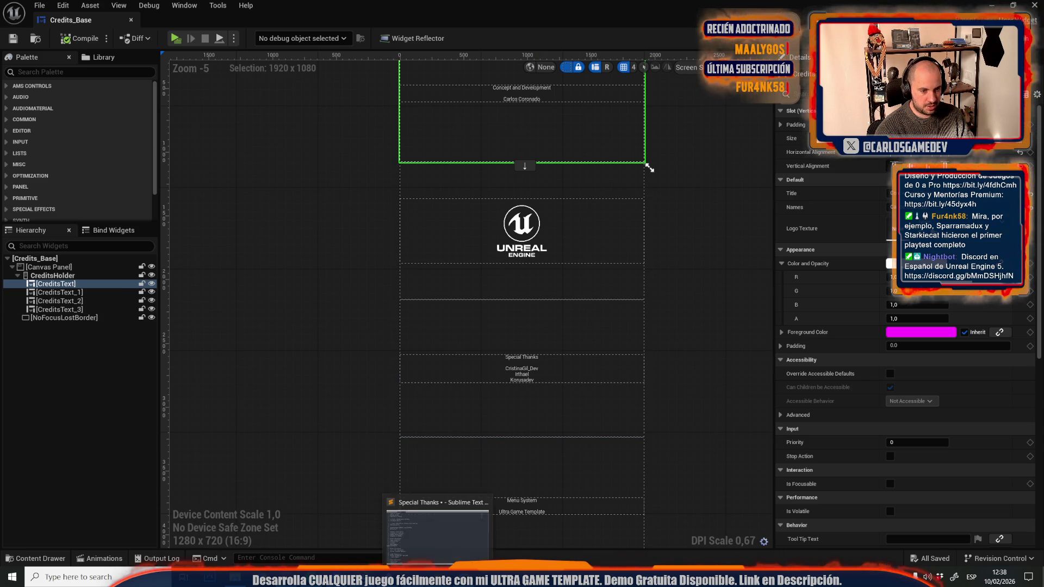
{"action": "left_click", "coordinate": [437, 522]}
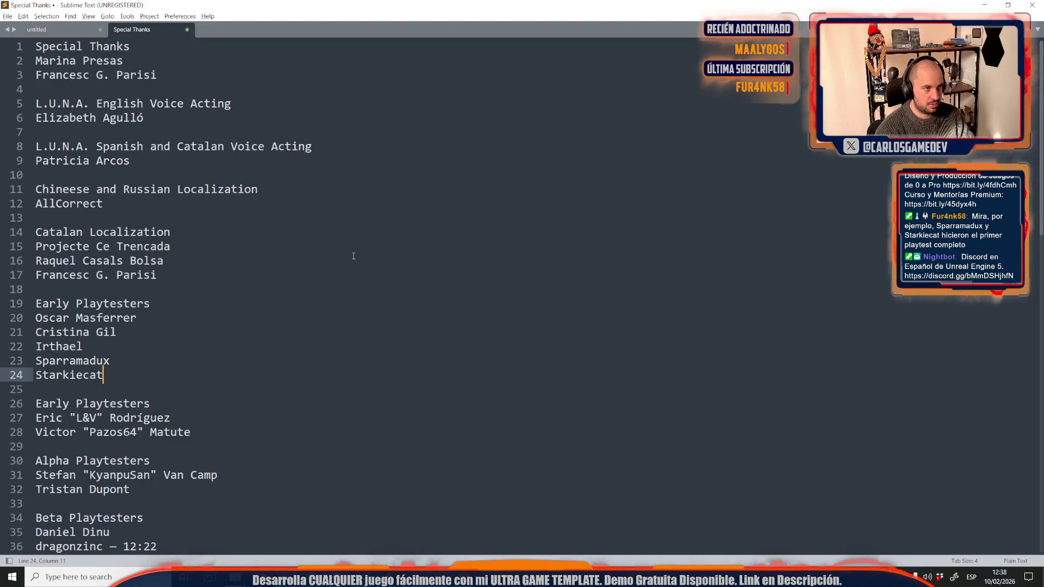
{"action": "left_click", "coordinate": [438, 577]}
{"action": "scroll", "coordinate": [498, 380], "scroll_direction": "up", "scroll_amount": 2}
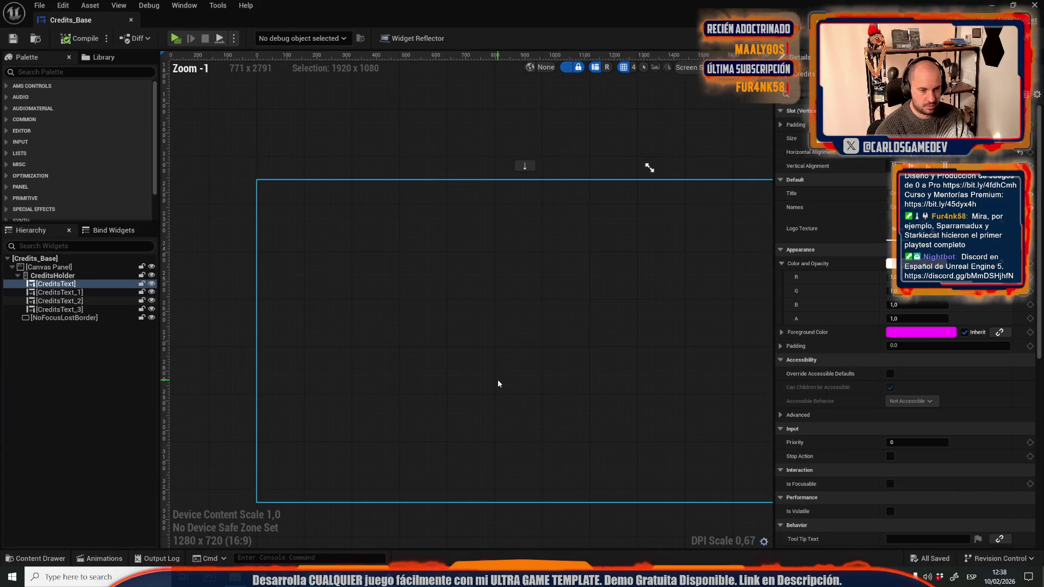
{"action": "scroll", "coordinate": [495, 376], "scroll_direction": "down", "scroll_amount": 4}
{"action": "left_click", "coordinate": [456, 386]}
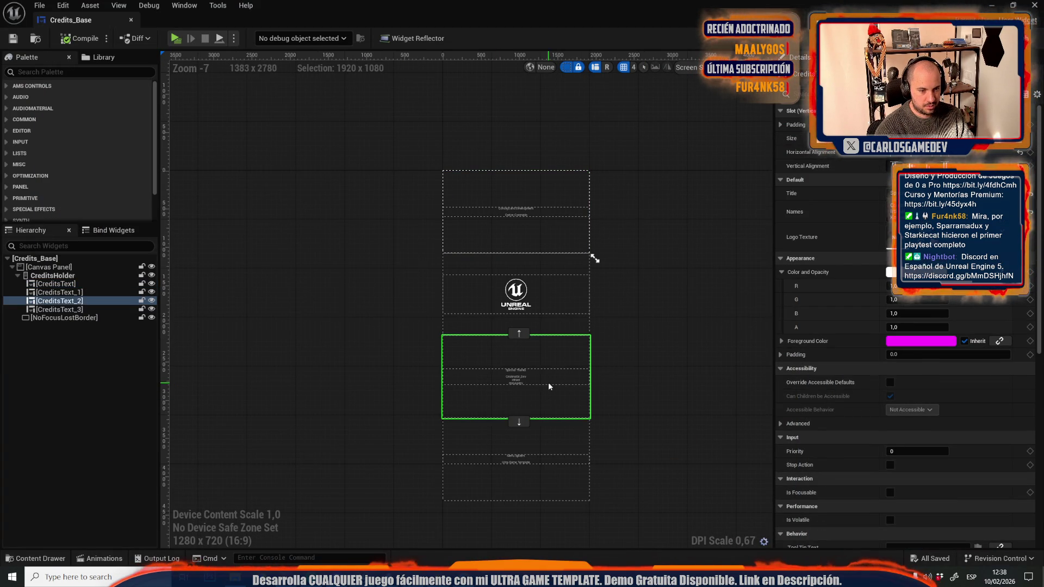
{"action": "left_click", "coordinate": [353, 366]}
Search assets for 'Special Thank' and open Slide_SpecialThanks.
{"action": "key", "text": "ctrl+space"}
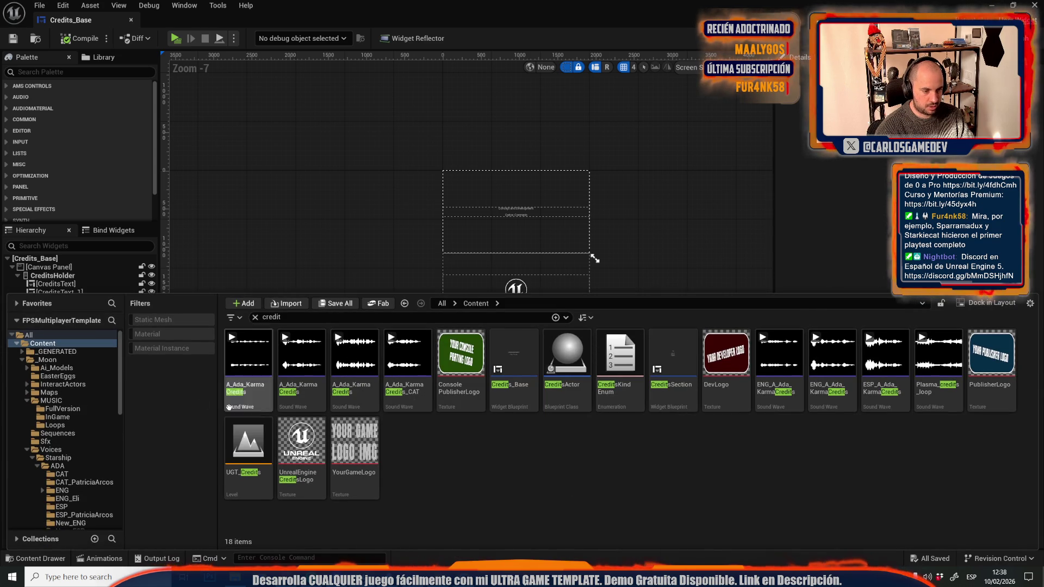
{"action": "left_click", "coordinate": [302, 316]}
{"action": "type", "text": "pecial Thank"}
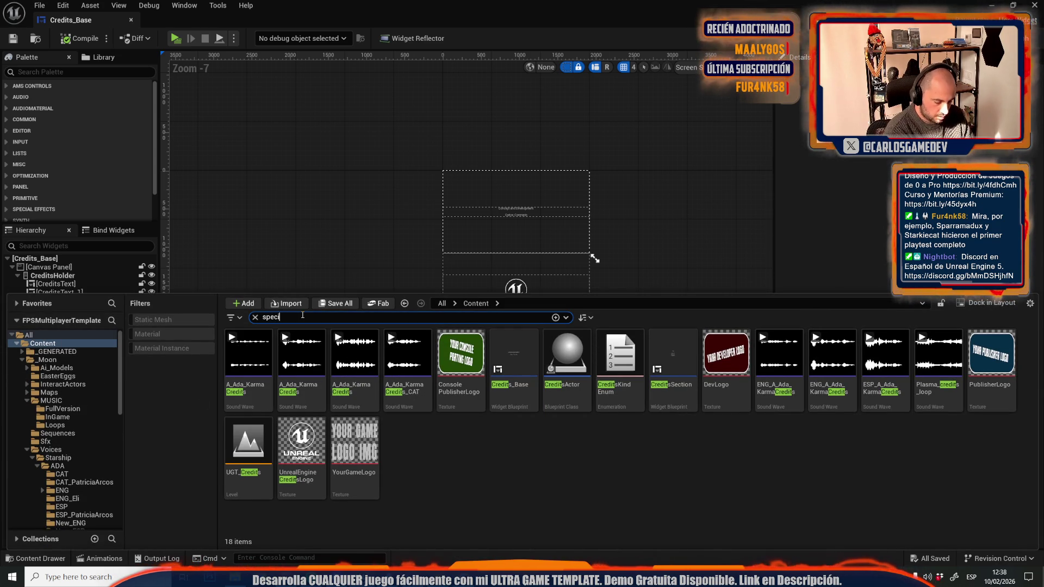
{"action": "double_click", "coordinate": [246, 368]}
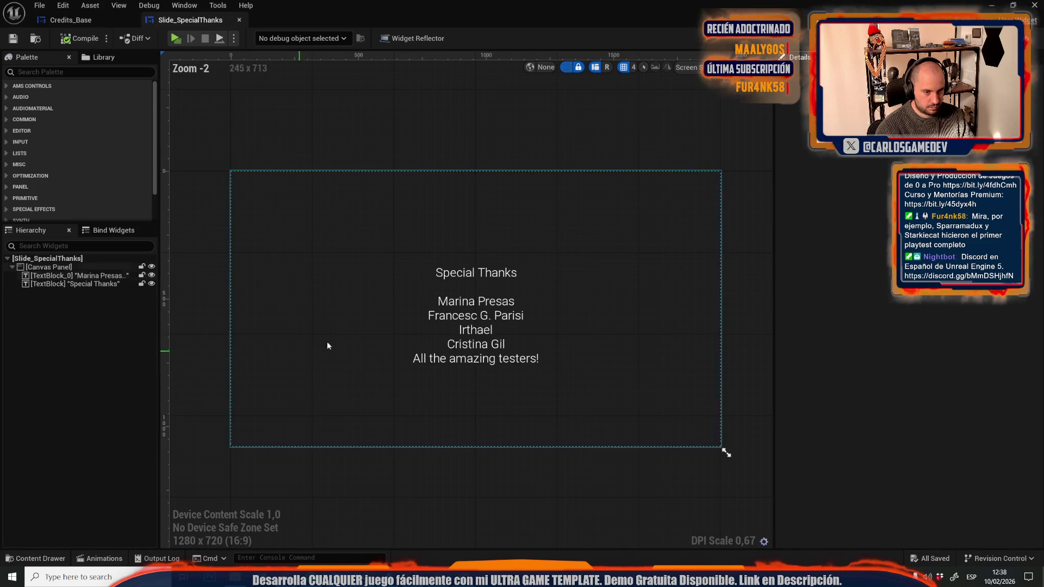
Type the extra thanked names into CreditsText_2's Names field, then recheck them on the slide.
{"action": "left_click", "coordinate": [416, 328]}
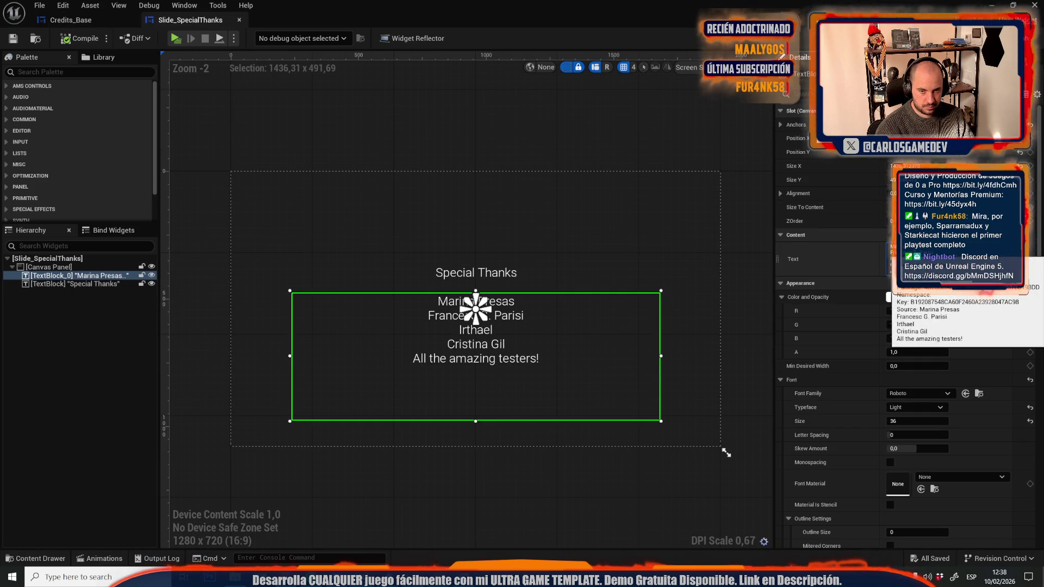
{"action": "left_click", "coordinate": [70, 20]}
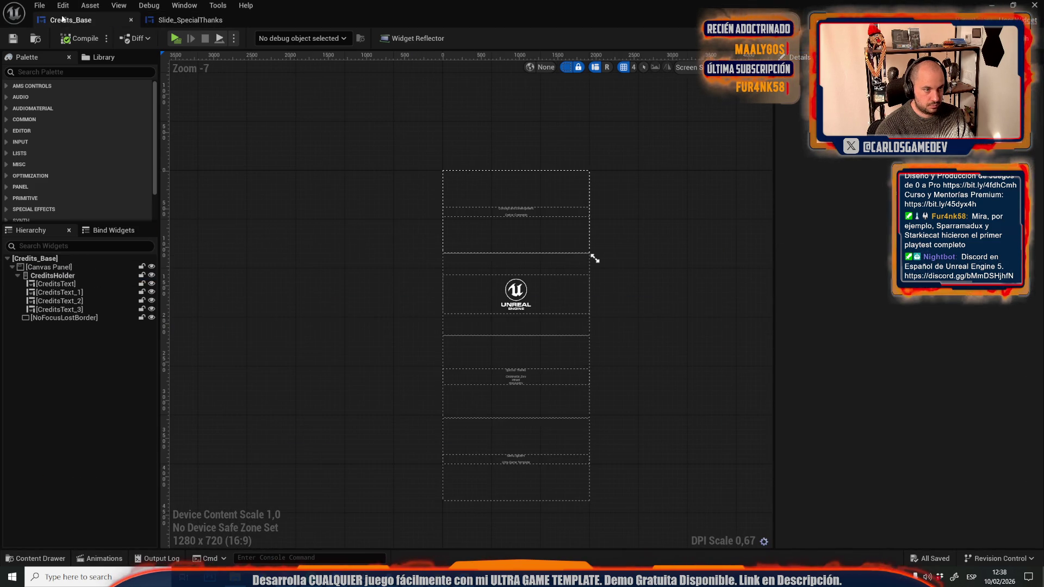
{"action": "left_click", "coordinate": [539, 384]}
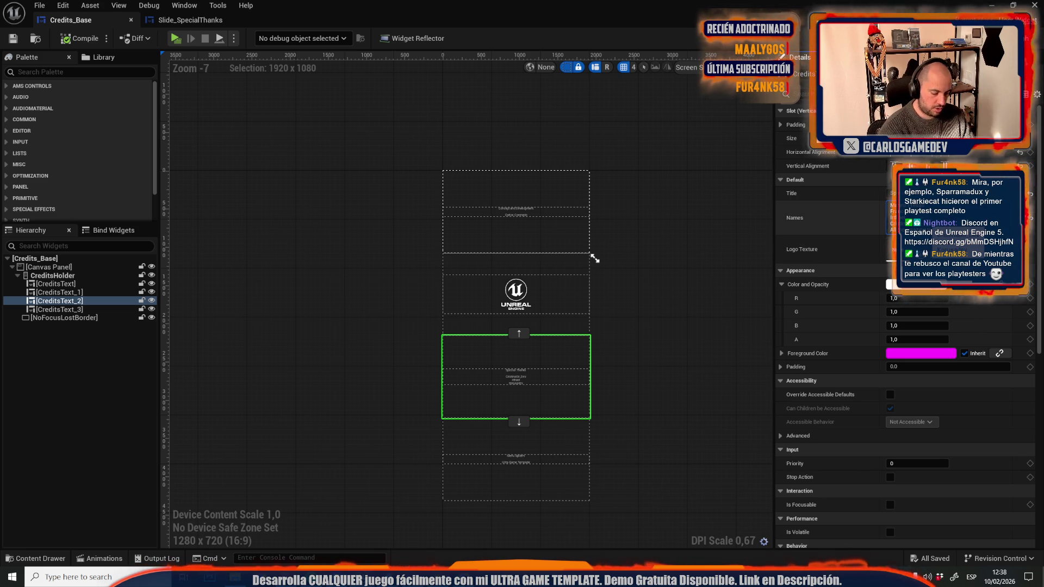
{"action": "type", "text": "Lic"}
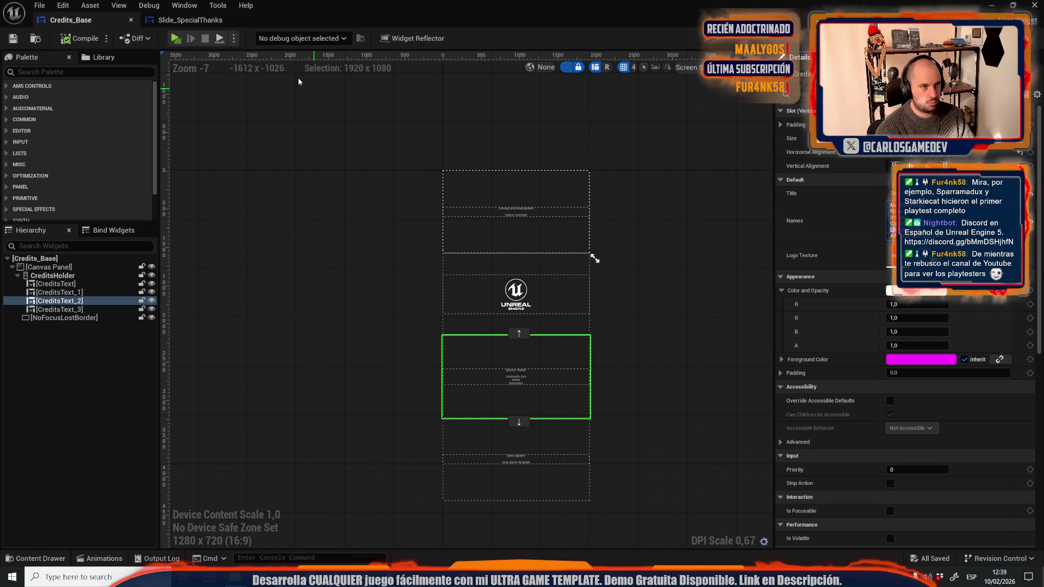
{"action": "left_click", "coordinate": [182, 20]}
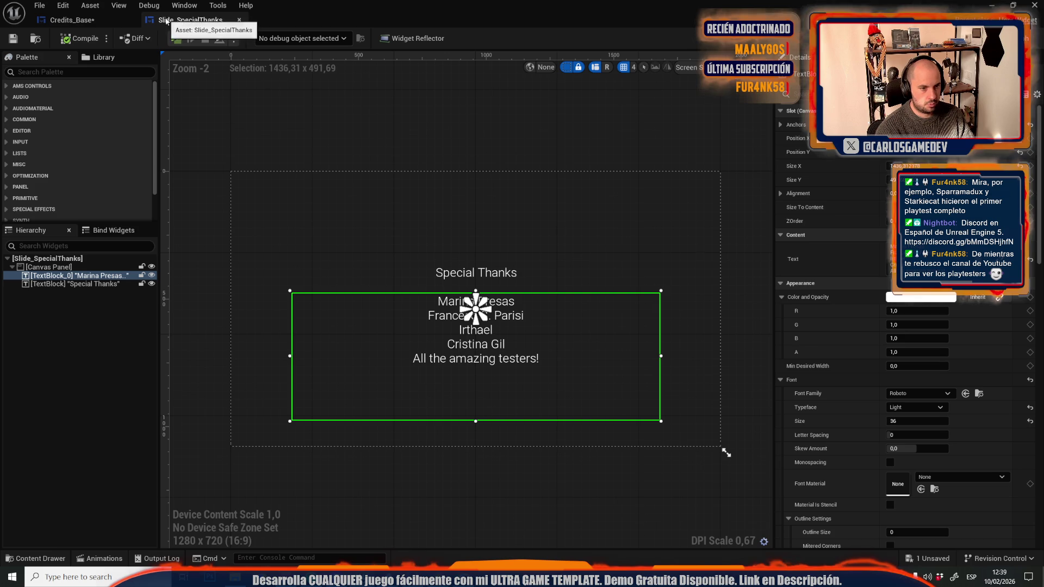
Set CreditsText_3's Title from Menu System to 'Non-Gameplay Architecture' and deselect it.
{"action": "left_click", "coordinate": [76, 20]}
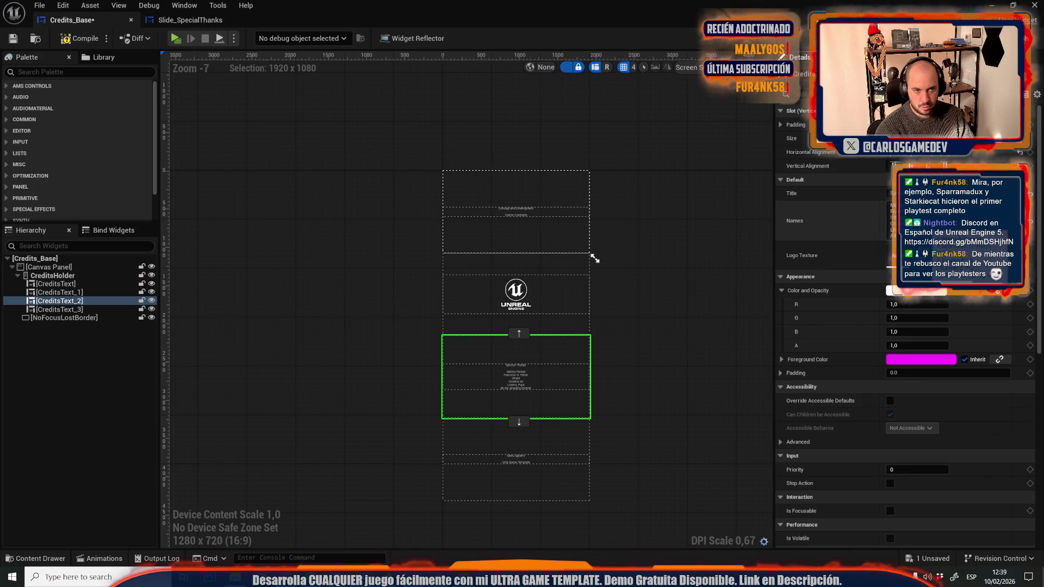
{"action": "left_click", "coordinate": [185, 20]}
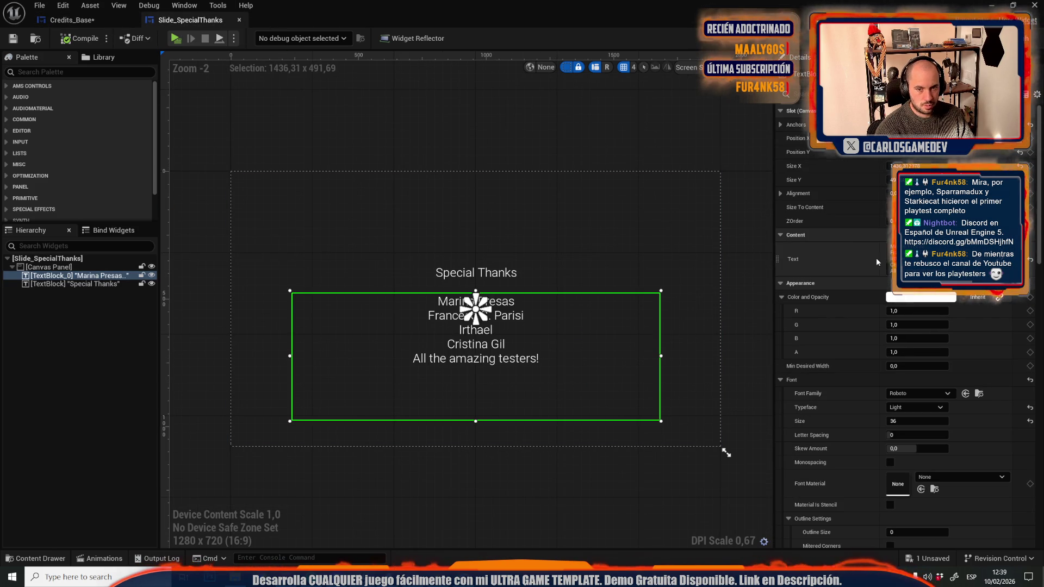
{"action": "key", "text": "ctrl+Tab"}
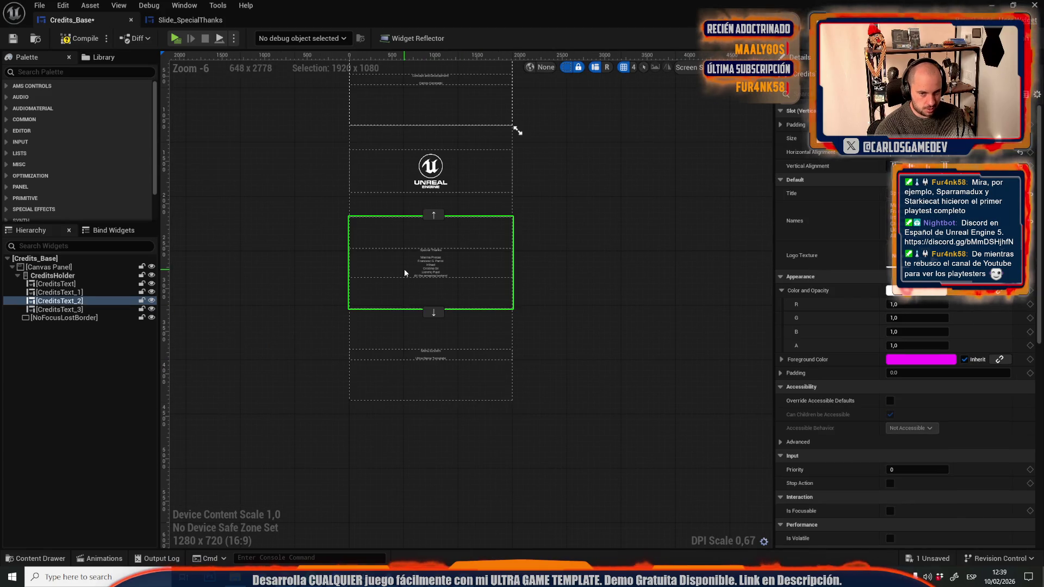
{"action": "left_click", "coordinate": [452, 374]}
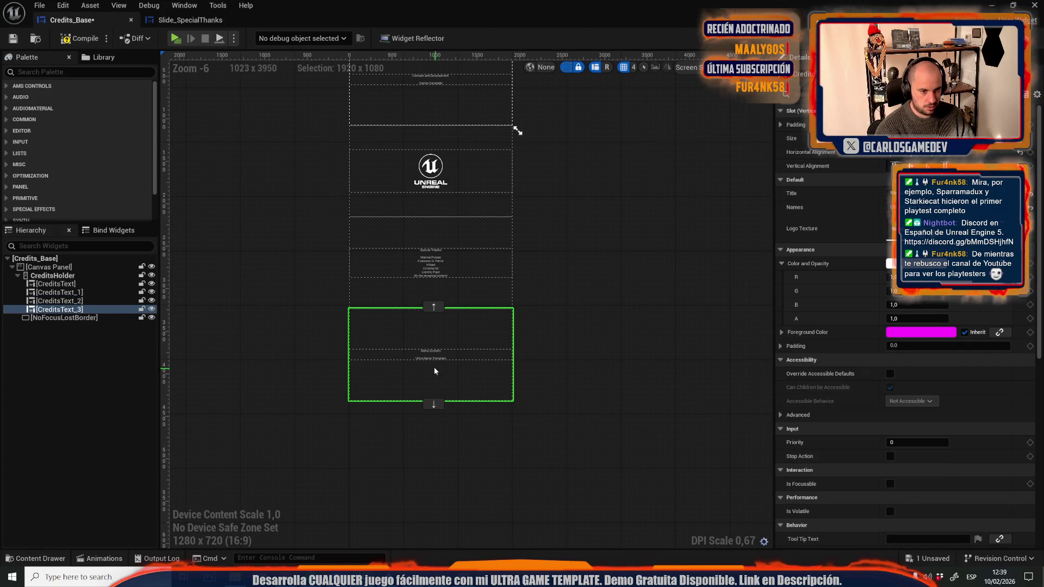
{"action": "scroll", "coordinate": [438, 374], "scroll_direction": "up", "scroll_amount": 3}
{"action": "scroll", "coordinate": [435, 348], "scroll_direction": "down", "scroll_amount": 2}
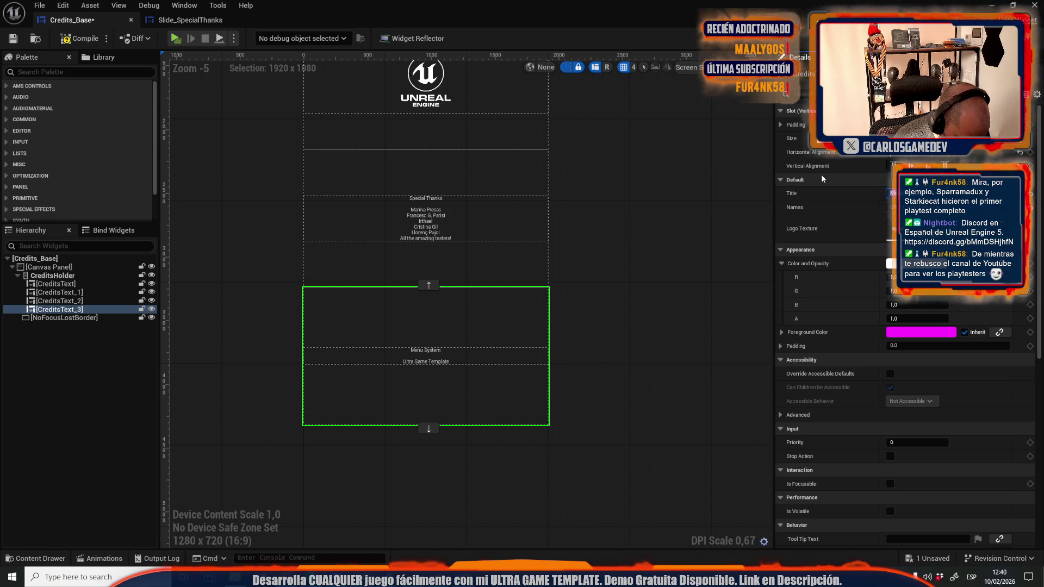
{"action": "type", "text": "No"}
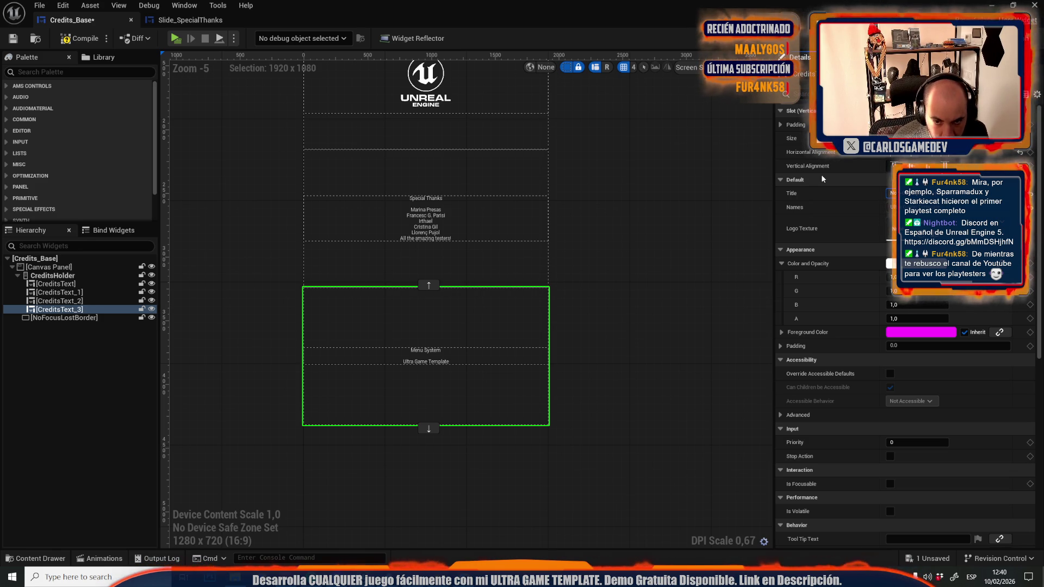
{"action": "key", "text": "Return"}
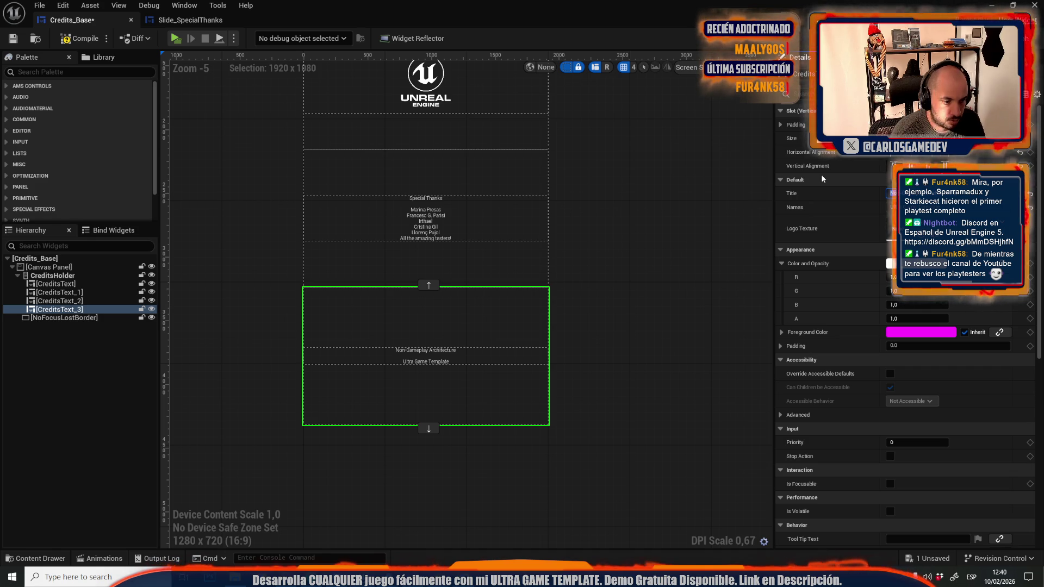
{"action": "left_click", "coordinate": [593, 214]}
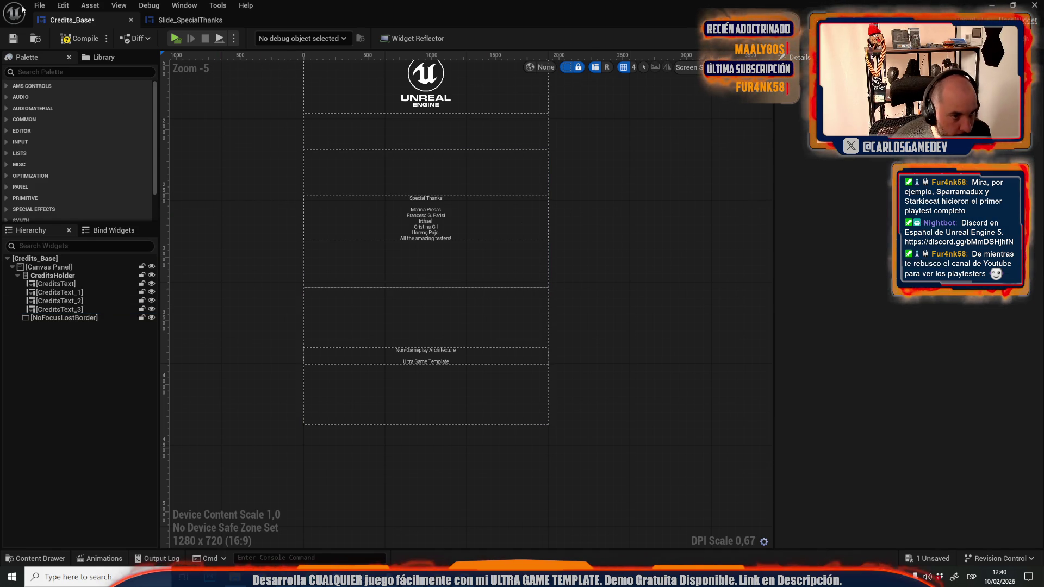
Duplicate the Special Thanks credits block and paste replacement names into the copy.
{"action": "left_click", "coordinate": [83, 311]}
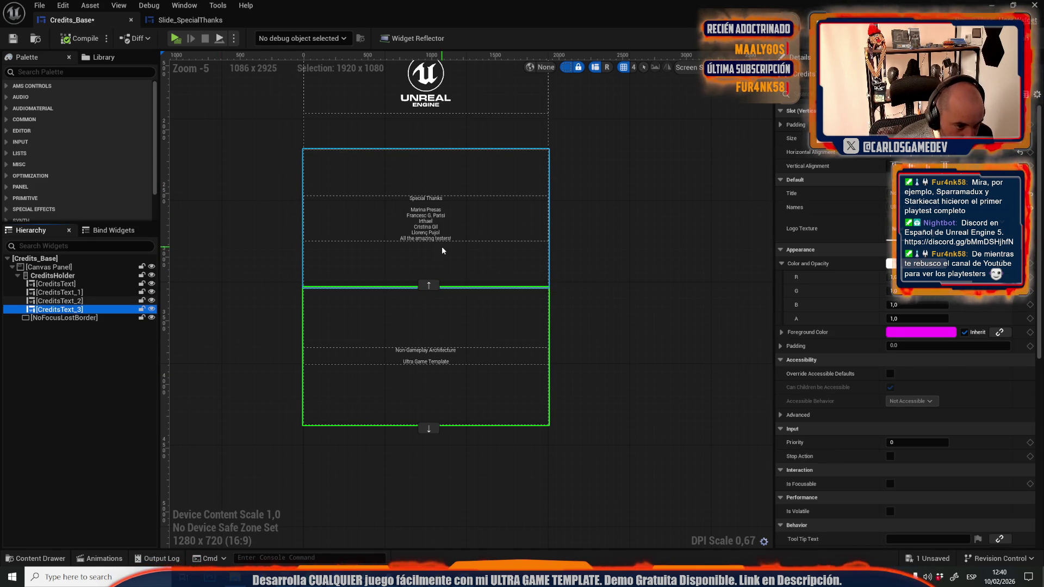
{"action": "left_click", "coordinate": [441, 250]}
{"action": "right_click", "coordinate": [90, 300]}
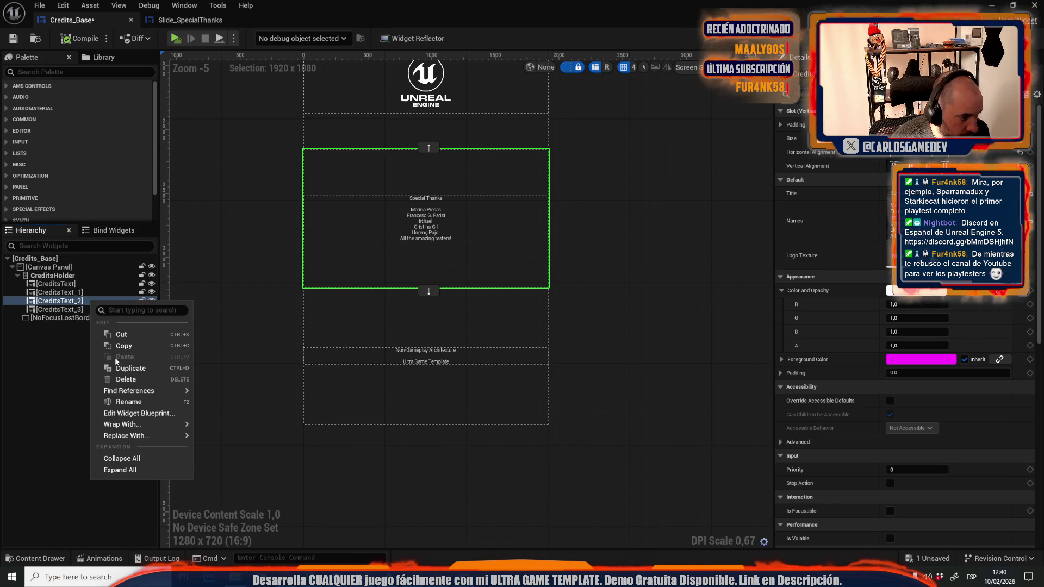
{"action": "left_click", "coordinate": [130, 368]}
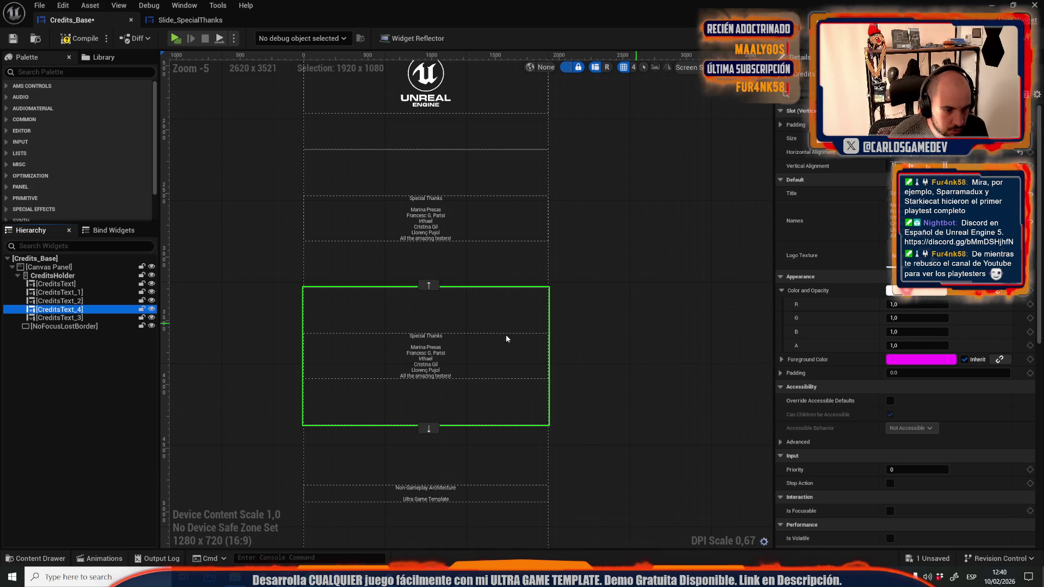
{"action": "left_click", "coordinate": [469, 342]}
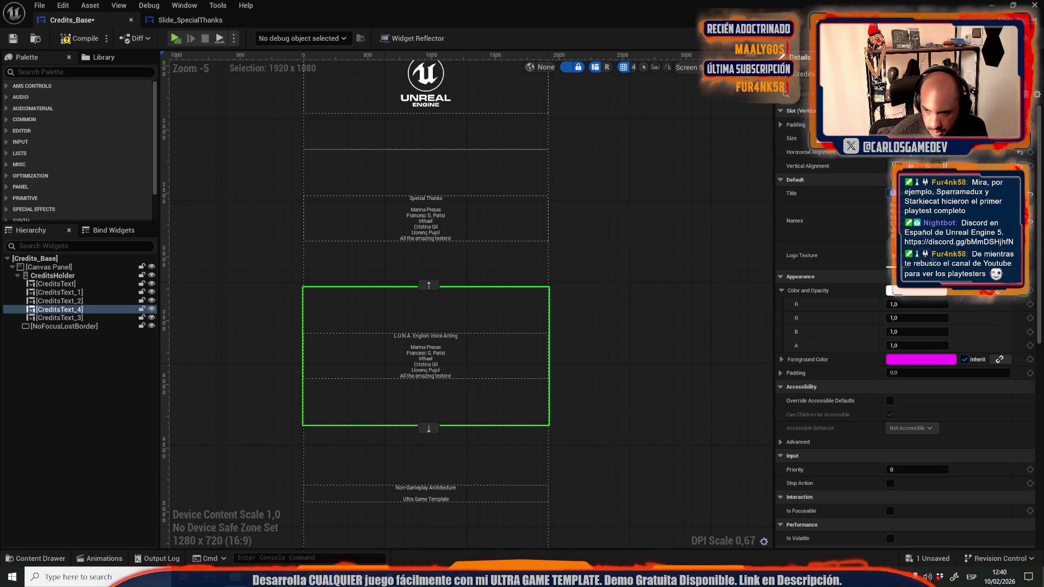
{"action": "key", "text": "ctrl+v"}
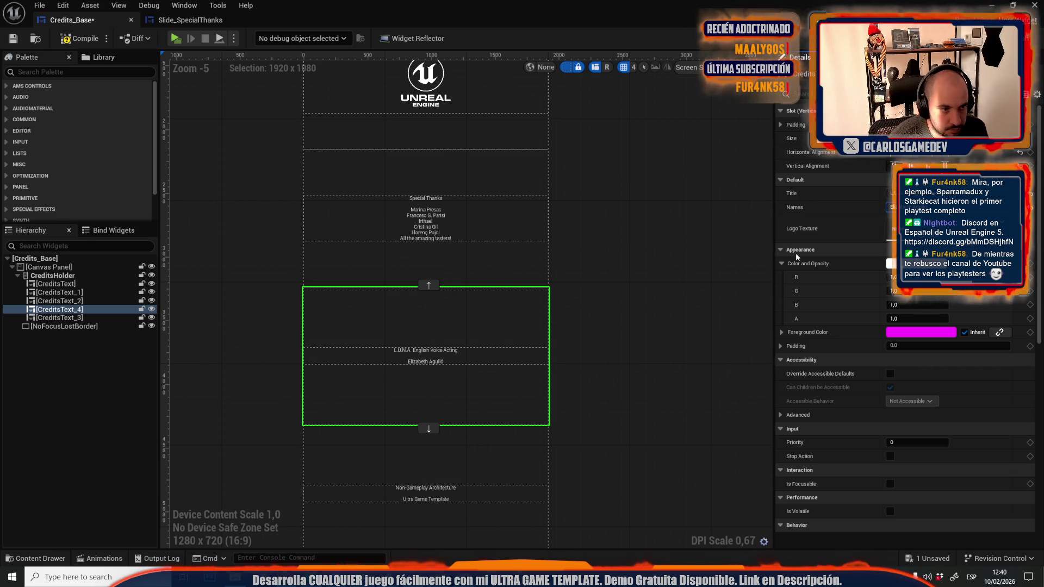
Duplicate the voice acting block, titling it 'L.U.N.A. Spanish and Catalan Voice Acting' with a new actor's name.
{"action": "right_click", "coordinate": [89, 310]}
{"action": "left_click", "coordinate": [124, 379]}
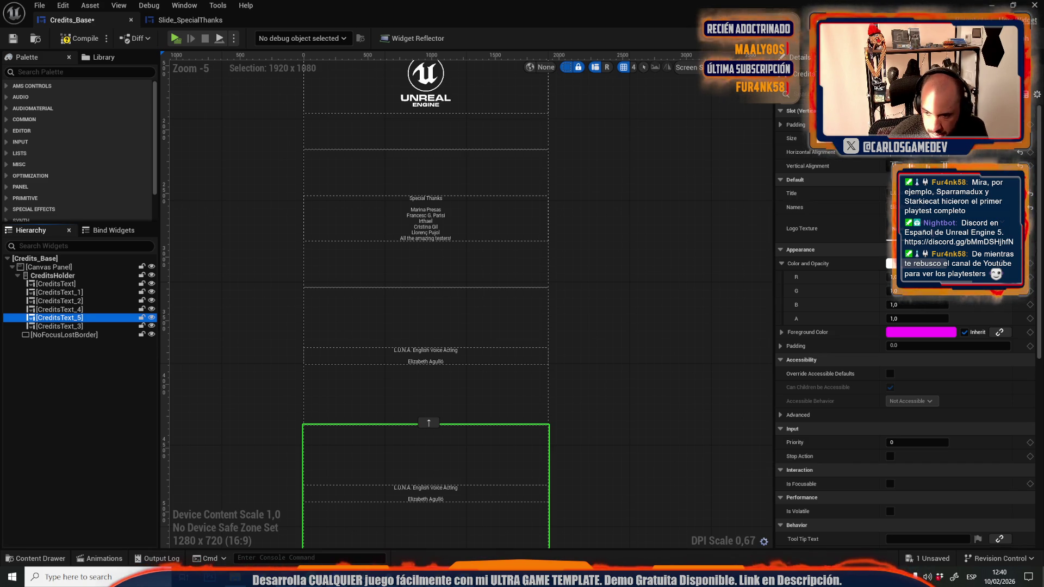
{"action": "left_click", "coordinate": [924, 193]}
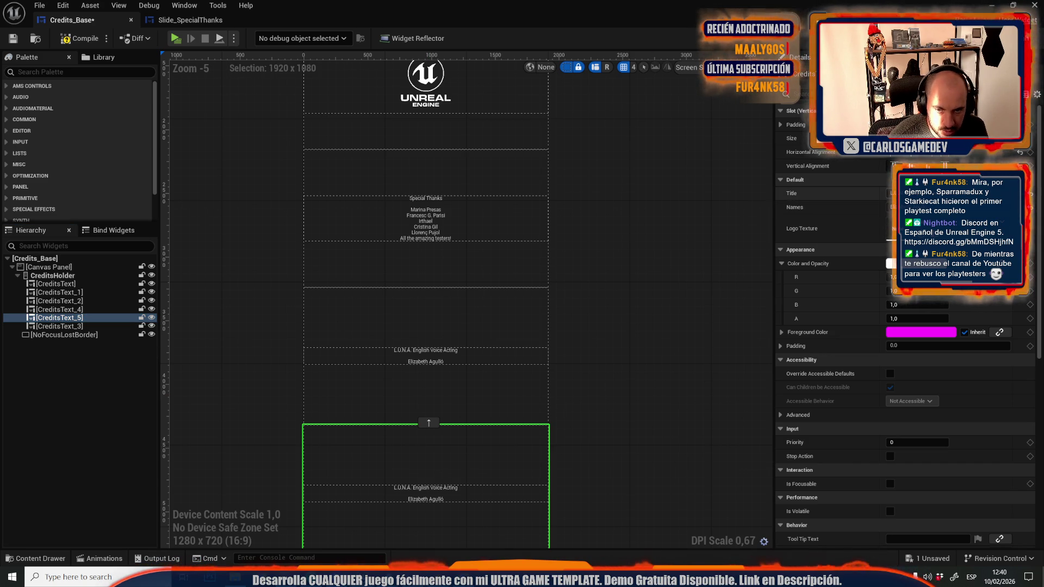
{"action": "key", "text": "ctrl+v"}
{"action": "key", "text": "Return"}
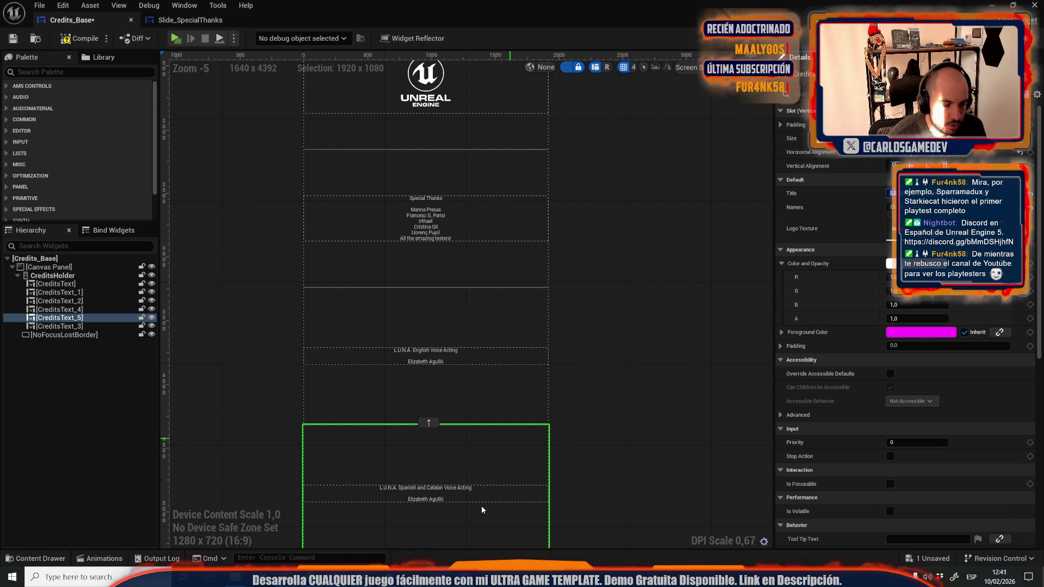
{"action": "left_click", "coordinate": [913, 209]}
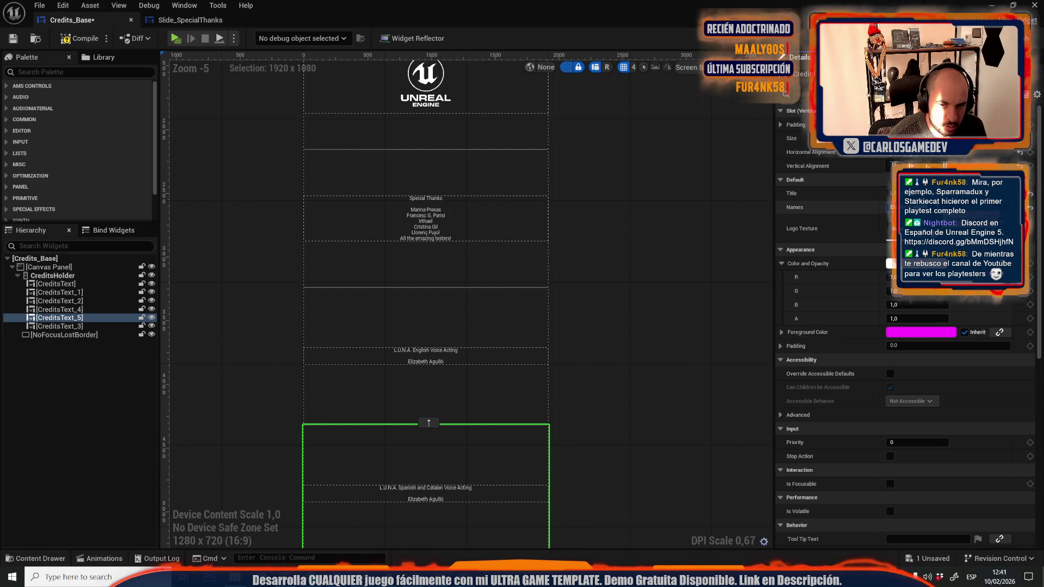
{"action": "type", "text": "Patricia Arcos"}
{"action": "key", "text": "Return"}
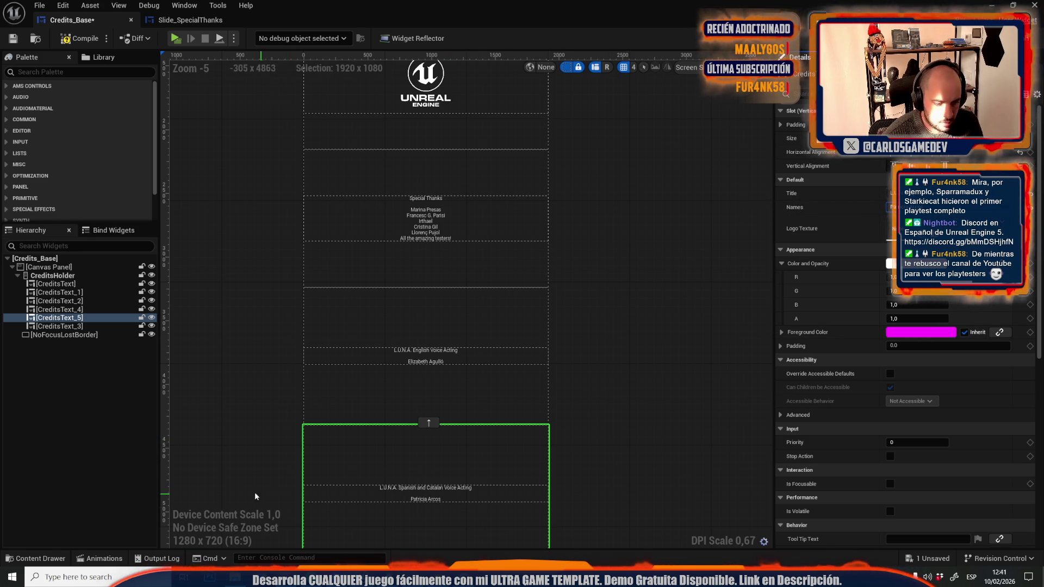
{"action": "right_click", "coordinate": [96, 320]}
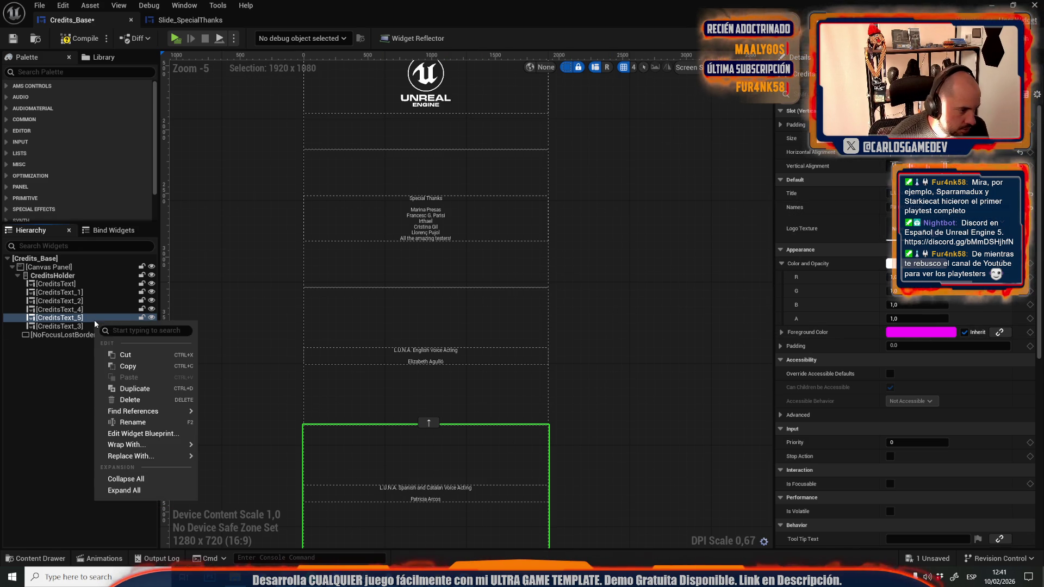
Duplicate CreditsText_5 into CreditsText_6, then select it and try repositioning it in the Hierarchy.
{"action": "left_click", "coordinate": [135, 389]}
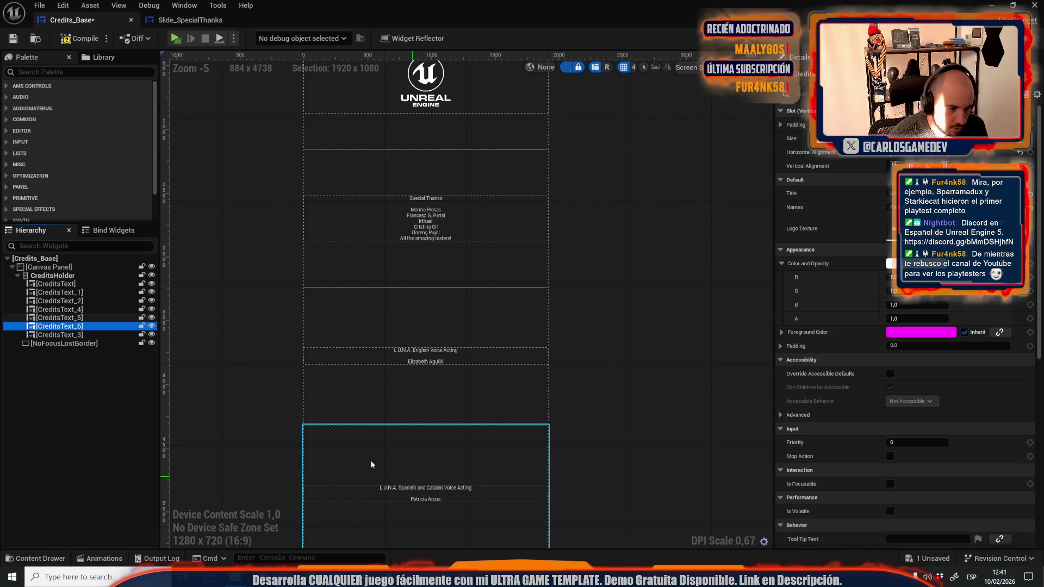
{"action": "scroll", "coordinate": [326, 462], "scroll_direction": "down", "scroll_amount": 5}
{"action": "scroll", "coordinate": [370, 420], "scroll_direction": "up", "scroll_amount": 4}
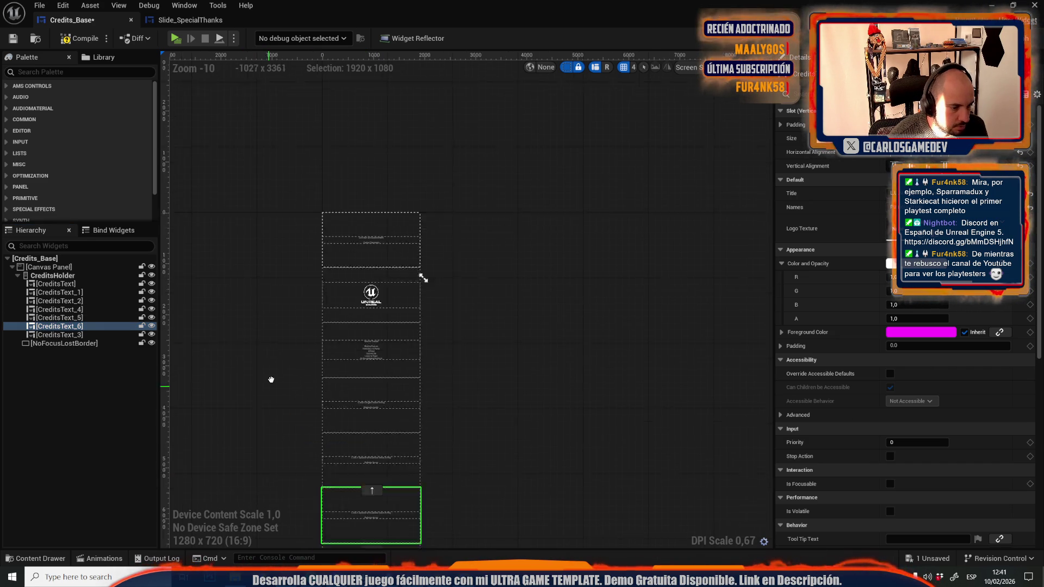
{"action": "scroll", "coordinate": [462, 343], "scroll_direction": "up", "scroll_amount": 4}
{"action": "scroll", "coordinate": [496, 132], "scroll_direction": "down", "scroll_amount": 8}
{"action": "scroll", "coordinate": [469, 391], "scroll_direction": "up", "scroll_amount": 3}
{"action": "scroll", "coordinate": [561, 373], "scroll_direction": "down", "scroll_amount": 2}
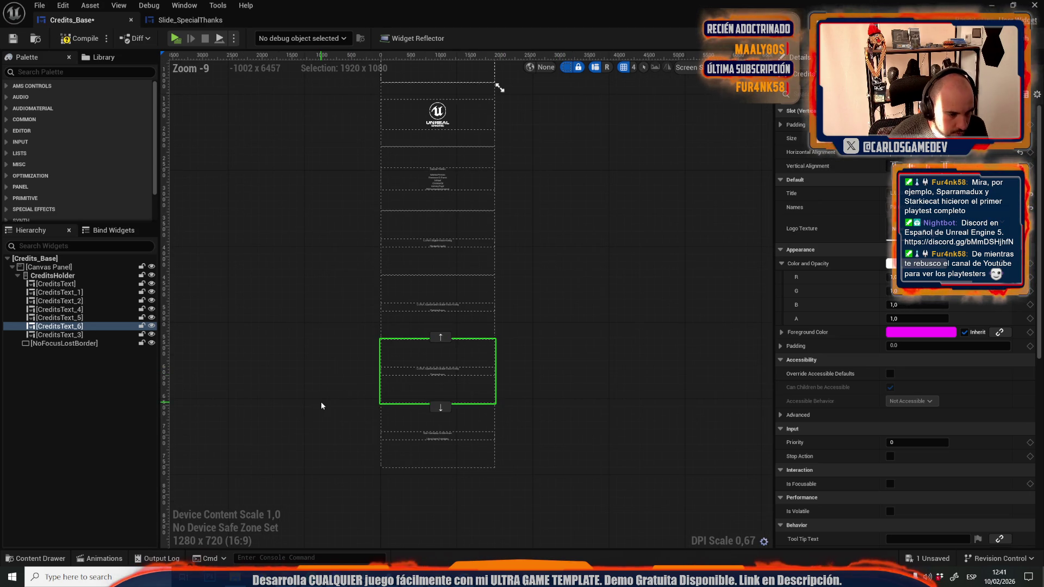
{"action": "scroll", "coordinate": [431, 348], "scroll_direction": "up", "scroll_amount": 14}
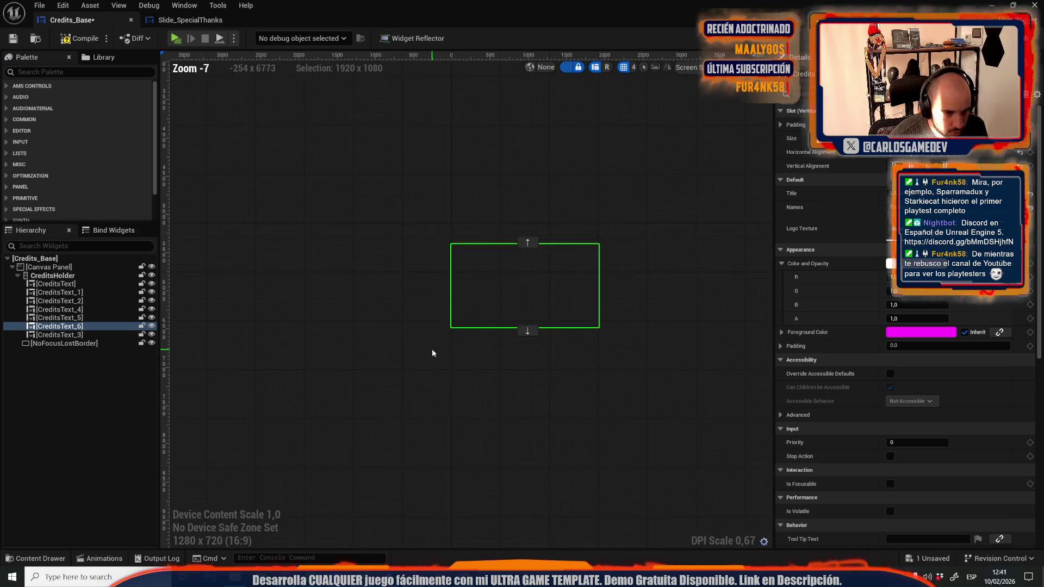
{"action": "scroll", "coordinate": [550, 336], "scroll_direction": "down", "scroll_amount": 11}
{"action": "scroll", "coordinate": [551, 336], "scroll_direction": "down", "scroll_amount": 4}
{"action": "scroll", "coordinate": [575, 315], "scroll_direction": "up", "scroll_amount": 4}
{"action": "scroll", "coordinate": [574, 315], "scroll_direction": "down", "scroll_amount": 4}
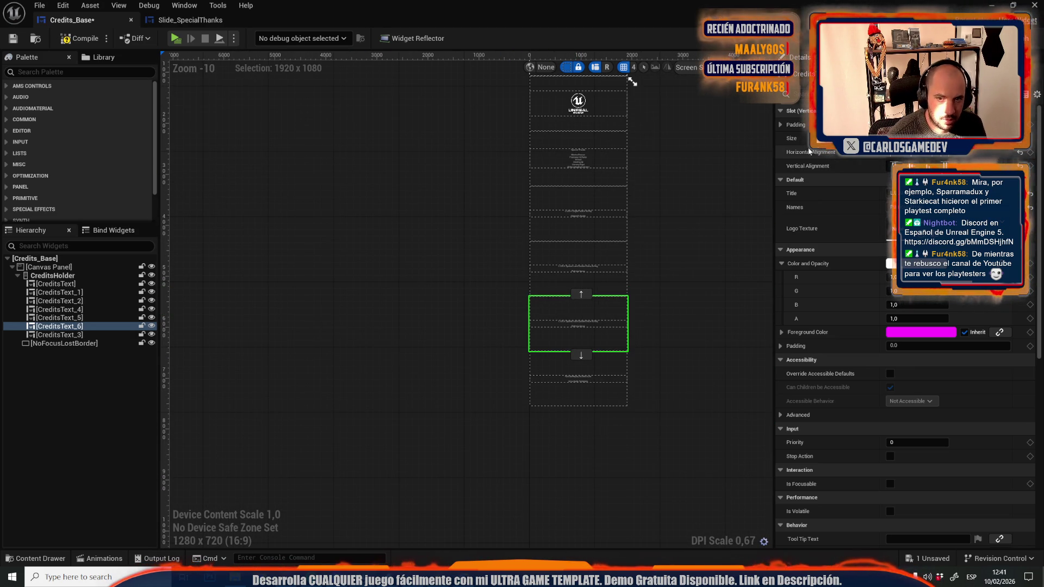
{"action": "left_click", "coordinate": [78, 328]}
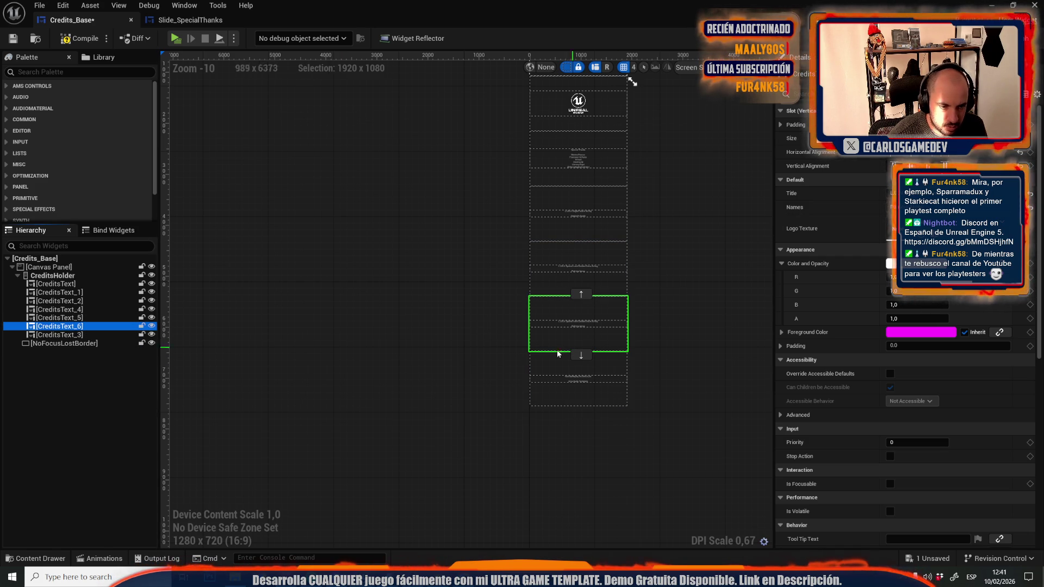
{"action": "mouse_move", "coordinate": [79, 326]}
{"action": "left_mouse_down"}
{"action": "mouse_move", "coordinate": [79, 316]}
{"action": "mouse_move", "coordinate": [77, 337]}
{"action": "mouse_move", "coordinate": [76, 327]}
{"action": "left_mouse_up"}
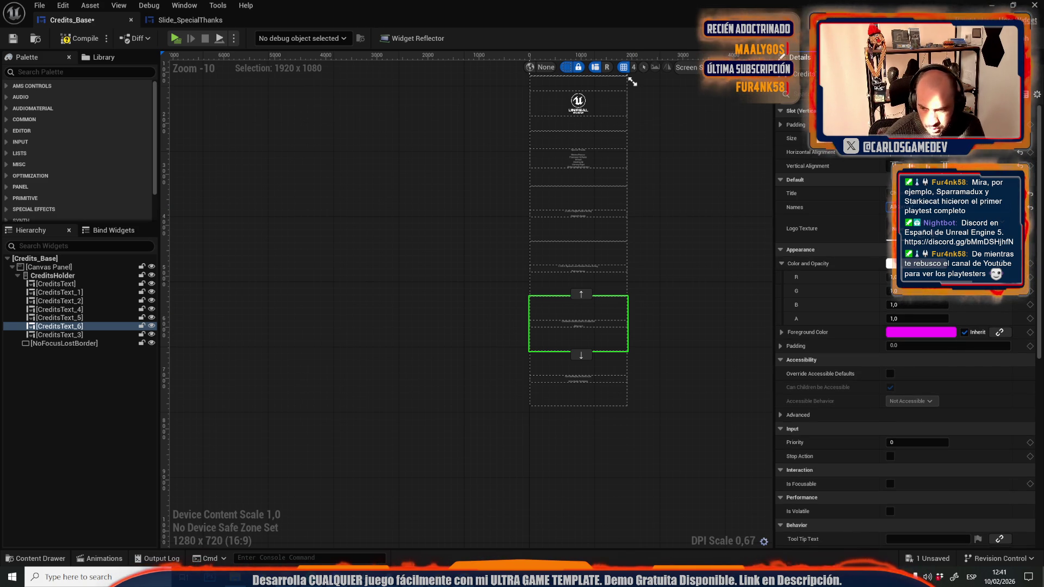
Duplicate CreditsText_6 into CreditsText_7 and paste in its new title and names.
{"action": "left_click", "coordinate": [69, 328]}
{"action": "right_click", "coordinate": [70, 329]}
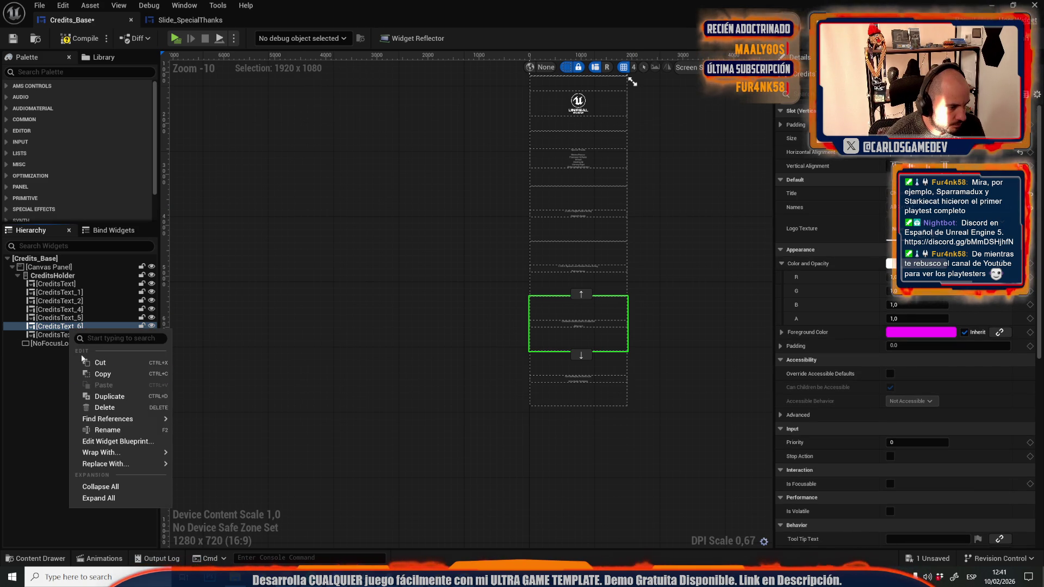
{"action": "left_click", "coordinate": [82, 405]}
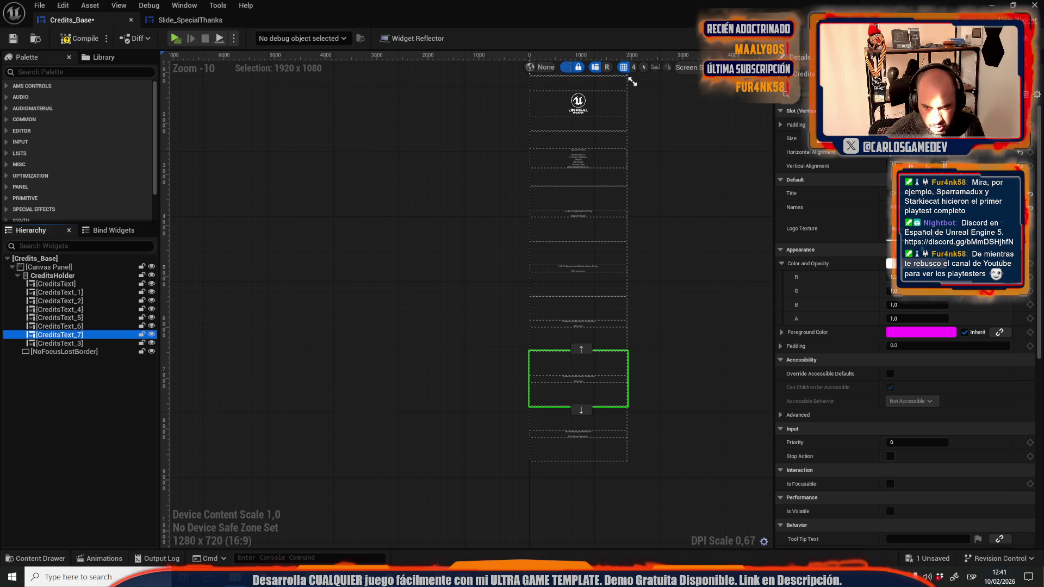
{"action": "left_click", "coordinate": [957, 193]}
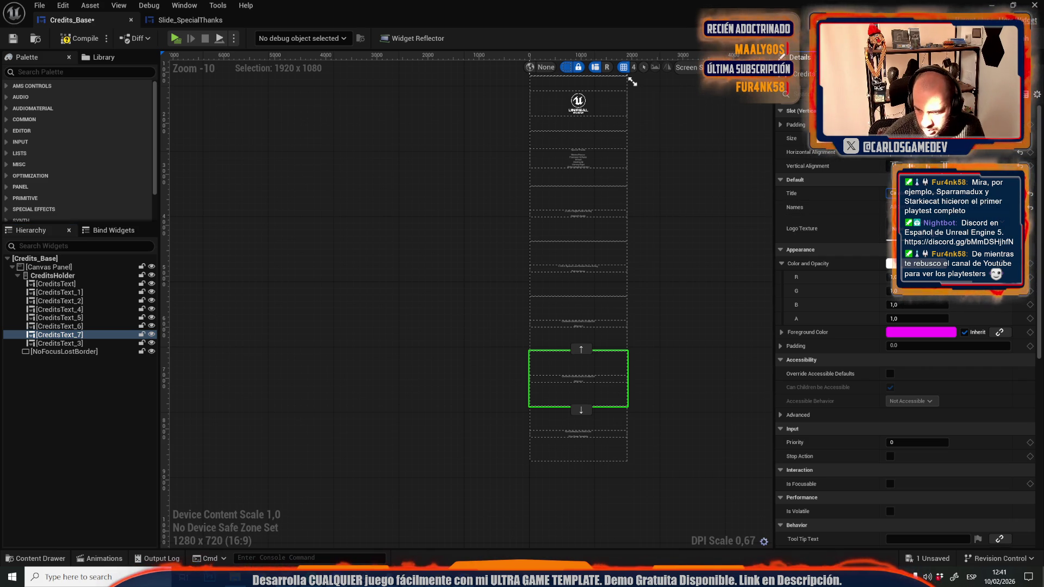
{"action": "key", "text": "ctrl+v"}
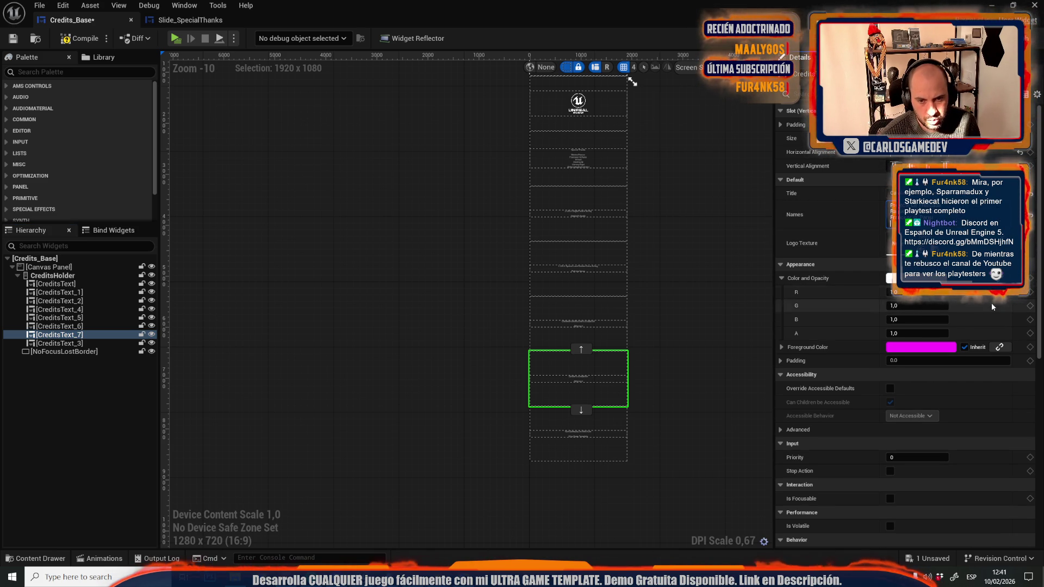
{"action": "key", "text": "Return"}
Duplicate CreditsText_7 into CreditsText_8, pasting new names and retyping its title.
{"action": "right_click", "coordinate": [60, 335]}
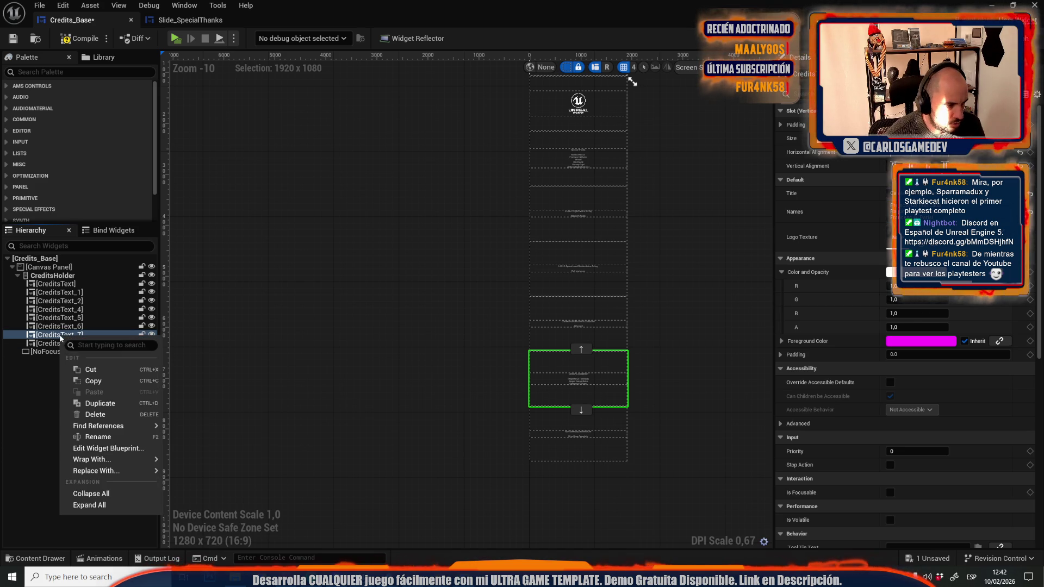
{"action": "left_click", "coordinate": [91, 402]}
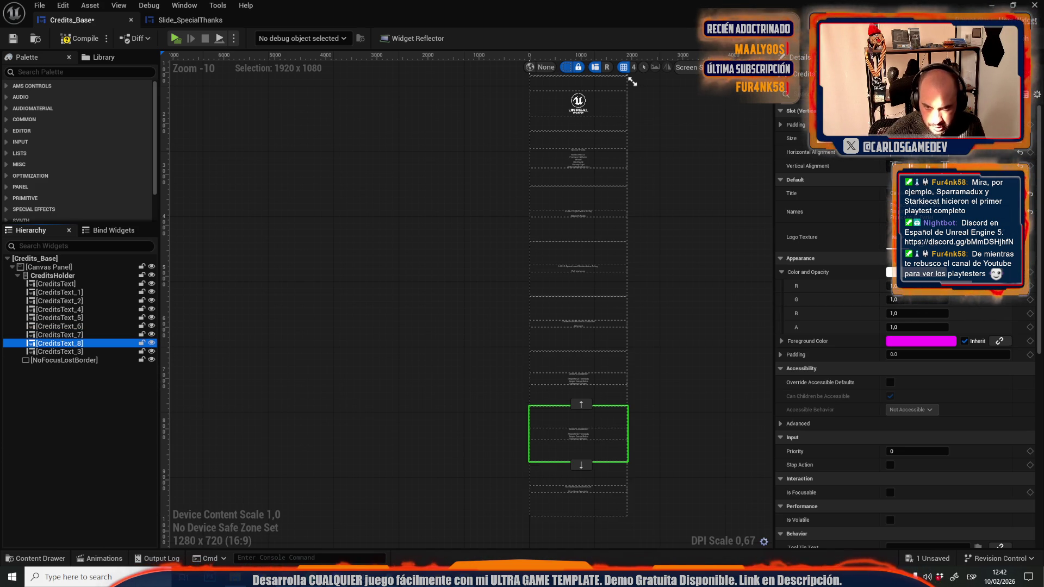
{"action": "left_click", "coordinate": [902, 193]}
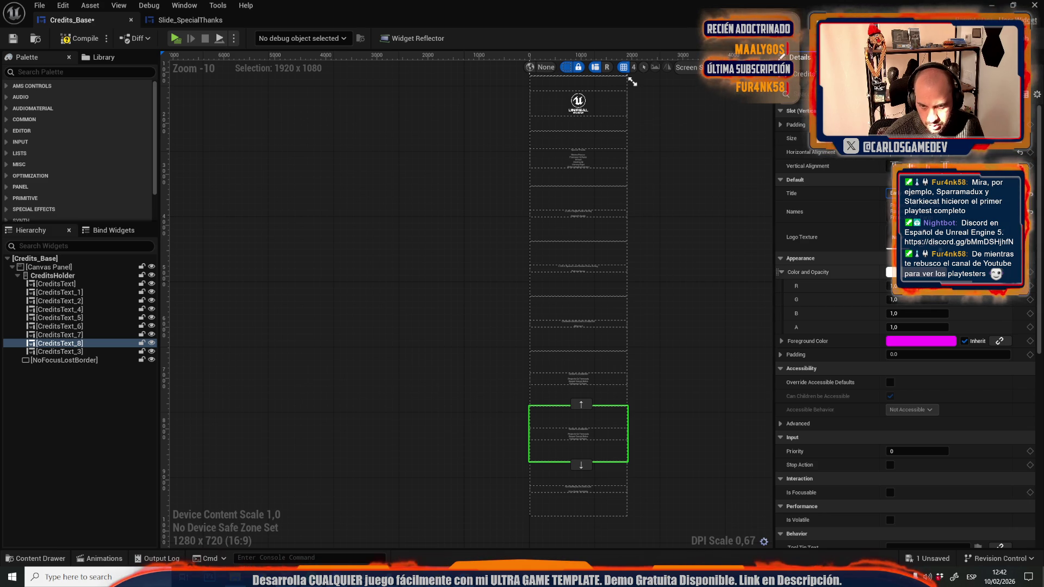
{"action": "left_click", "coordinate": [902, 212]}
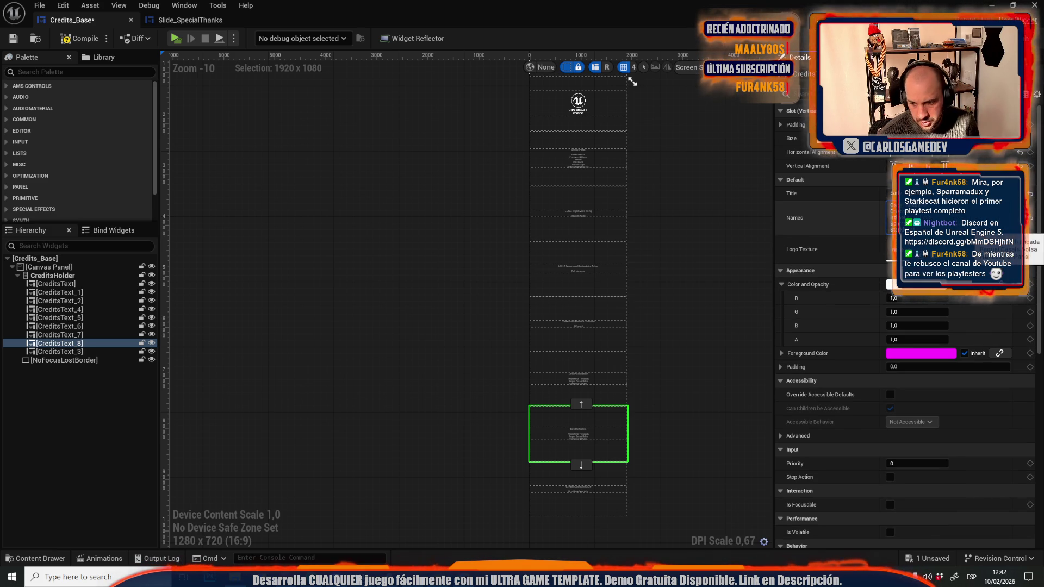
{"action": "key", "text": "ctrl+v"}
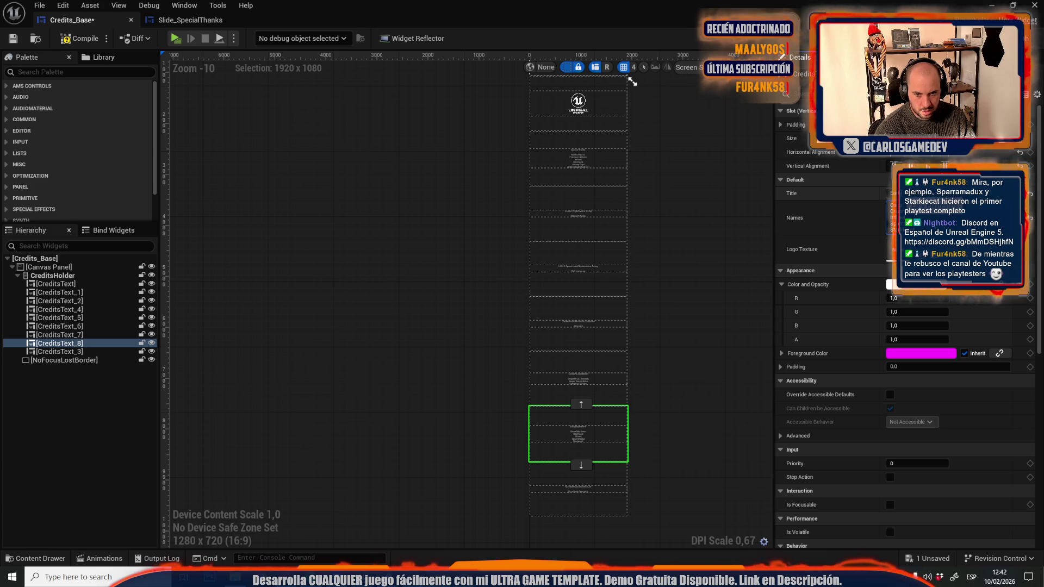
{"action": "left_click", "coordinate": [891, 193]}
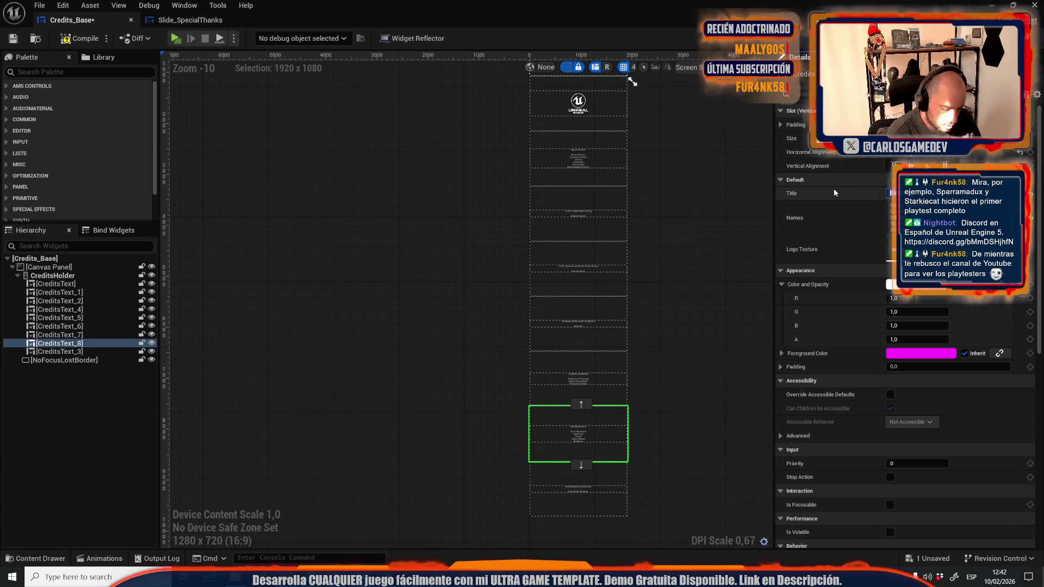
{"action": "type", "text": "Pr"}
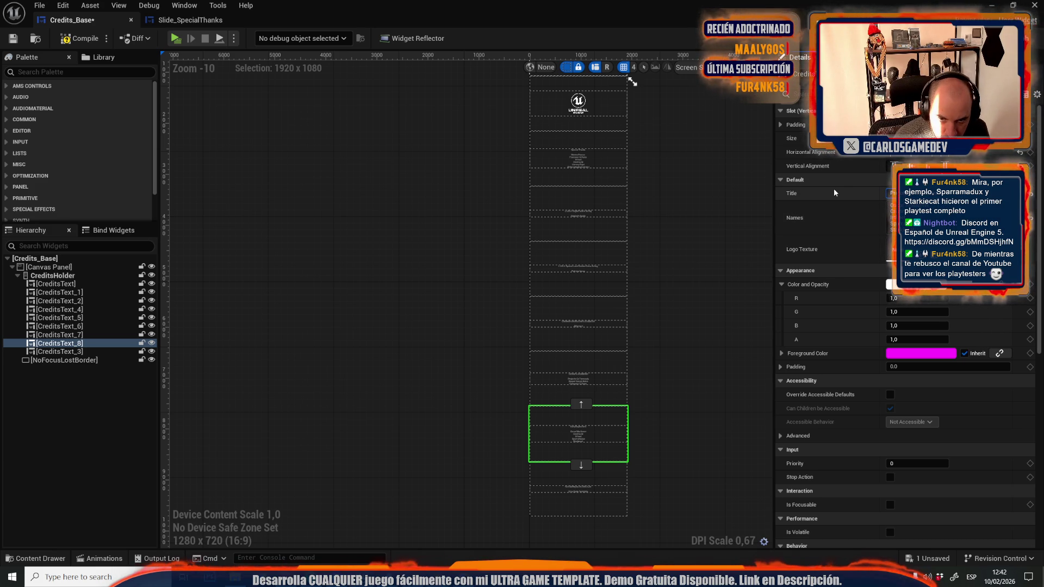
Duplicate CreditsText_8 into CreditsText_9 with a new title and a shorter names list.
{"action": "right_click", "coordinate": [101, 347]}
{"action": "left_click", "coordinate": [139, 411]}
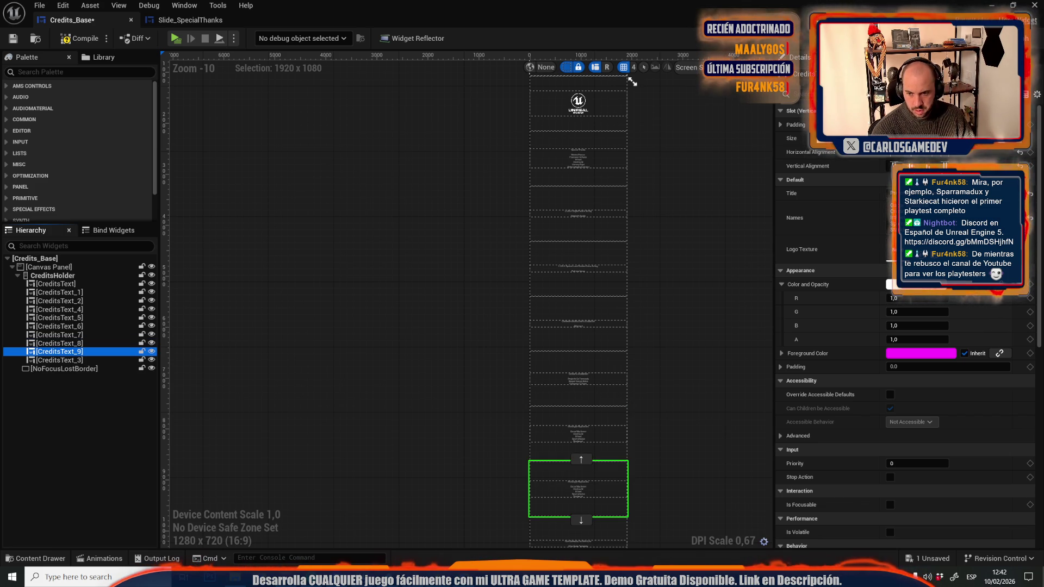
{"action": "left_click", "coordinate": [902, 193]}
{"action": "type", "text": "Ea"}
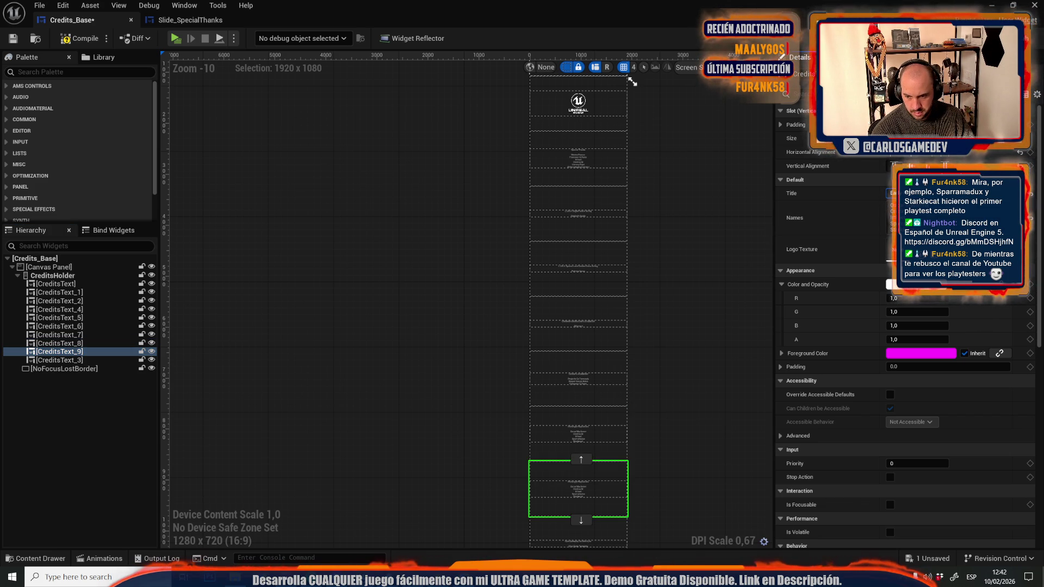
{"action": "left_click", "coordinate": [903, 218]}
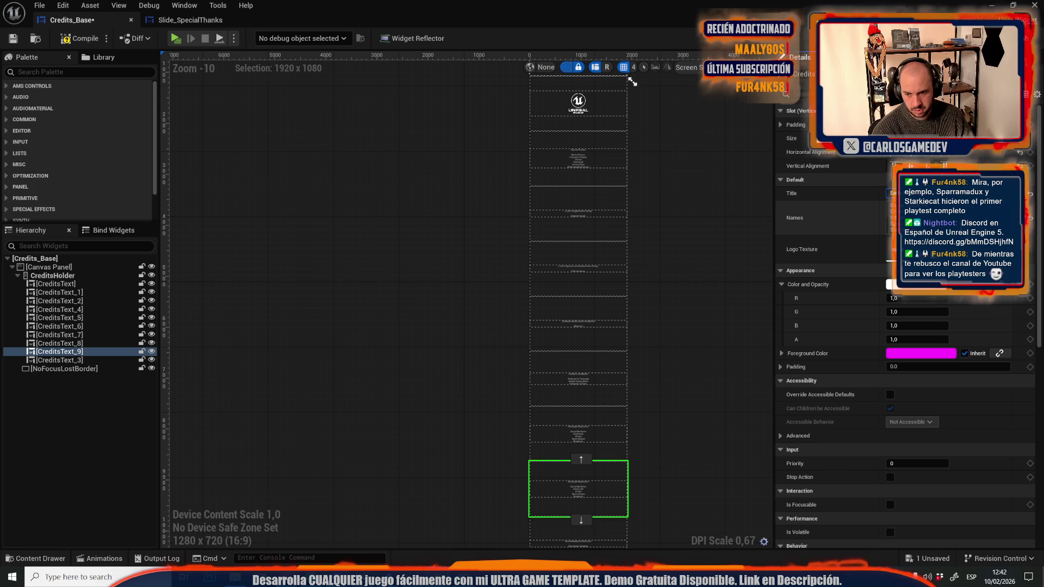
{"action": "key", "text": "ctrl+v"}
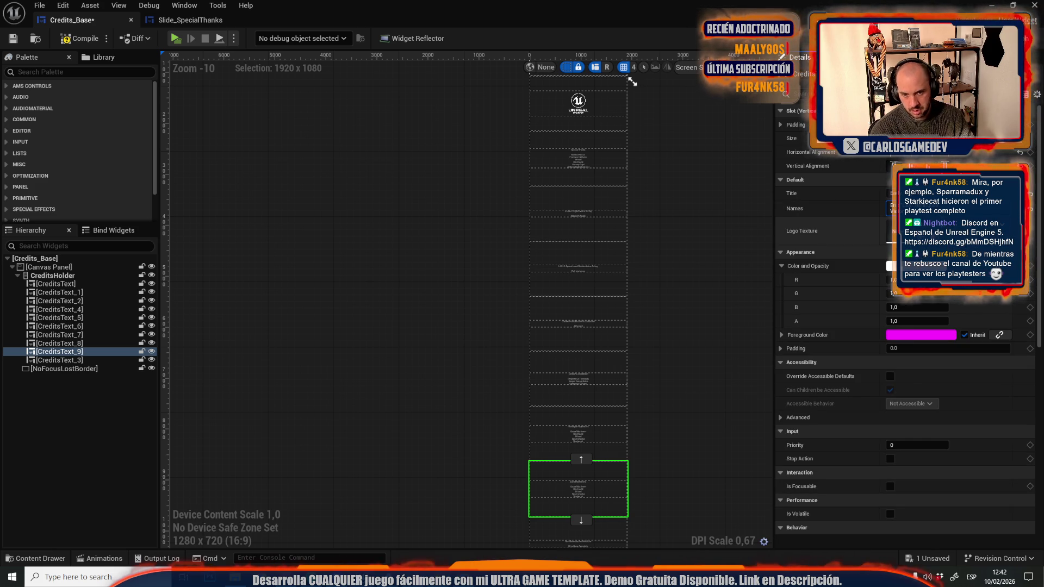
{"action": "right_click", "coordinate": [79, 356]}
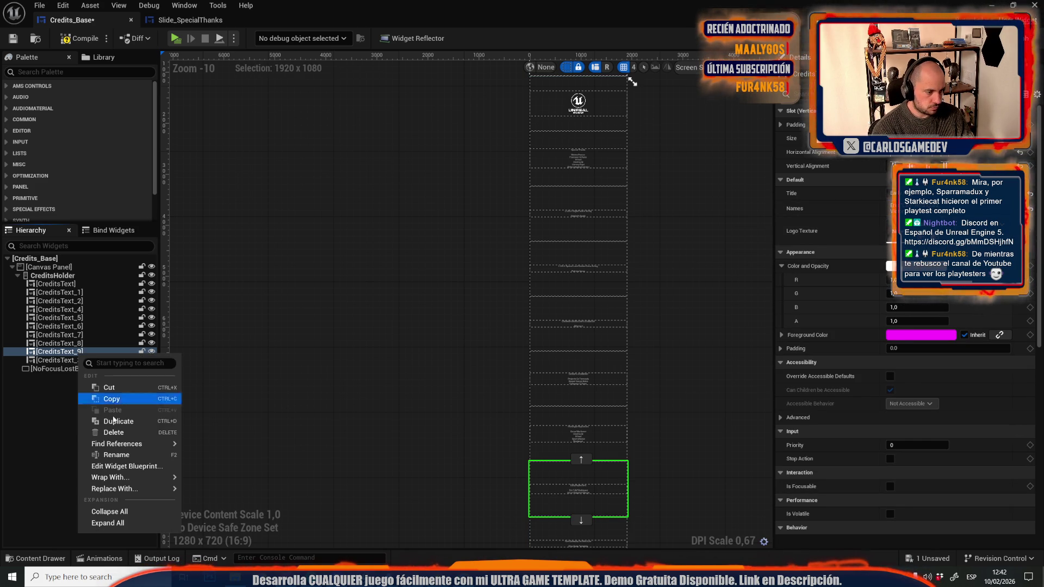
Create CreditsText_10 and CreditsText_11 by duplication, editing each one's title and names.
{"action": "left_click", "coordinate": [112, 414]}
{"action": "left_click", "coordinate": [913, 193]}
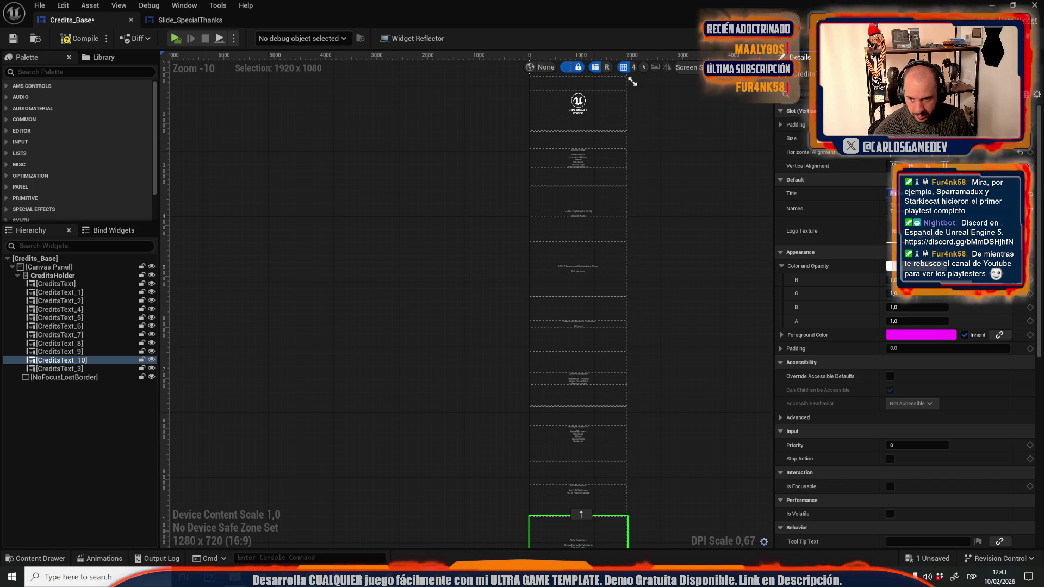
{"action": "right_click", "coordinate": [65, 360]}
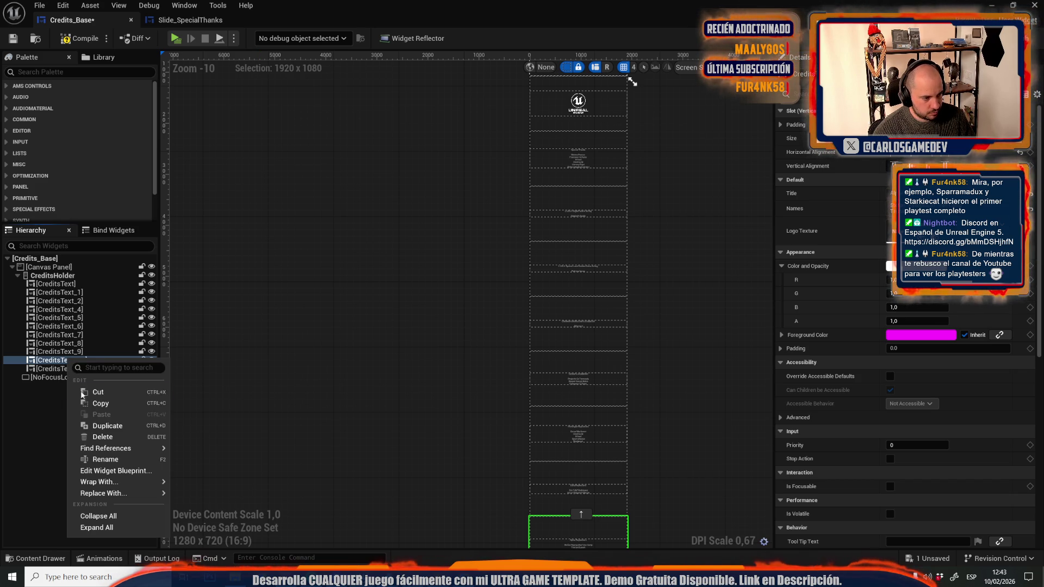
{"action": "left_click", "coordinate": [88, 427]}
{"action": "left_click", "coordinate": [891, 192]}
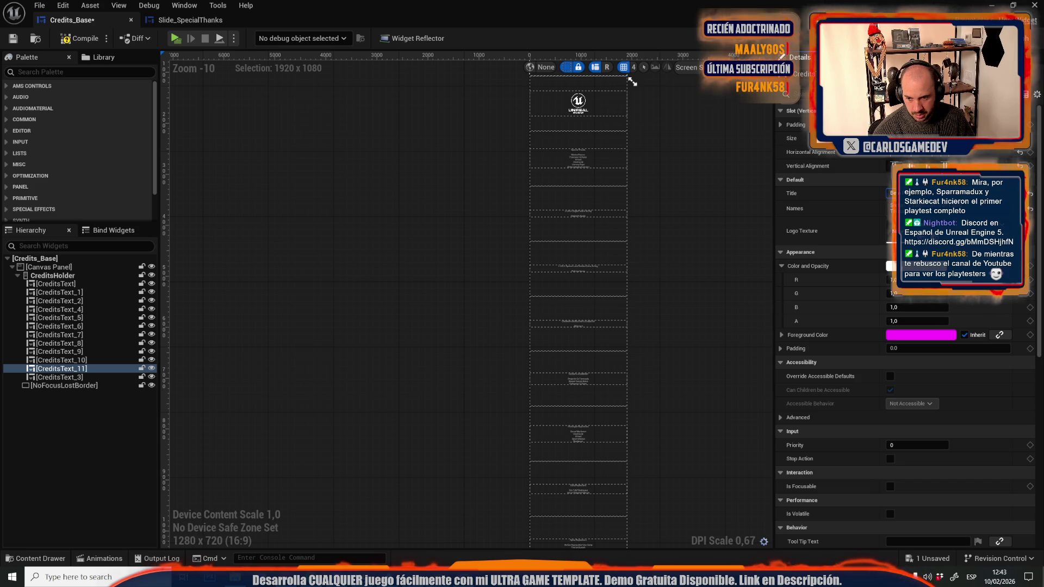
{"action": "left_click", "coordinate": [894, 208]}
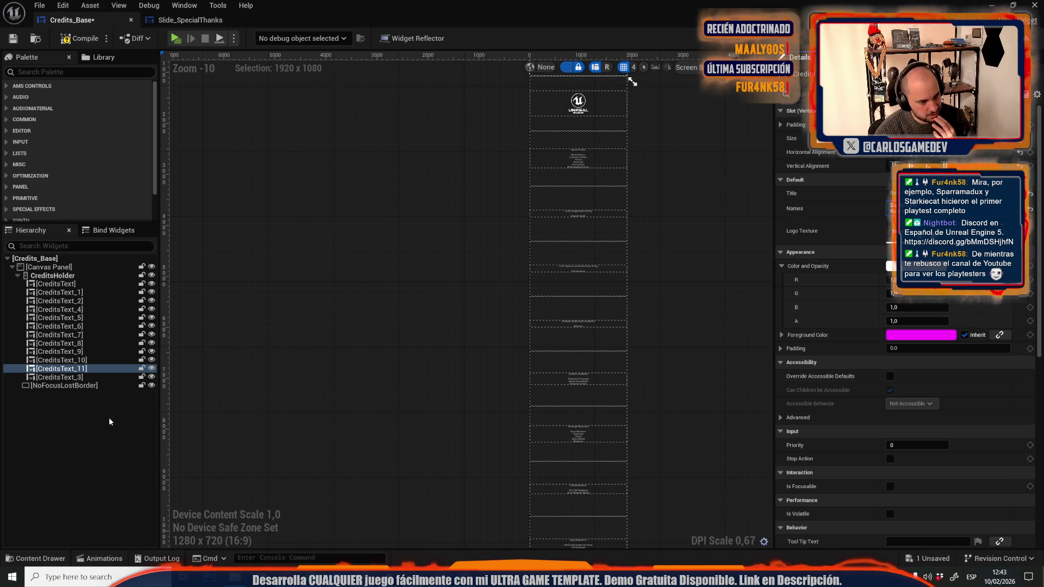
Duplicate CreditsText_11 into CreditsText_12 and type its new title.
{"action": "right_click", "coordinate": [88, 372]}
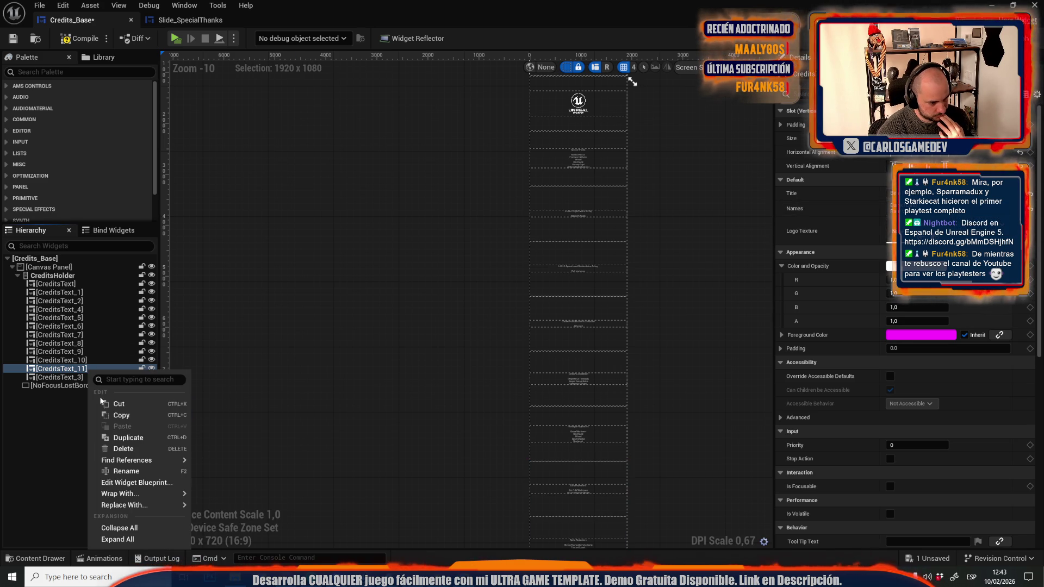
{"action": "left_click", "coordinate": [136, 433]}
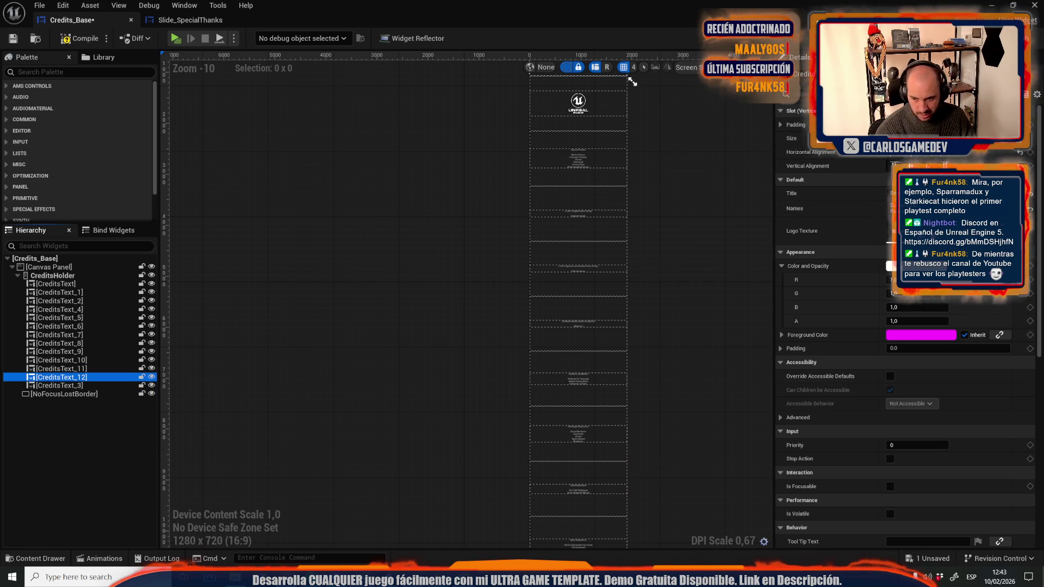
{"action": "left_click", "coordinate": [894, 194]}
{"action": "type", "text": "Inc"}
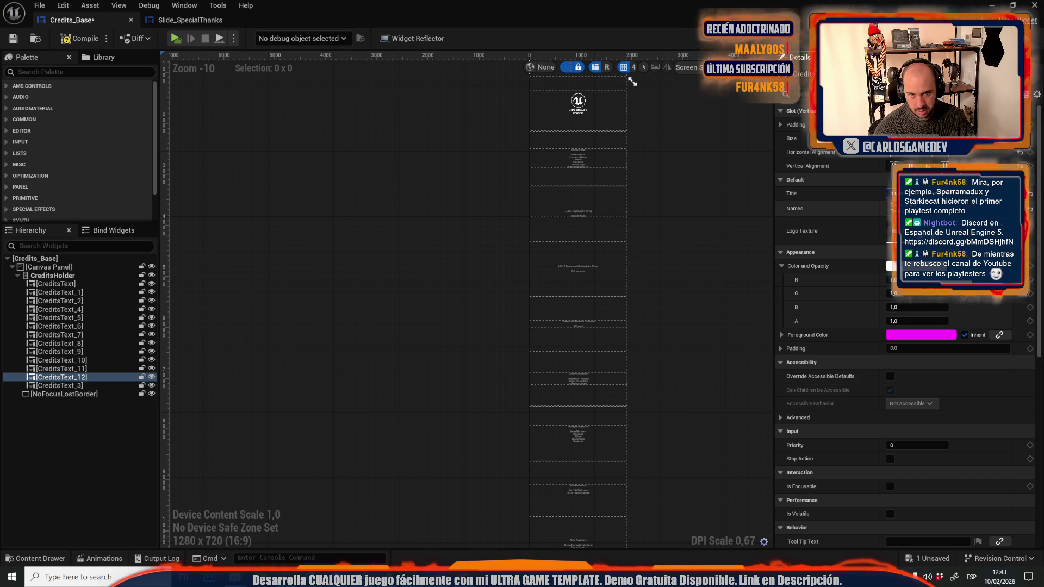
Duplicate CreditsText_3 into CreditsText_13 and type its new title.
{"action": "left_click", "coordinate": [80, 386]}
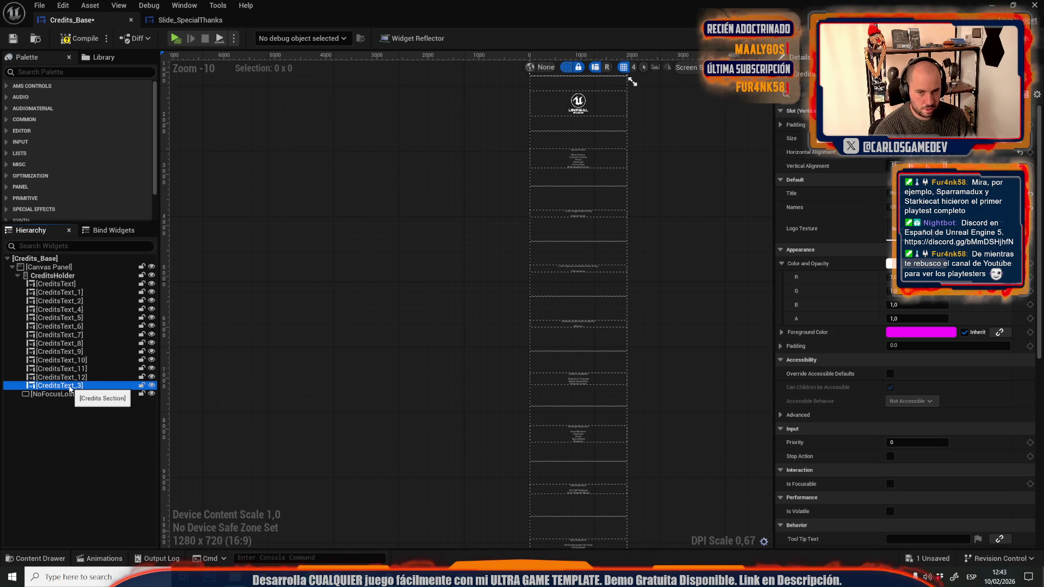
{"action": "right_click", "coordinate": [69, 387]}
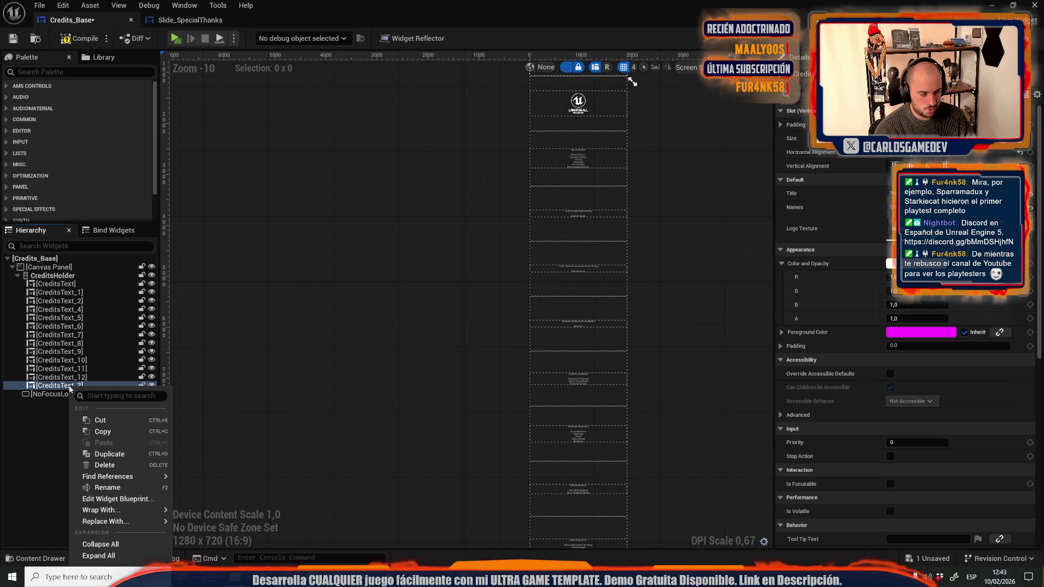
{"action": "left_click", "coordinate": [119, 458]}
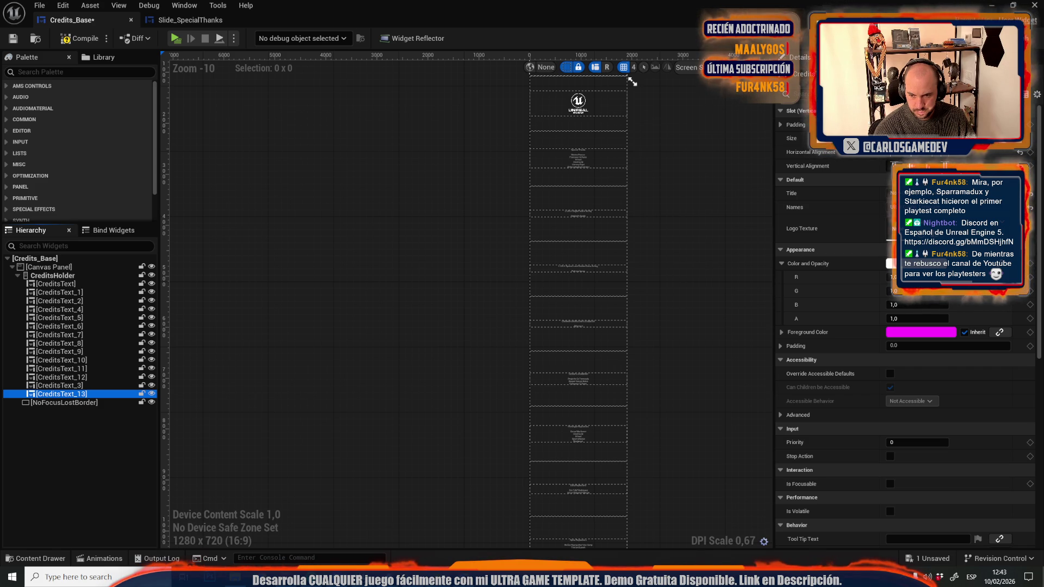
{"action": "left_click", "coordinate": [924, 193]}
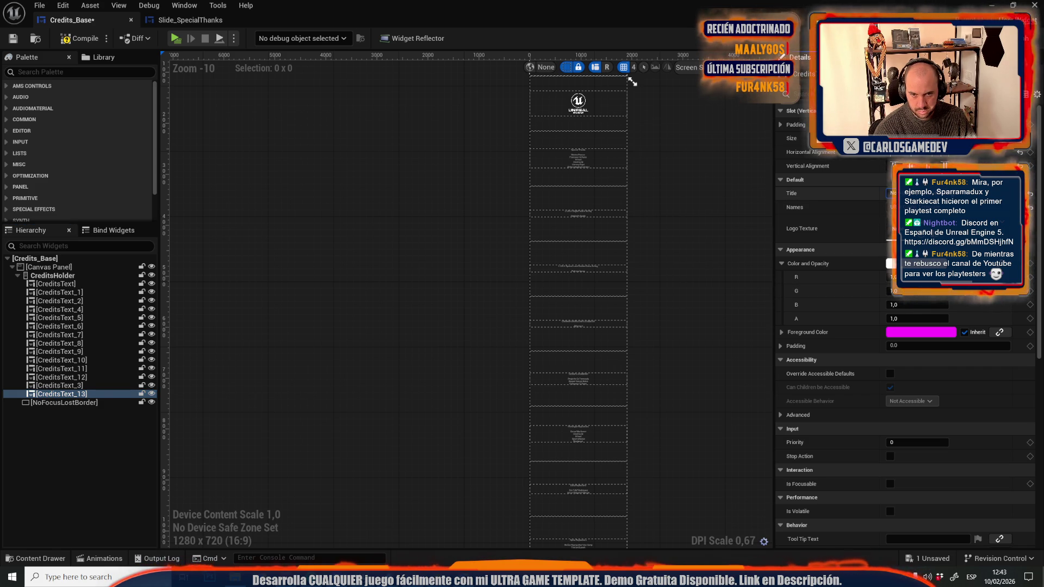
{"action": "type", "text": "As"}
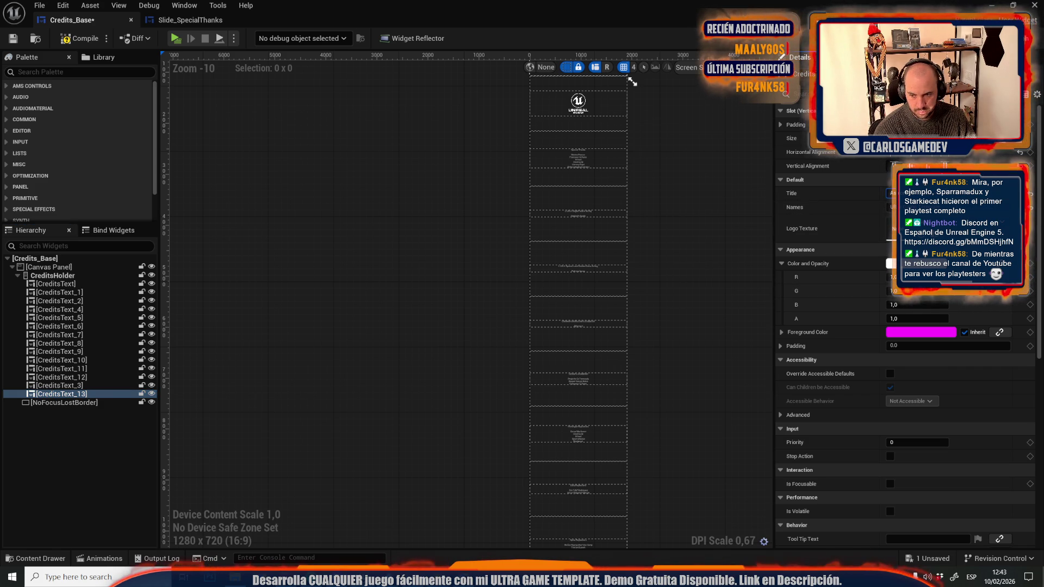
{"action": "key", "text": "Tab"}
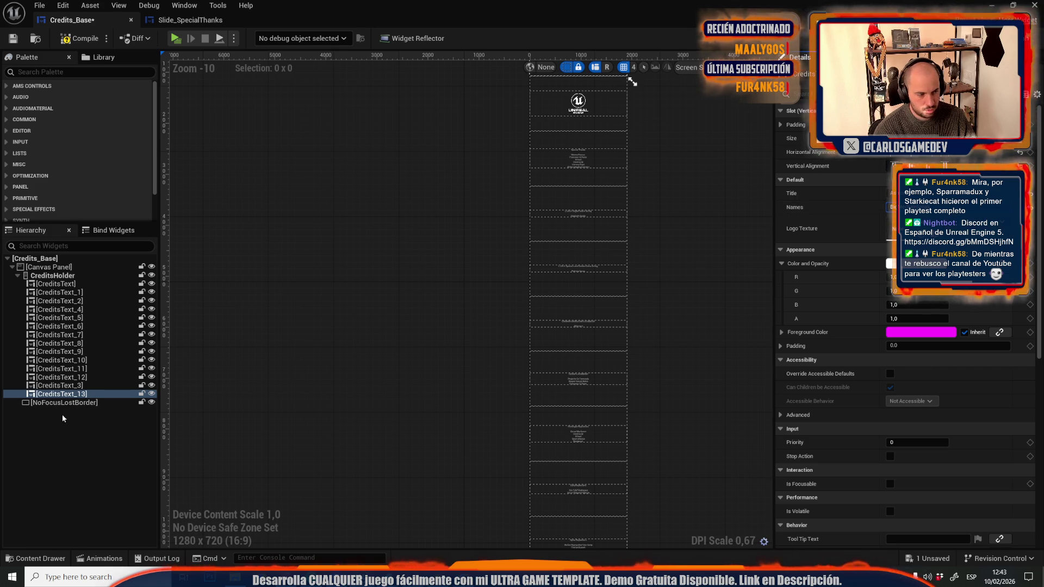
Duplicate CreditsText_13 into CreditsText_14, editing its title and pasting new names.
{"action": "right_click", "coordinate": [73, 396]}
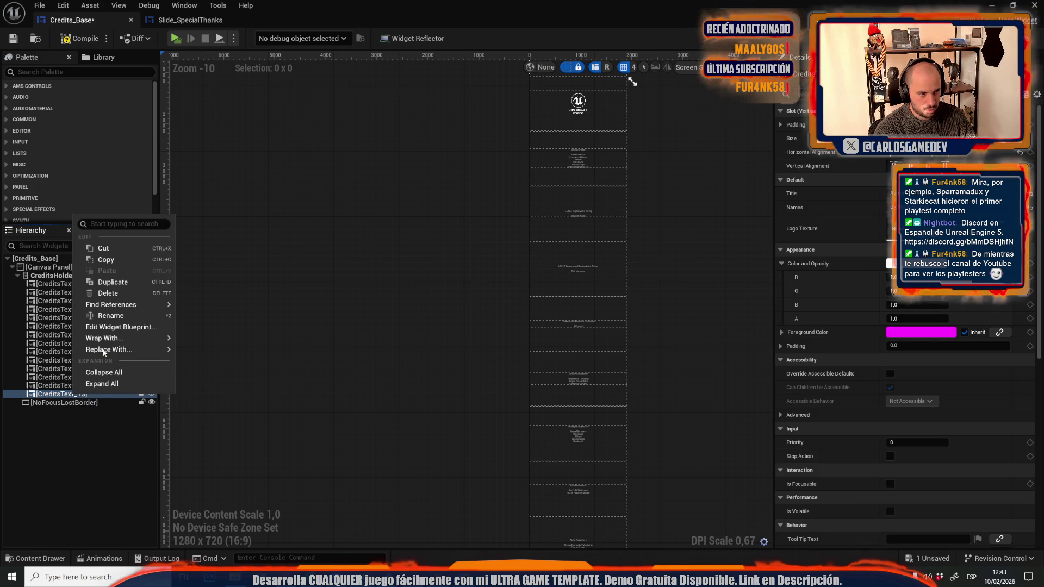
{"action": "left_click", "coordinate": [123, 281]}
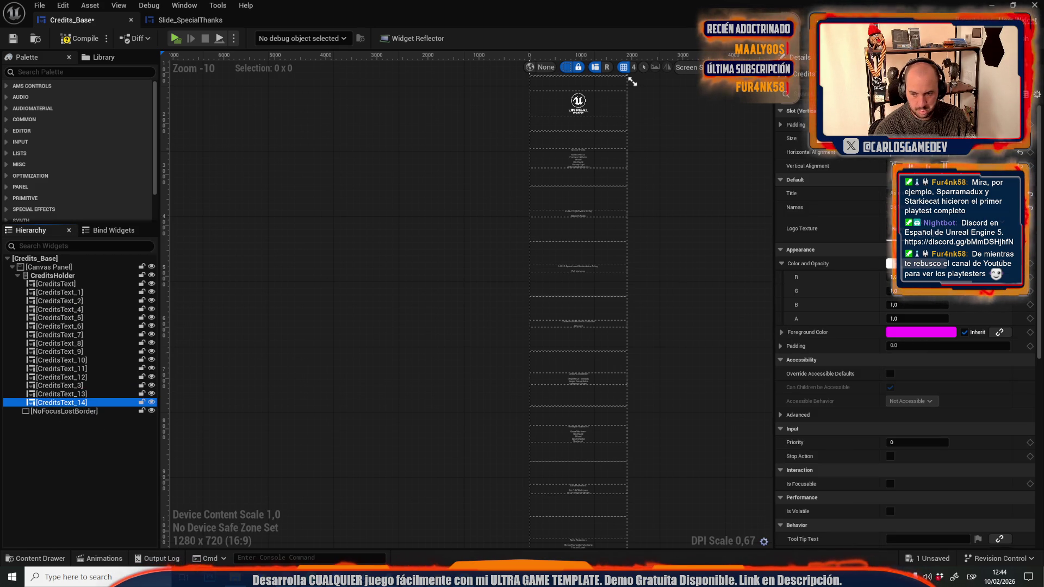
{"action": "left_click", "coordinate": [914, 193]}
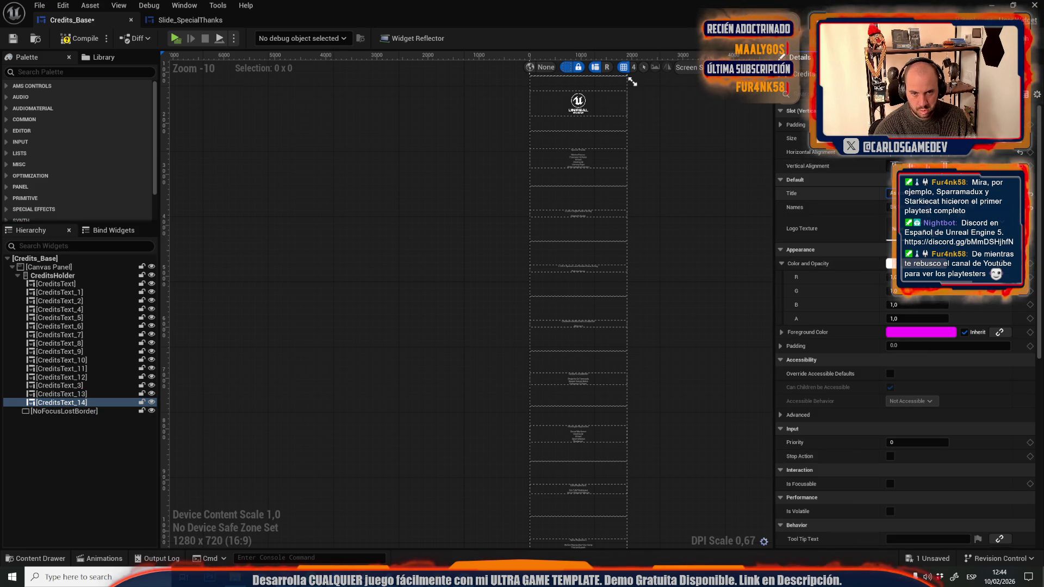
{"action": "key", "text": "ctrl+space"}
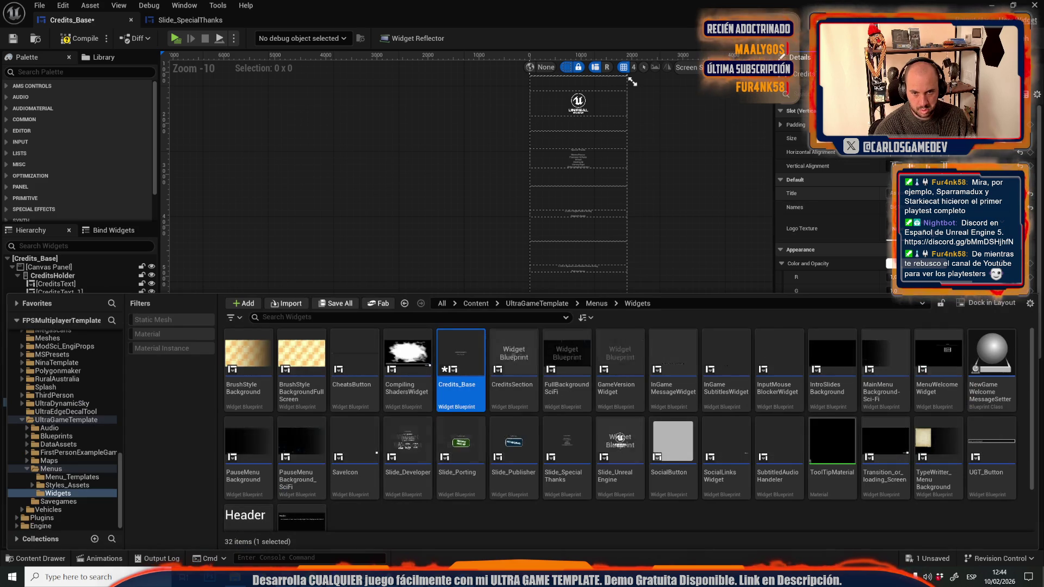
{"action": "key", "text": "ctrl+space"}
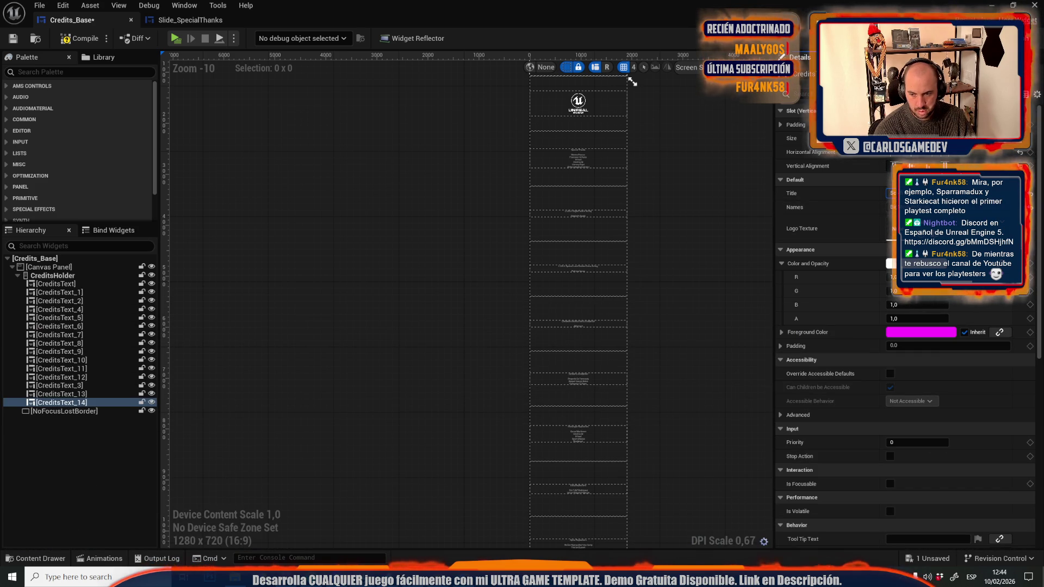
{"action": "left_click", "coordinate": [913, 207]}
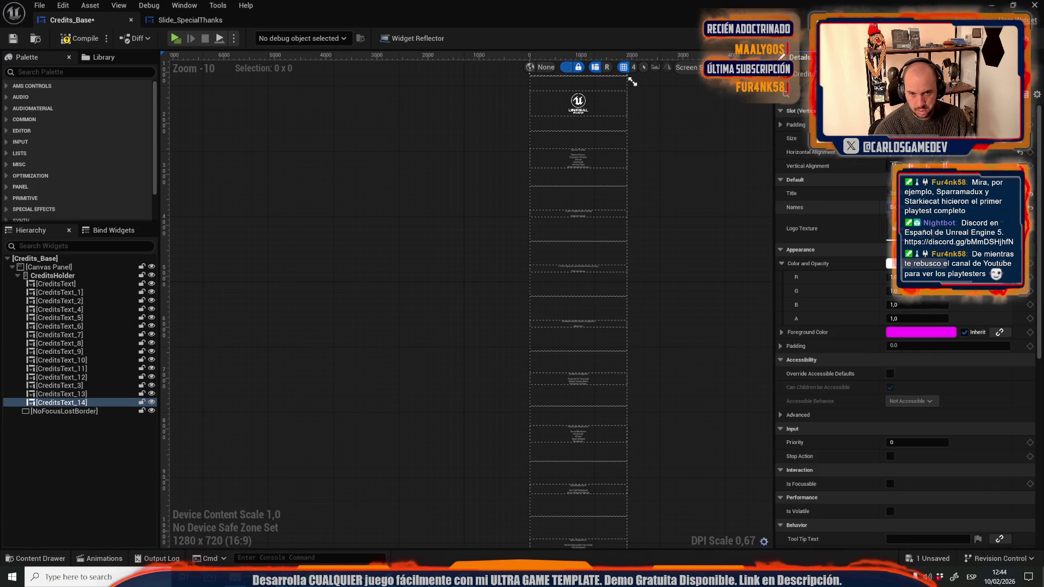
{"action": "key", "text": "ctrl+v"}
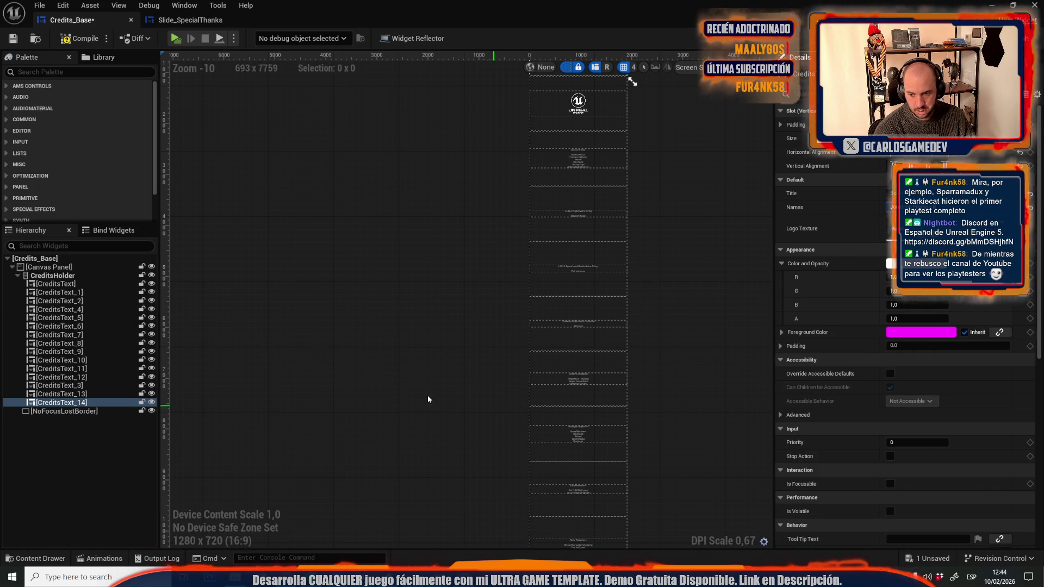
Duplicate CreditsText_14 into CreditsText_15 and edit its title.
{"action": "right_click", "coordinate": [82, 401]}
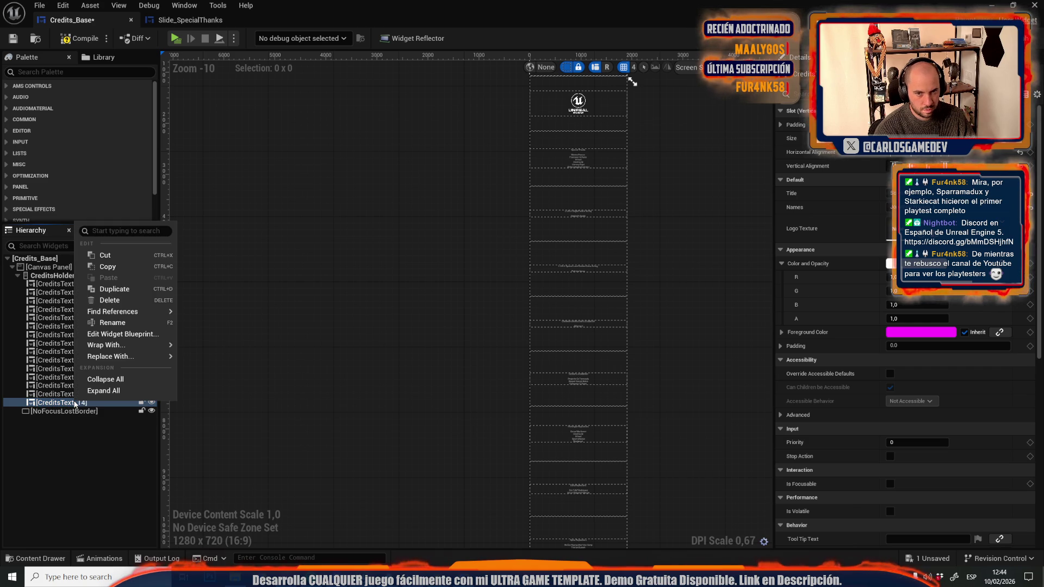
{"action": "left_click", "coordinate": [115, 293]}
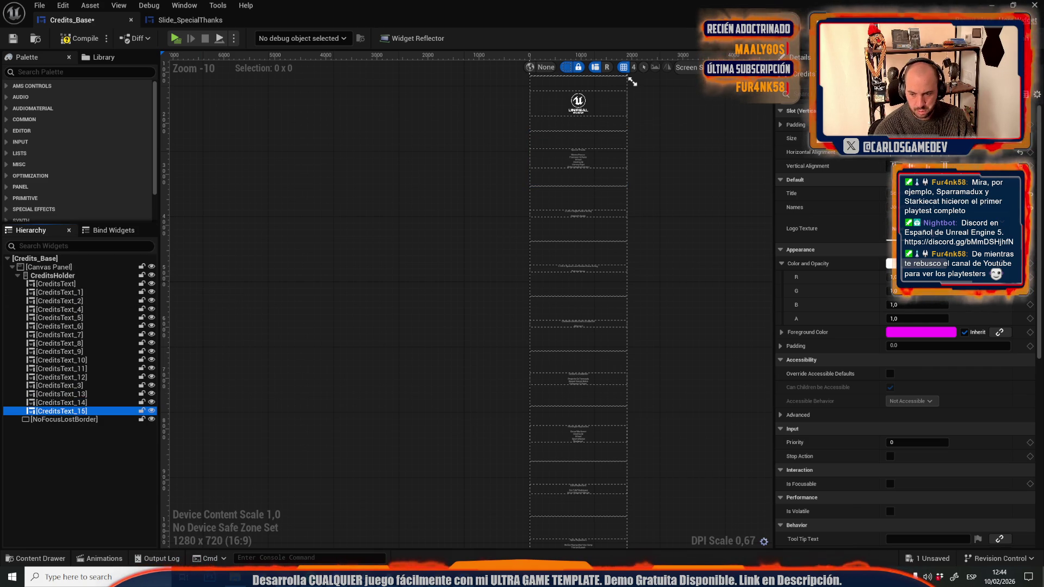
{"action": "left_click", "coordinate": [891, 193]}
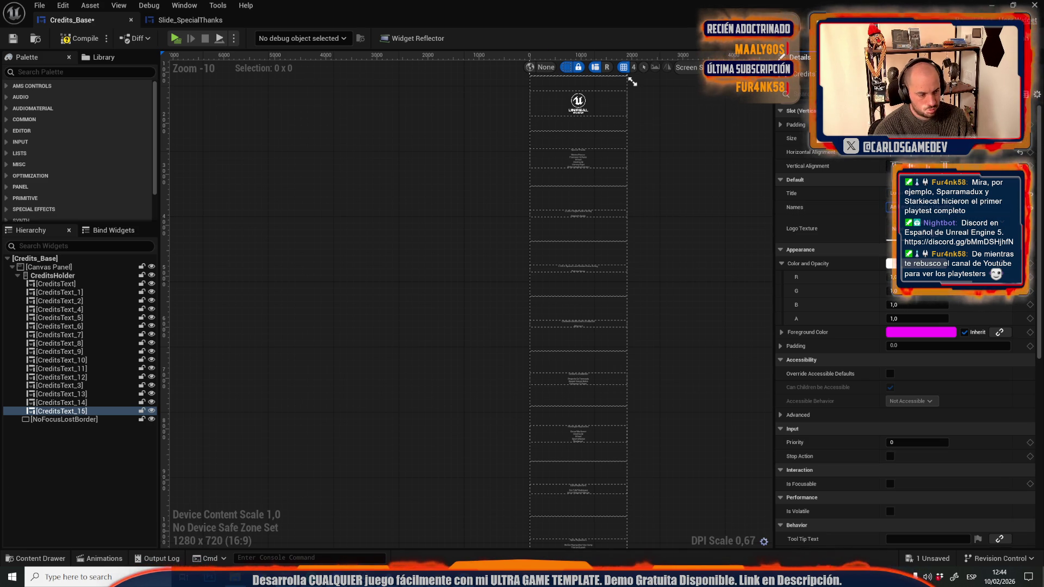
{"action": "left_click", "coordinate": [66, 454]}
Duplicate CreditsText_15 into CreditsText_16, retitle it, then restore the editor to a floating window.
{"action": "right_click", "coordinate": [68, 412]}
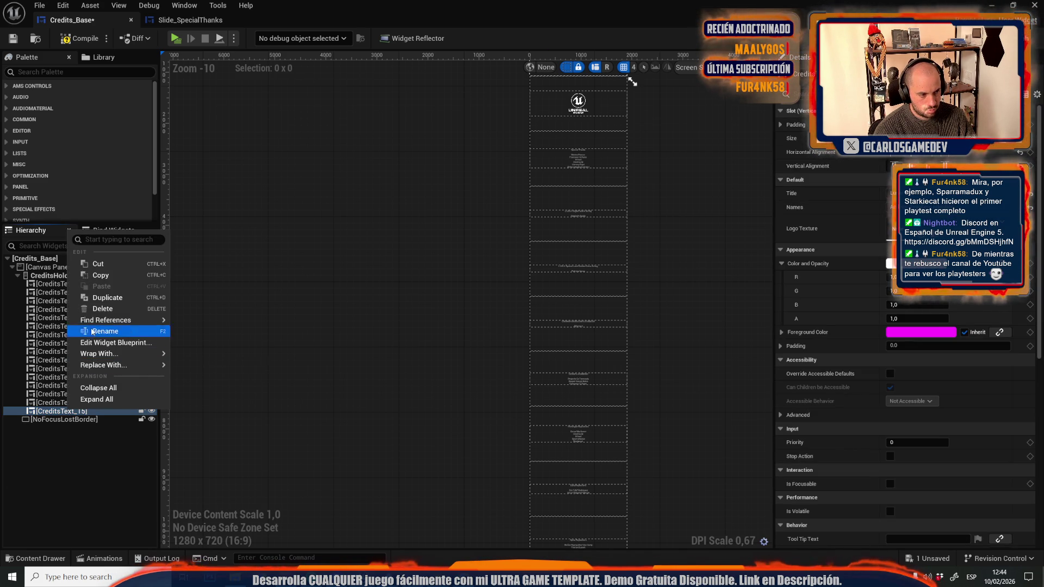
{"action": "left_click", "coordinate": [106, 299]}
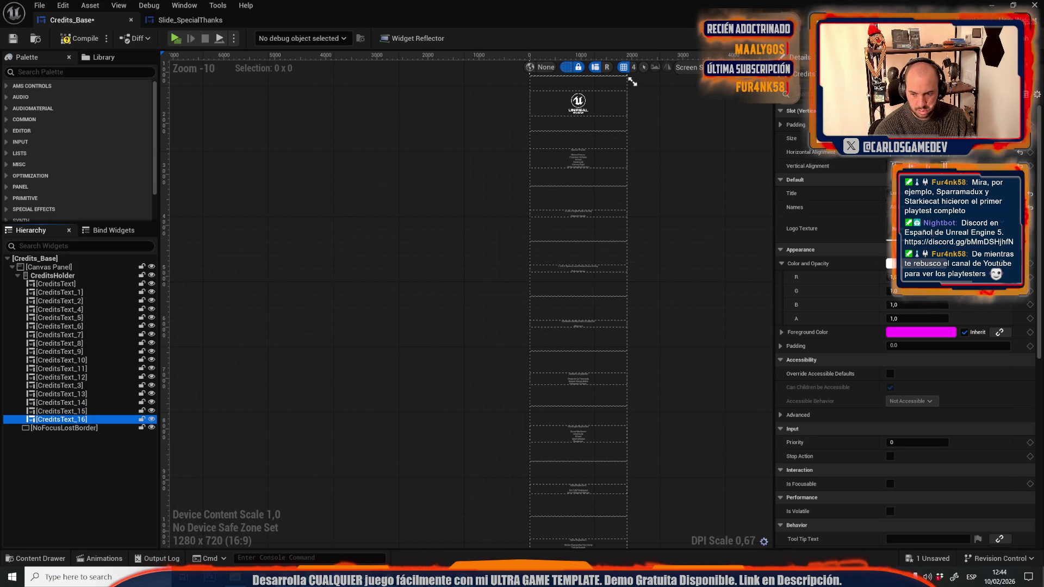
{"action": "left_click", "coordinate": [894, 193]}
{"action": "type", "text": "M"}
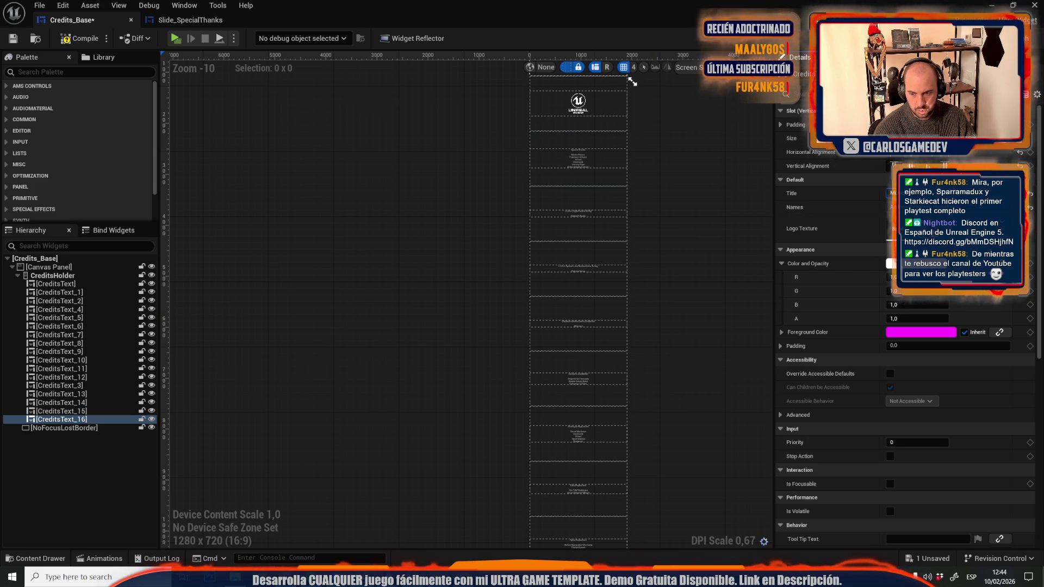
{"action": "key", "text": "Tab"}
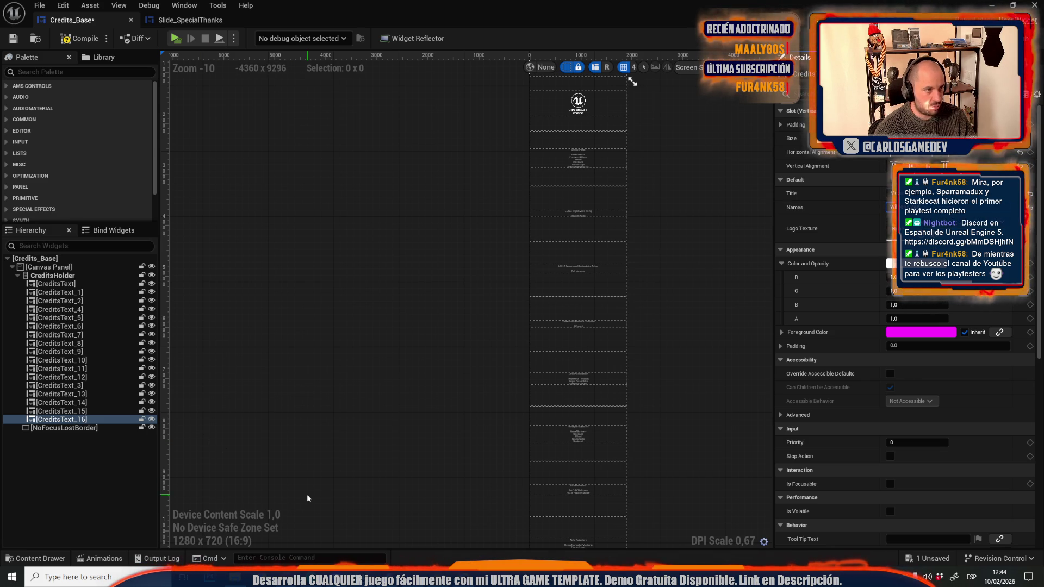
{"action": "left_click_drag", "start_coordinate": [522, 6], "coordinate": [462, 225]}
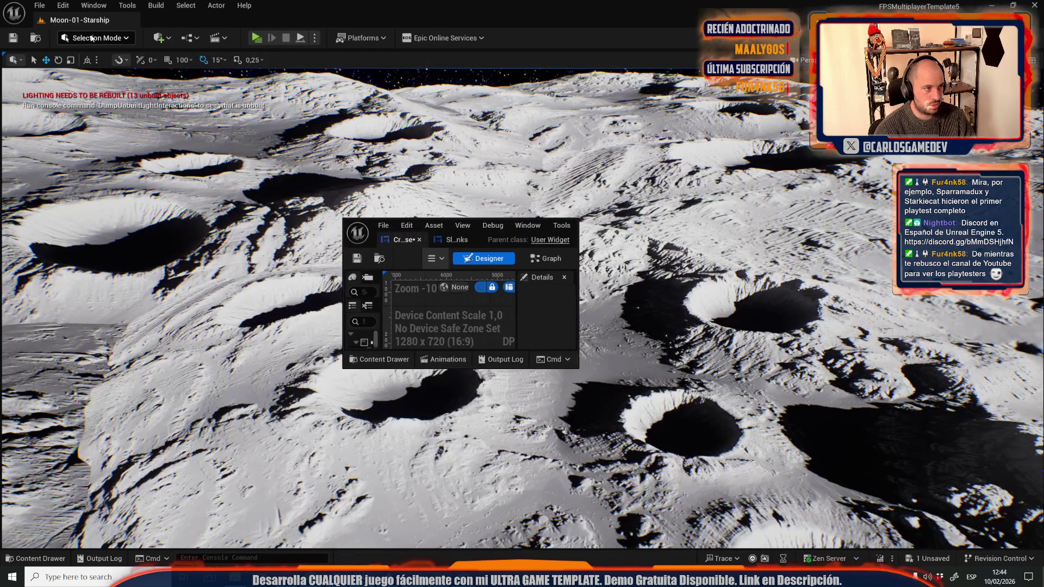
Load the UGT_Credits level and open its Level Blueprint full-screen, then view Slide_SpecialThanks.
{"action": "left_click", "coordinate": [39, 6]}
{"action": "mouse_move", "coordinate": [113, 87]}
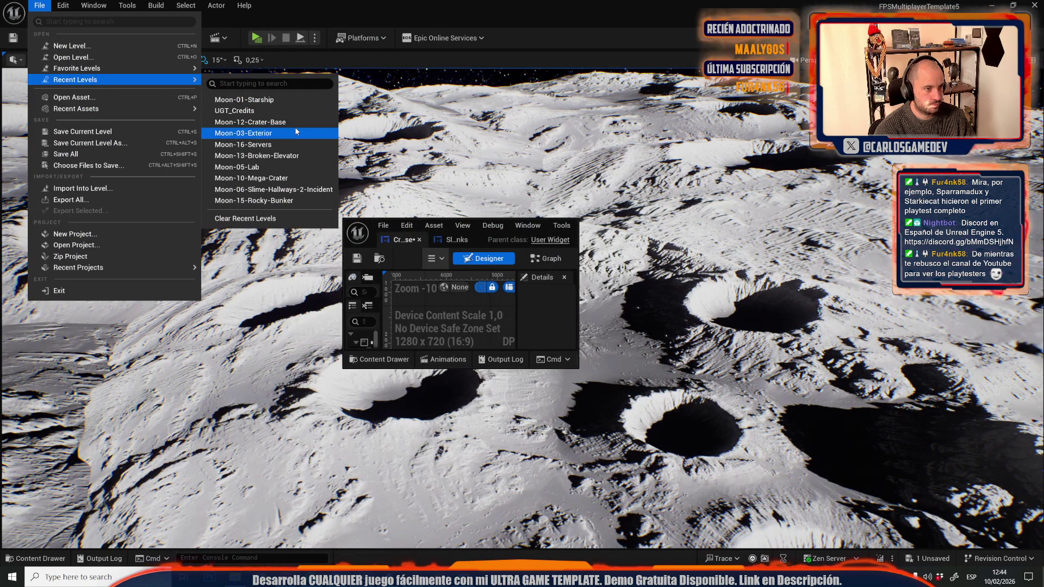
{"action": "left_click", "coordinate": [251, 113]}
{"action": "left_click", "coordinate": [188, 38]}
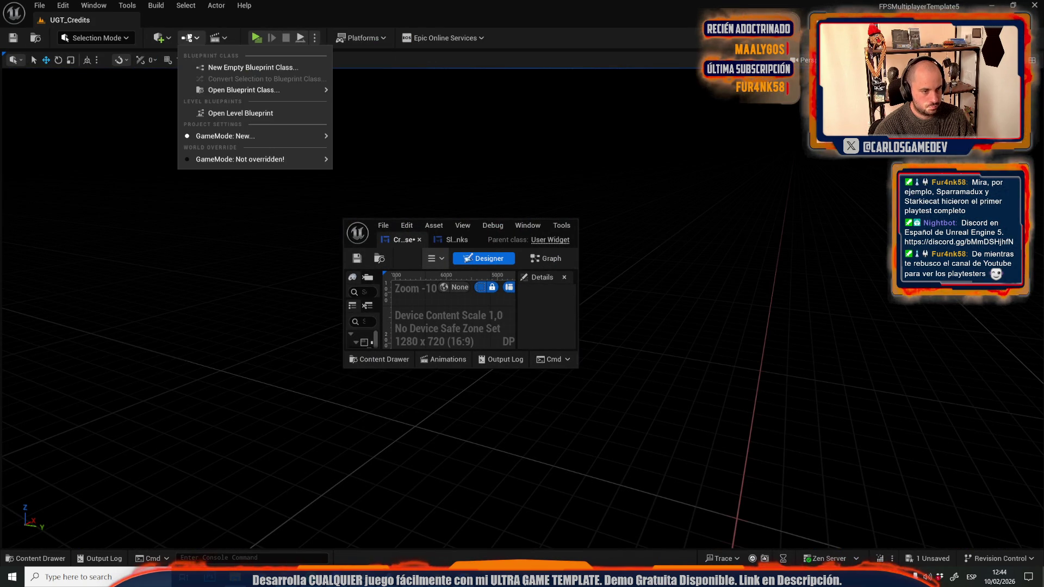
{"action": "left_click", "coordinate": [234, 113]}
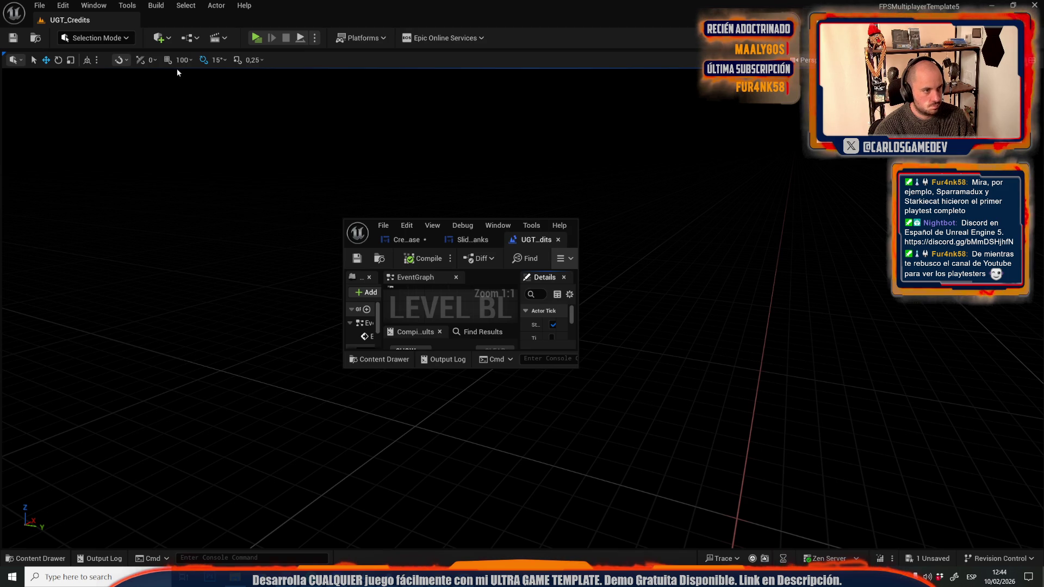
{"action": "left_click_drag", "start_coordinate": [605, 242], "coordinate": [675, 242]}
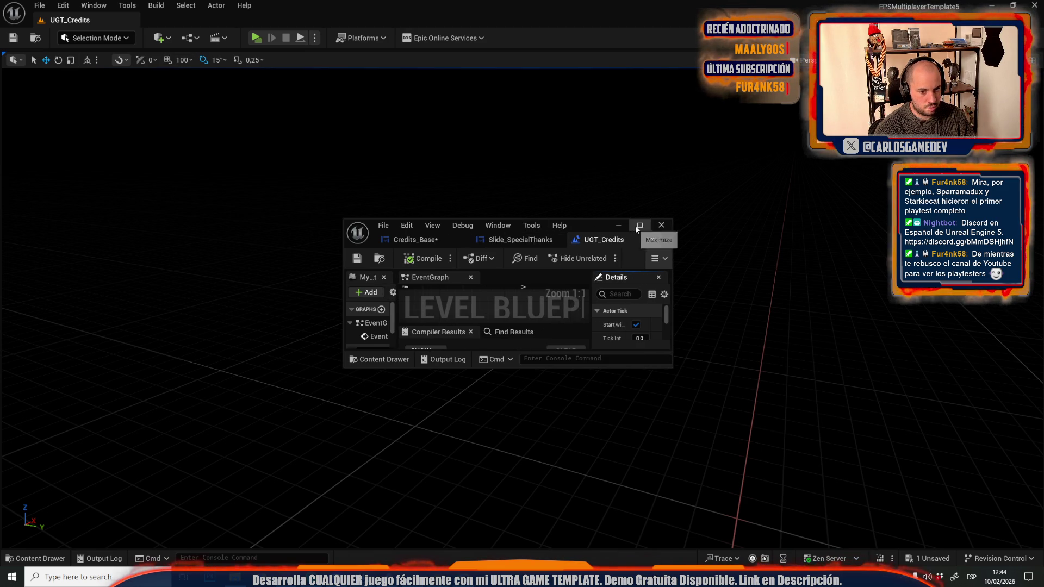
{"action": "double_click", "coordinate": [631, 227]}
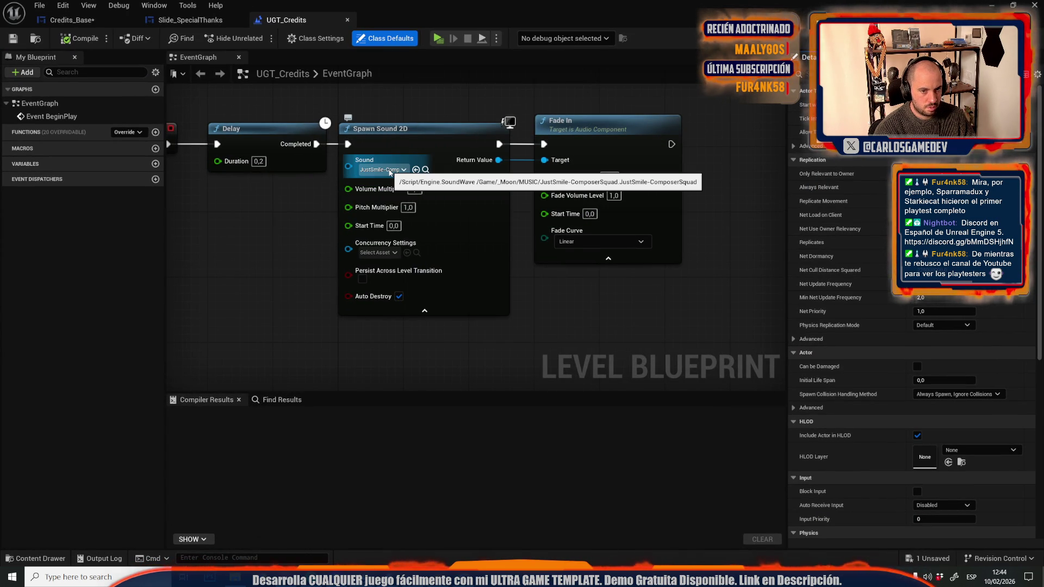
{"action": "left_click", "coordinate": [190, 20]}
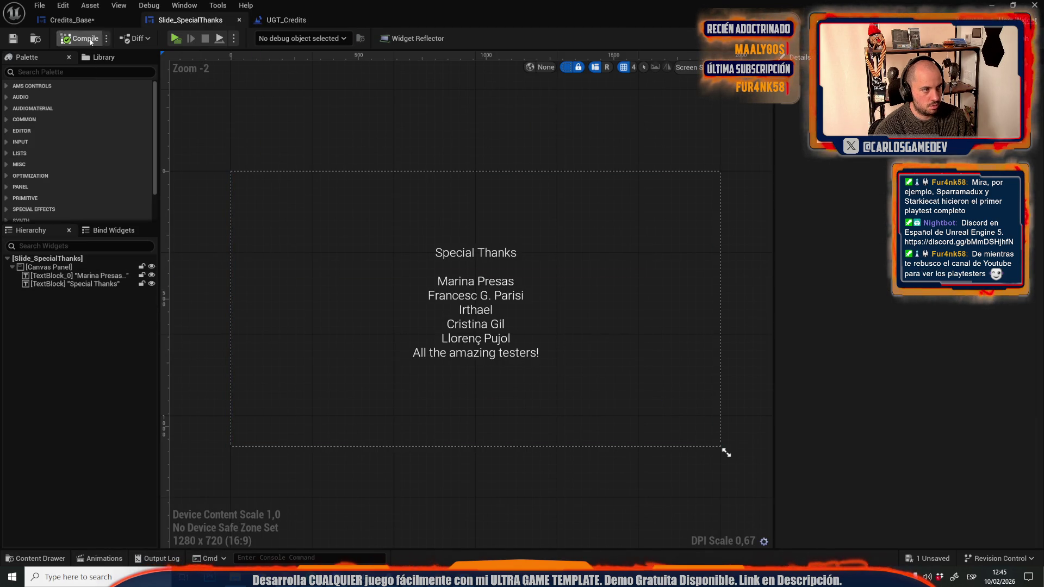
In Credits_Base, add another line to CreditsText_16's names list.
{"action": "left_click", "coordinate": [74, 22]}
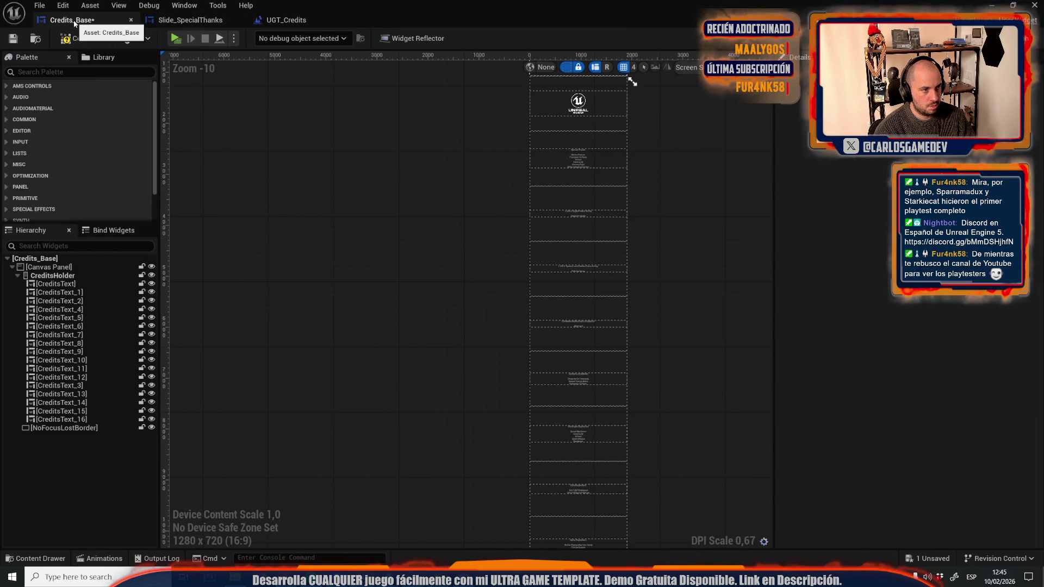
{"action": "left_click", "coordinate": [84, 419]}
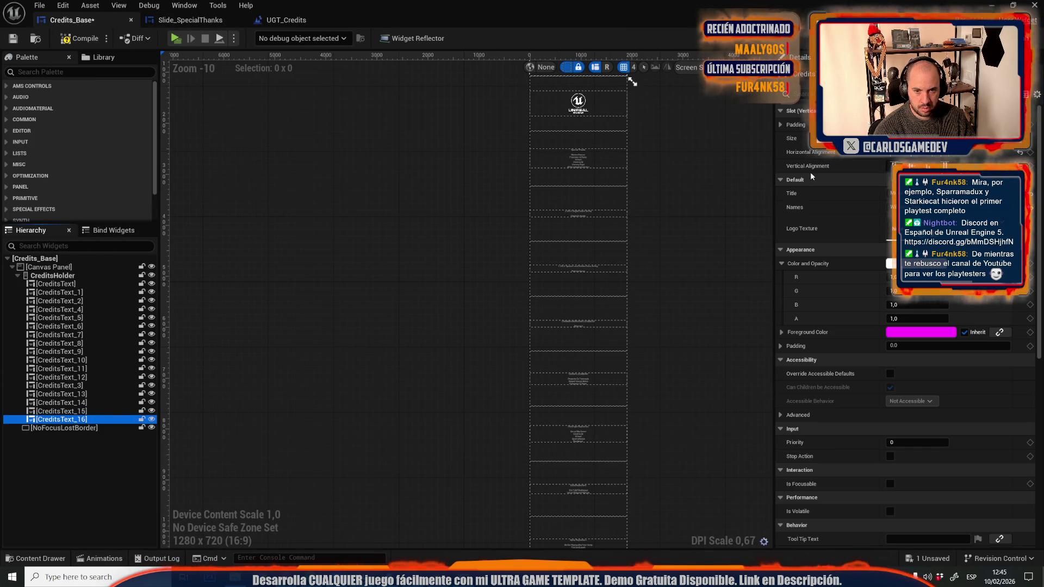
{"action": "left_click", "coordinate": [974, 209]}
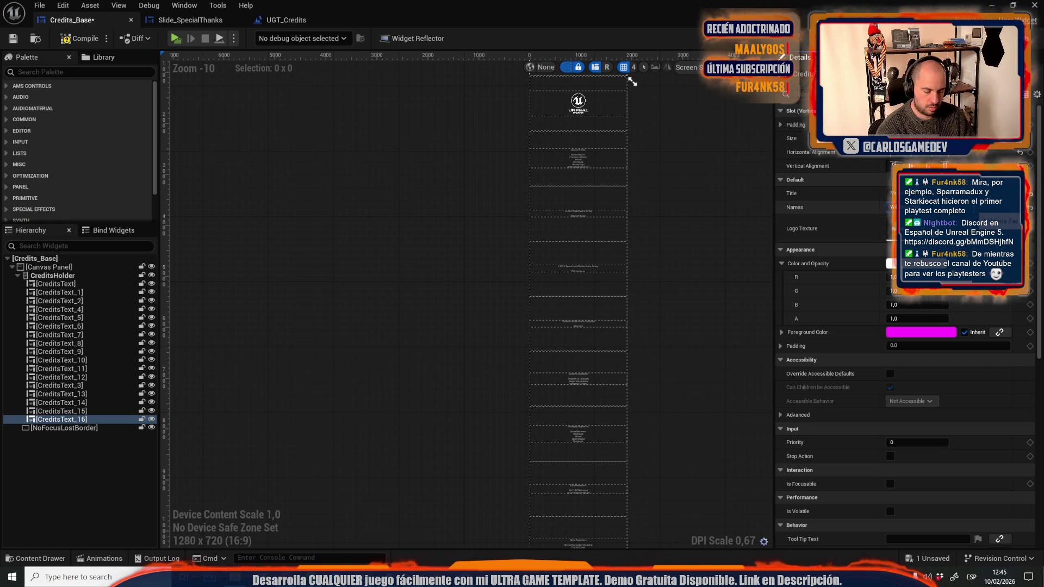
{"action": "key", "text": "ctrl+v"}
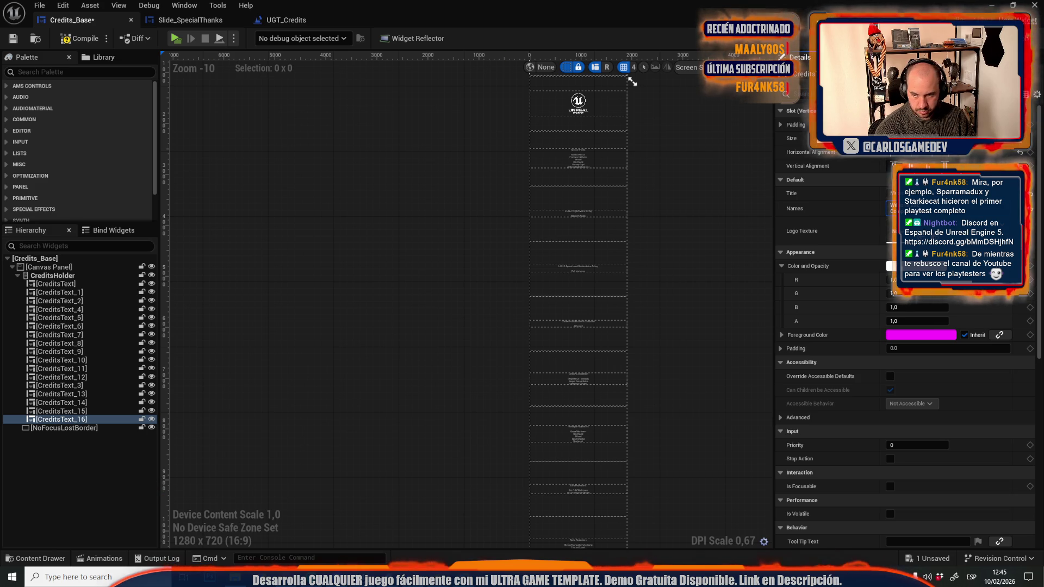
Duplicate twice to create CreditsText_17 and CreditsText_18, each with its own title and names.
{"action": "right_click", "coordinate": [81, 419]}
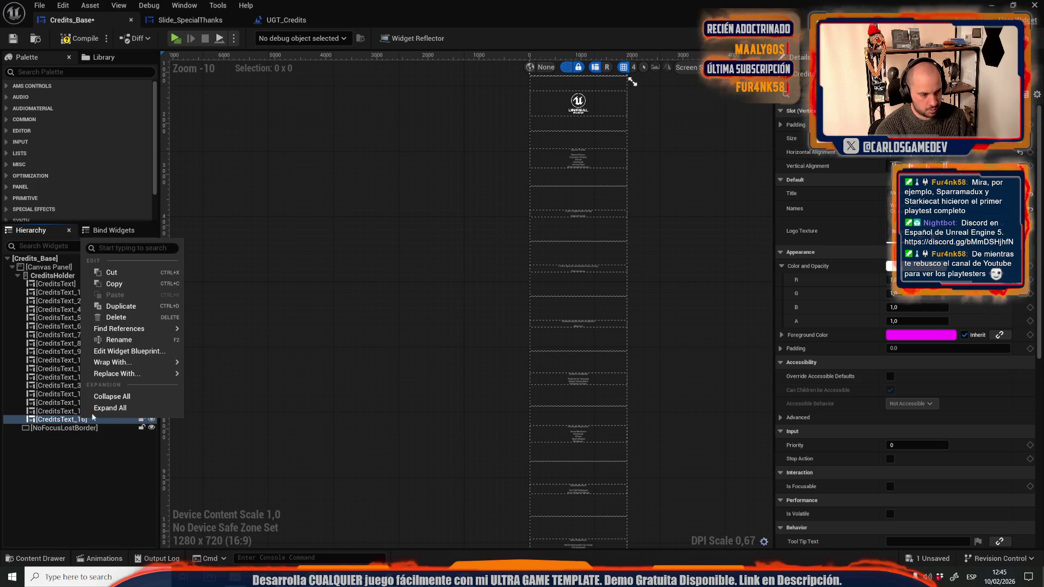
{"action": "left_click", "coordinate": [118, 314]}
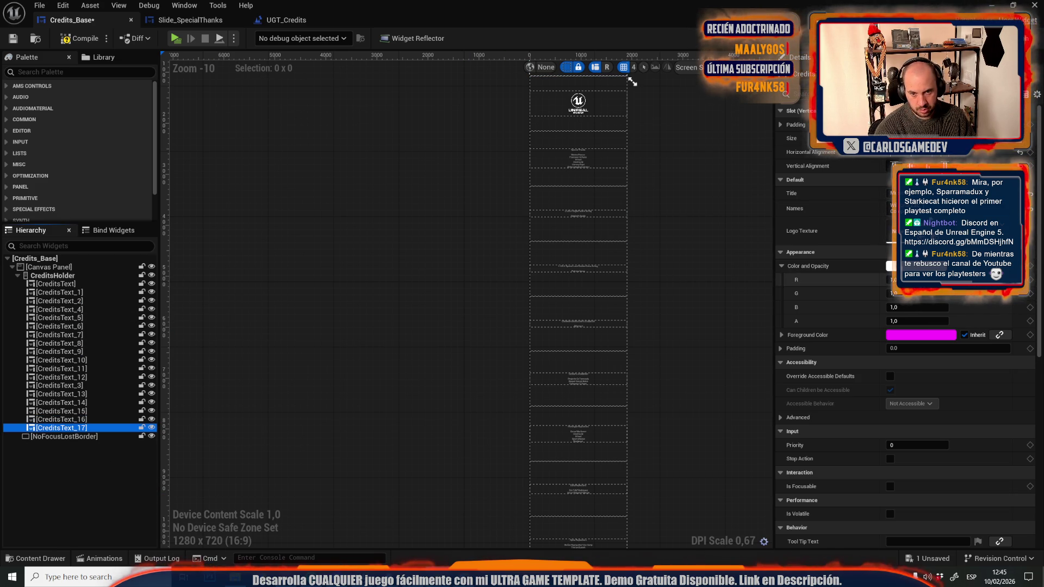
{"action": "left_click", "coordinate": [895, 193]}
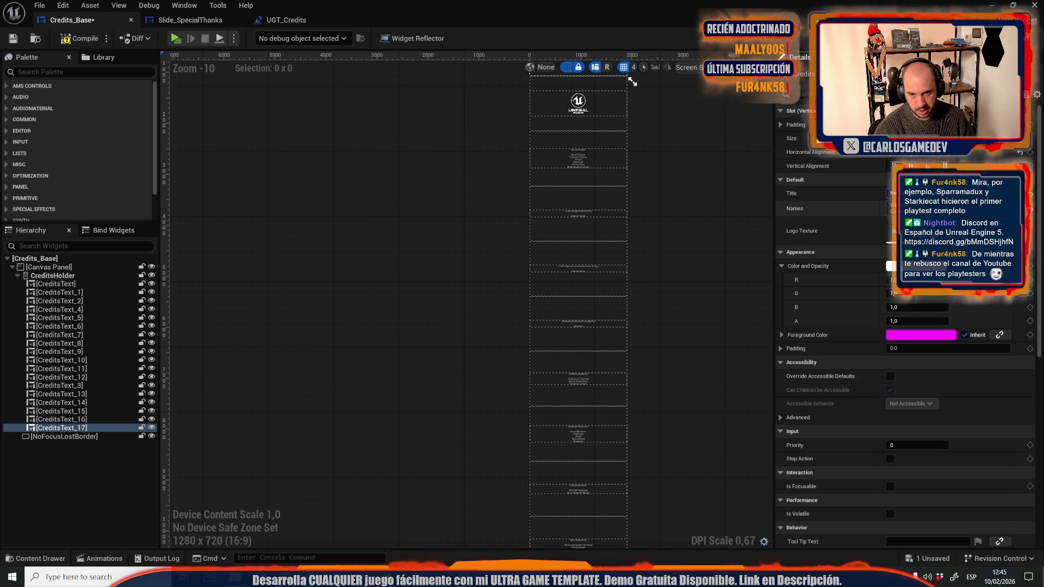
{"action": "key", "text": "ctrl+v"}
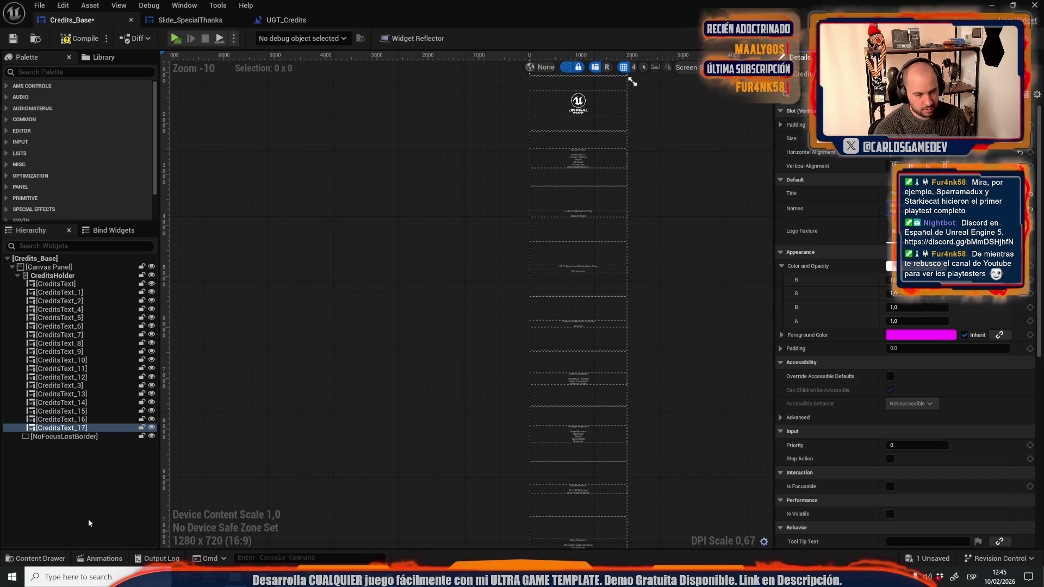
{"action": "right_click", "coordinate": [85, 428]}
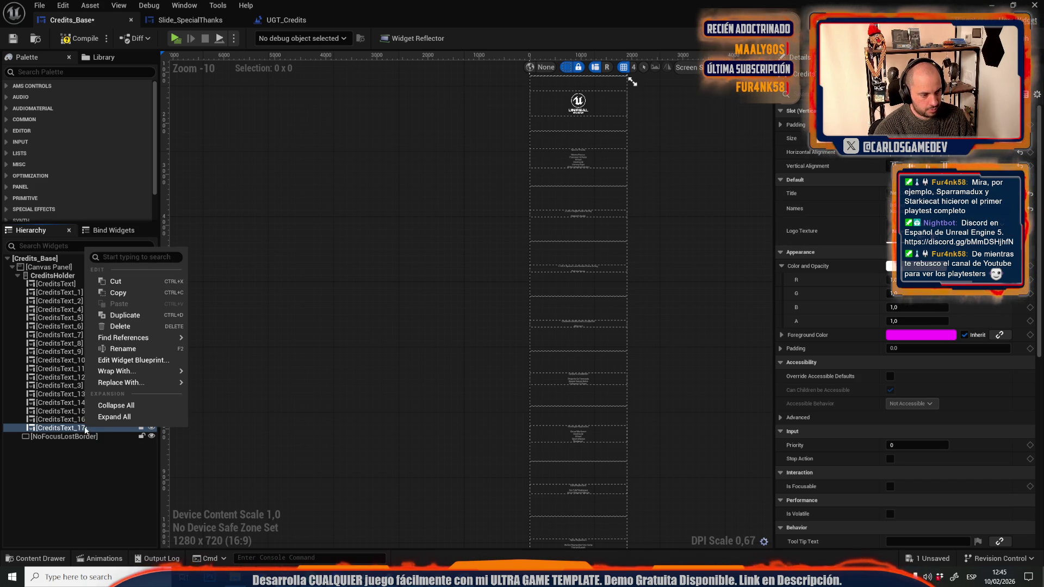
{"action": "left_click", "coordinate": [126, 315]}
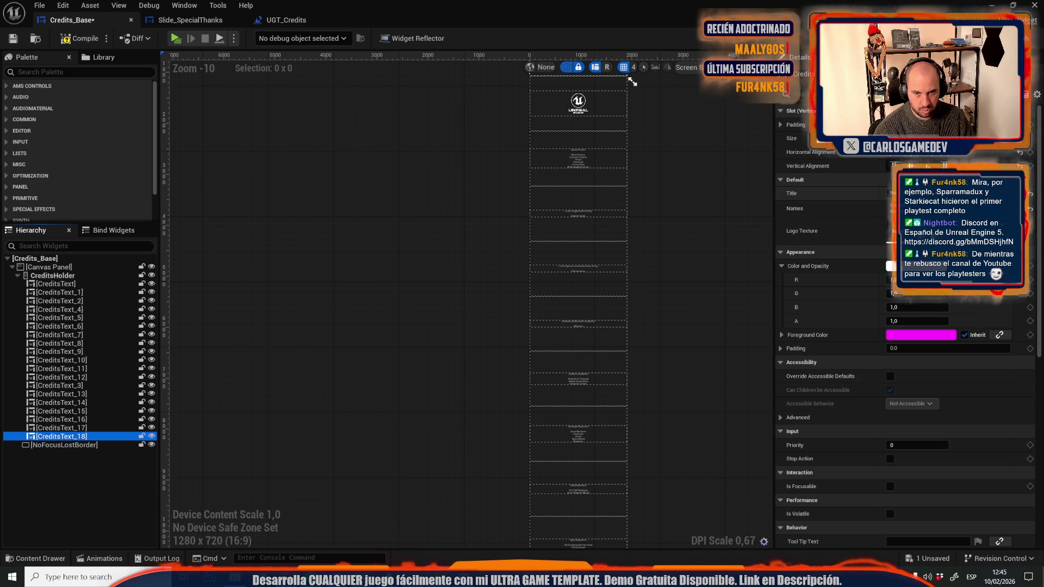
{"action": "left_click", "coordinate": [891, 193]}
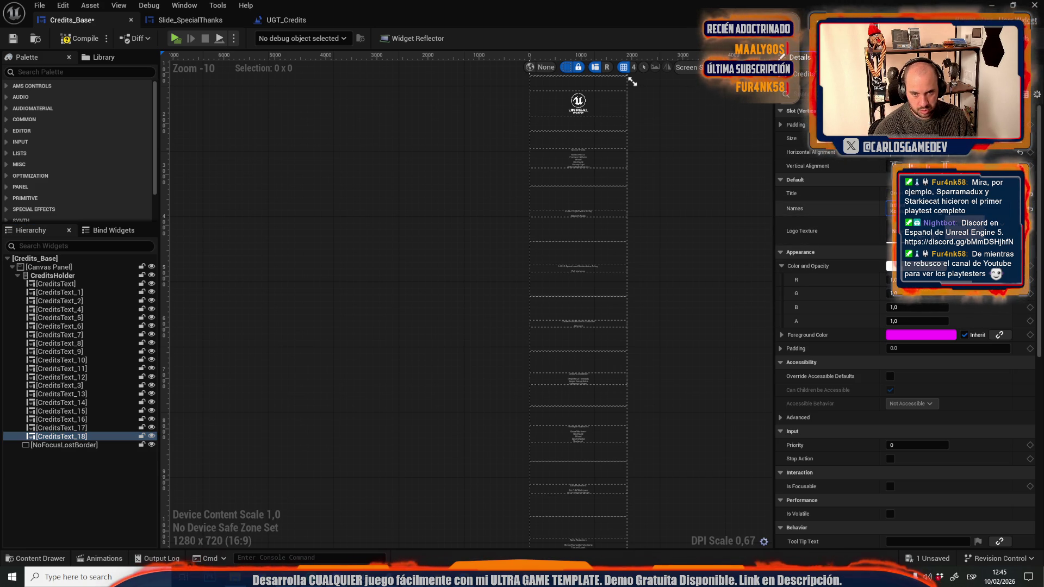
{"action": "key", "text": "ctrl+v"}
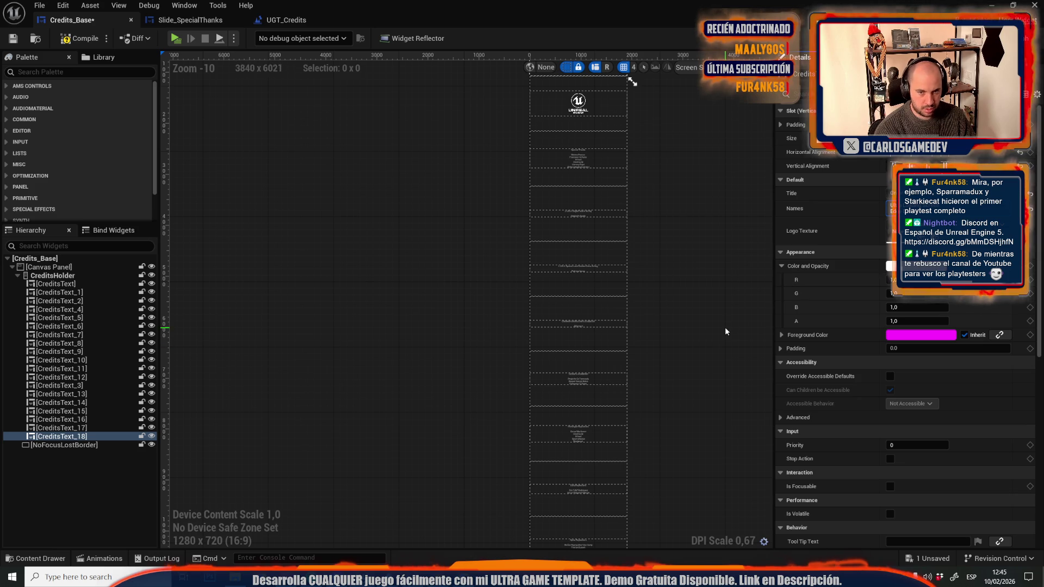
Save Credits_Base and all modified assets, then close the Credits_Base and Slide_SpecialThanks editors.
{"action": "left_click", "coordinate": [13, 39]}
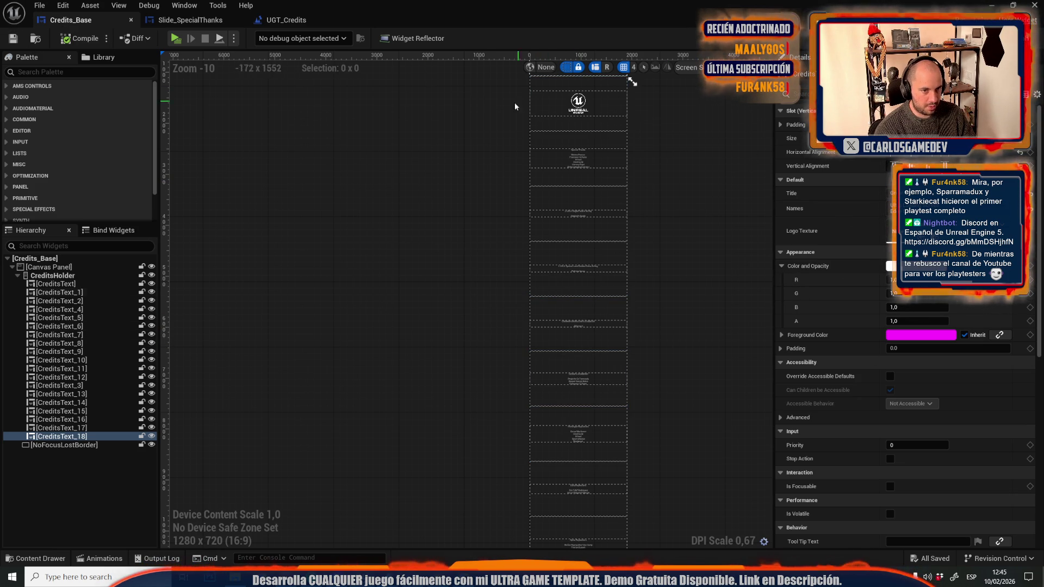
{"action": "left_click", "coordinate": [13, 38]}
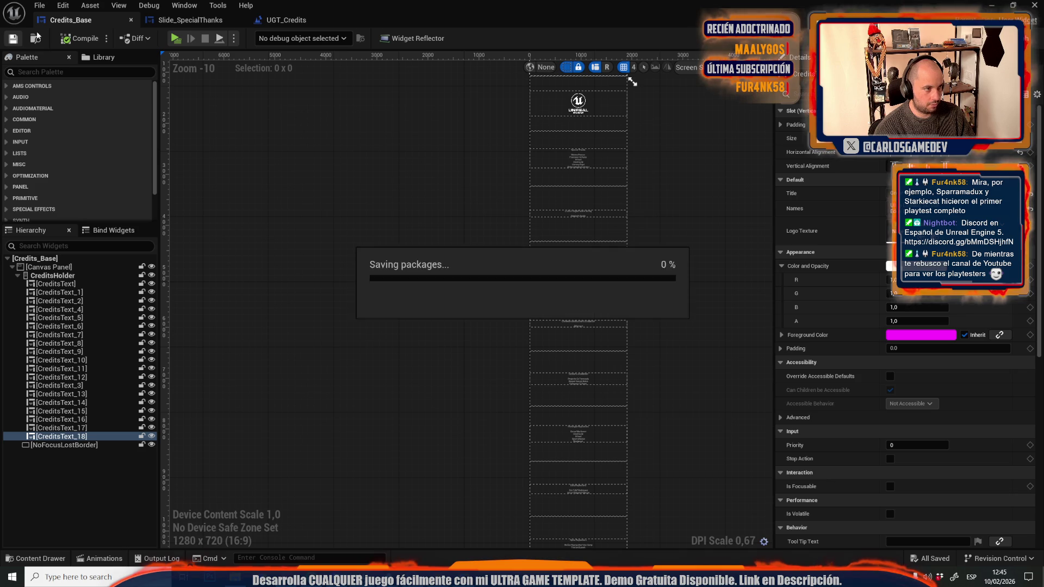
{"action": "middle_click", "coordinate": [90, 20]}
{"action": "middle_click", "coordinate": [90, 20]}
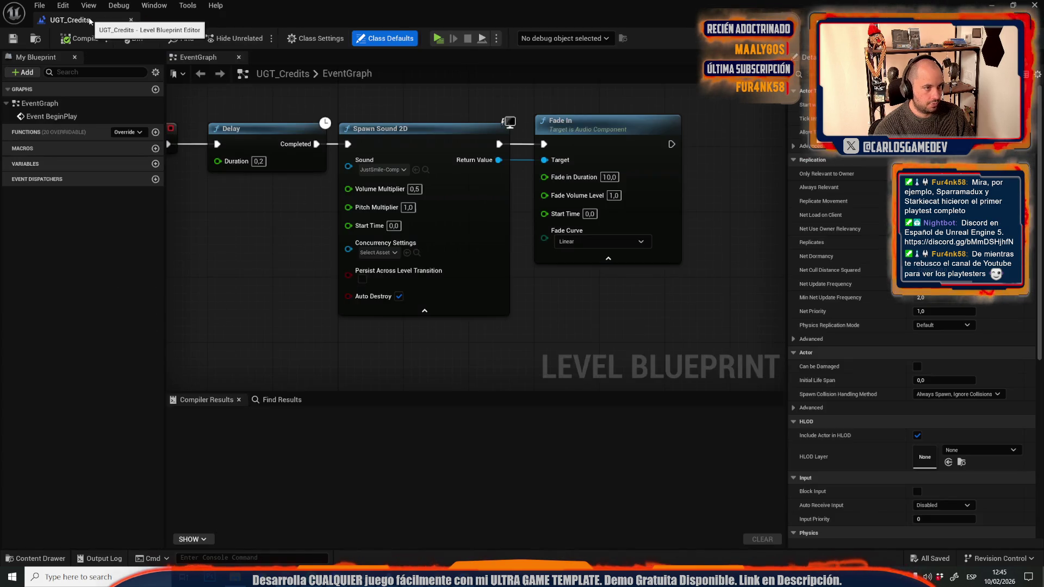
Close the Level Blueprint, play-test the main menu in the editor, then stop the preview.
{"action": "middle_click", "coordinate": [89, 20]}
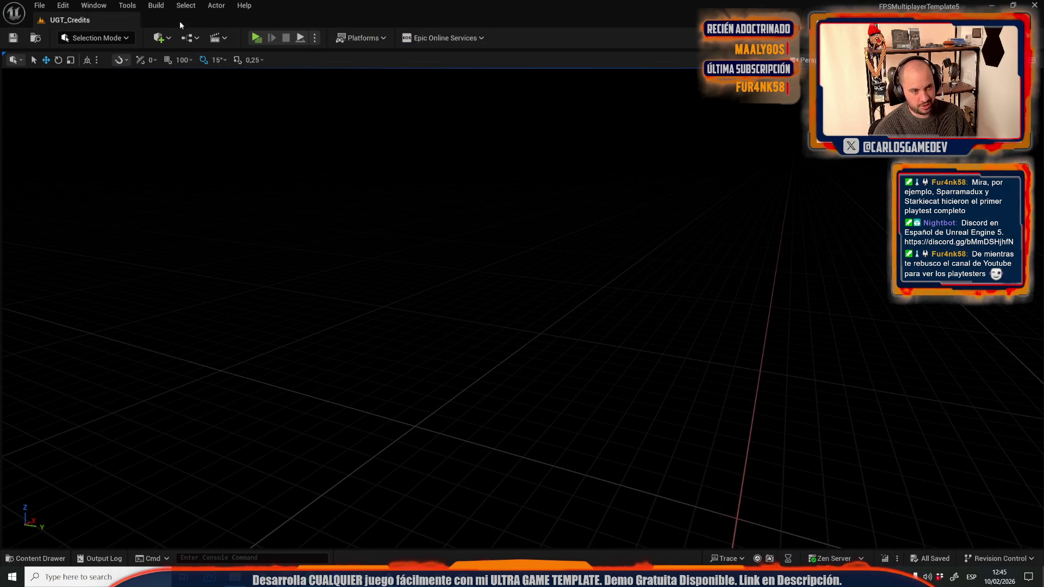
{"action": "left_click", "coordinate": [257, 40]}
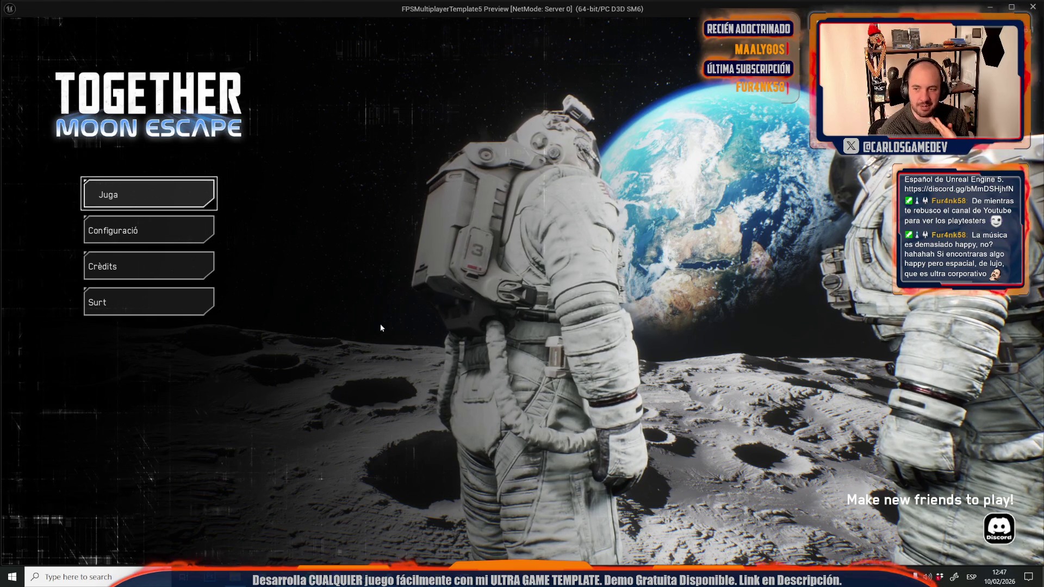
{"action": "key", "text": "Escape"}
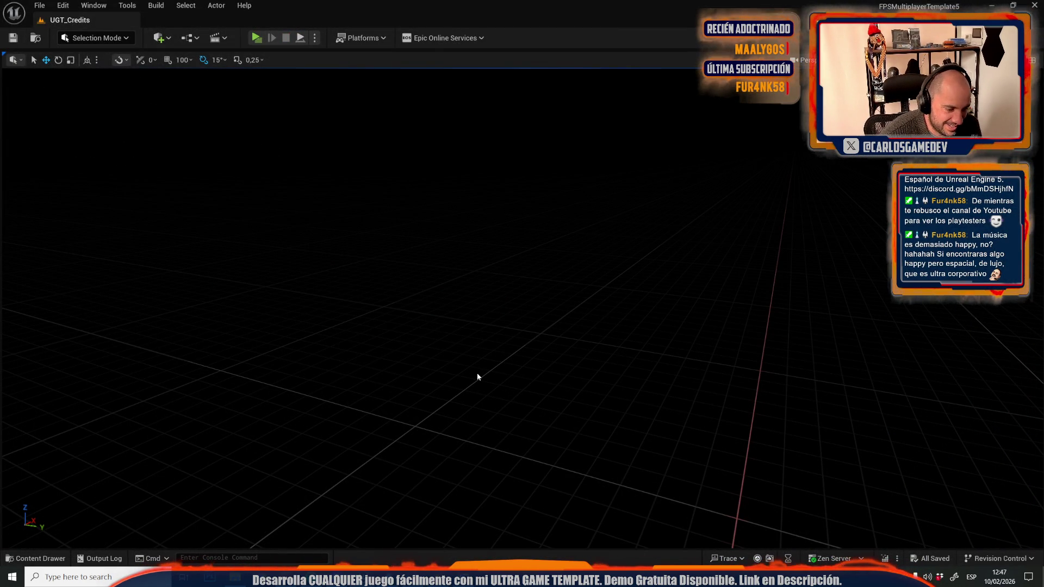
{"action": "key", "text": "ctrl+space"}
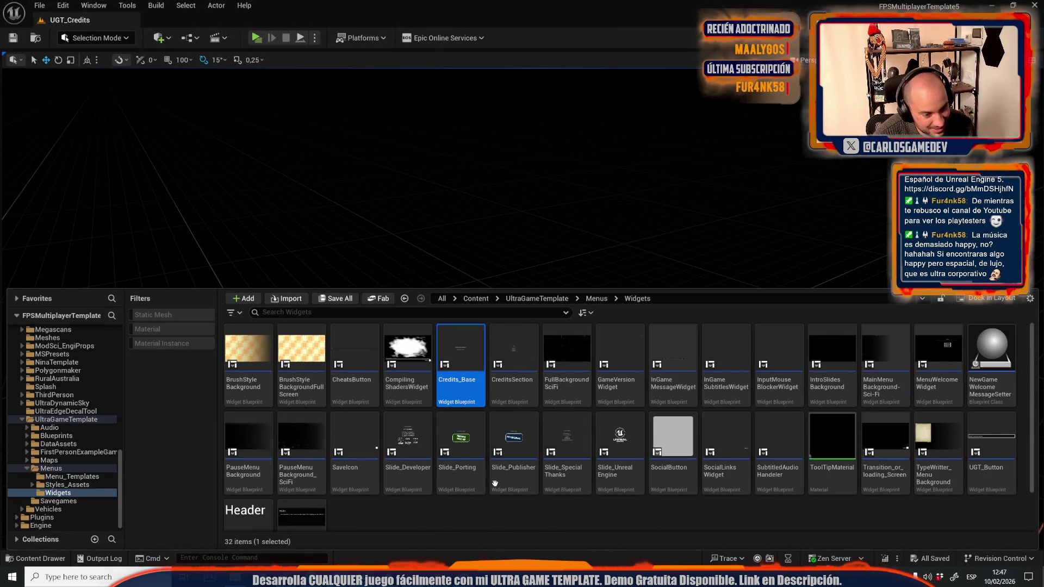
Open Credits_Base, edit CreditsText_6's title, and compile and save the widget.
{"action": "double_click", "coordinate": [461, 334]}
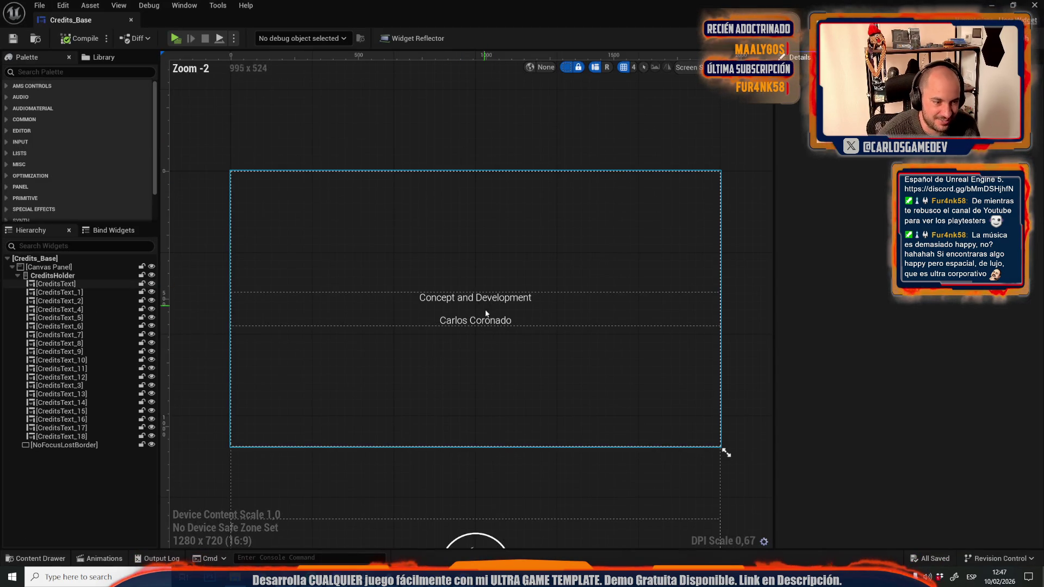
{"action": "left_click", "coordinate": [483, 298]}
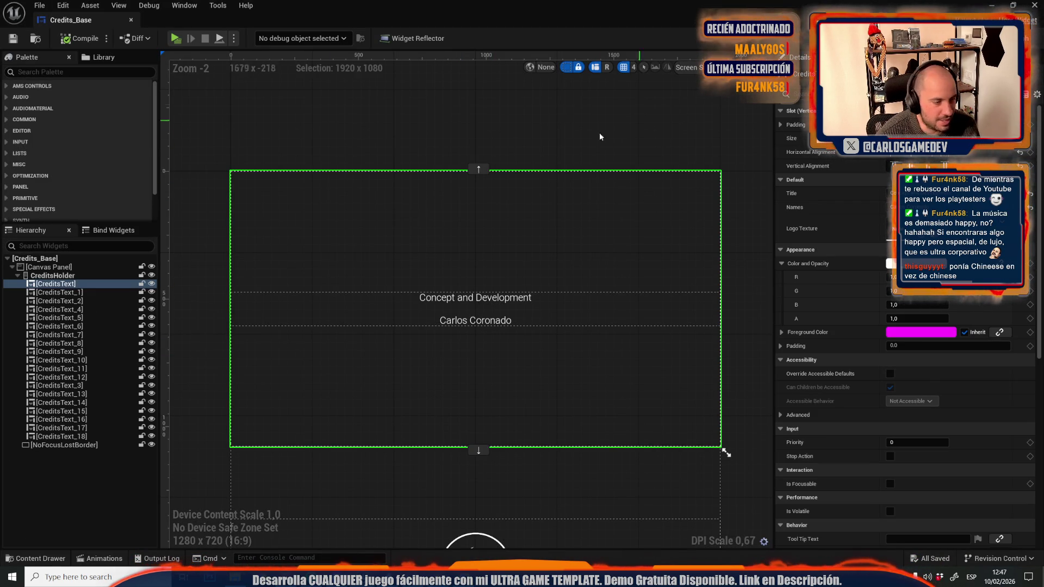
{"action": "left_click", "coordinate": [84, 318]}
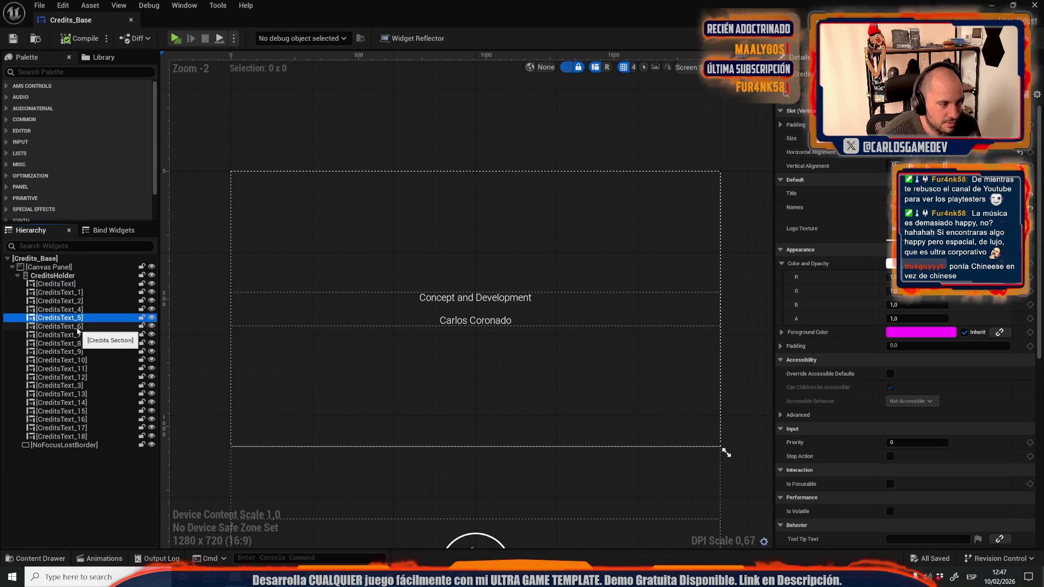
{"action": "left_click", "coordinate": [77, 328]}
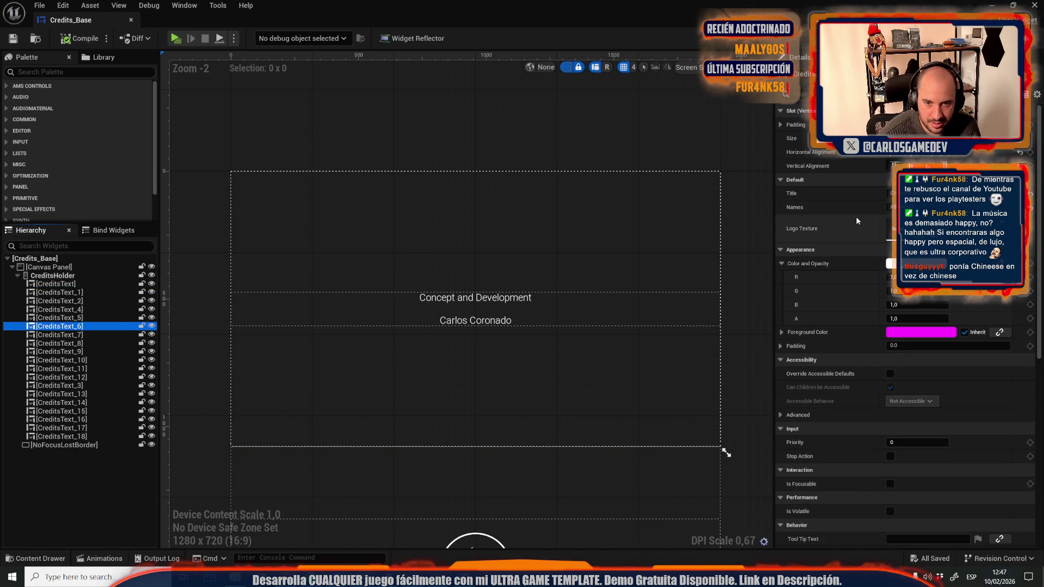
{"action": "left_click", "coordinate": [919, 193]}
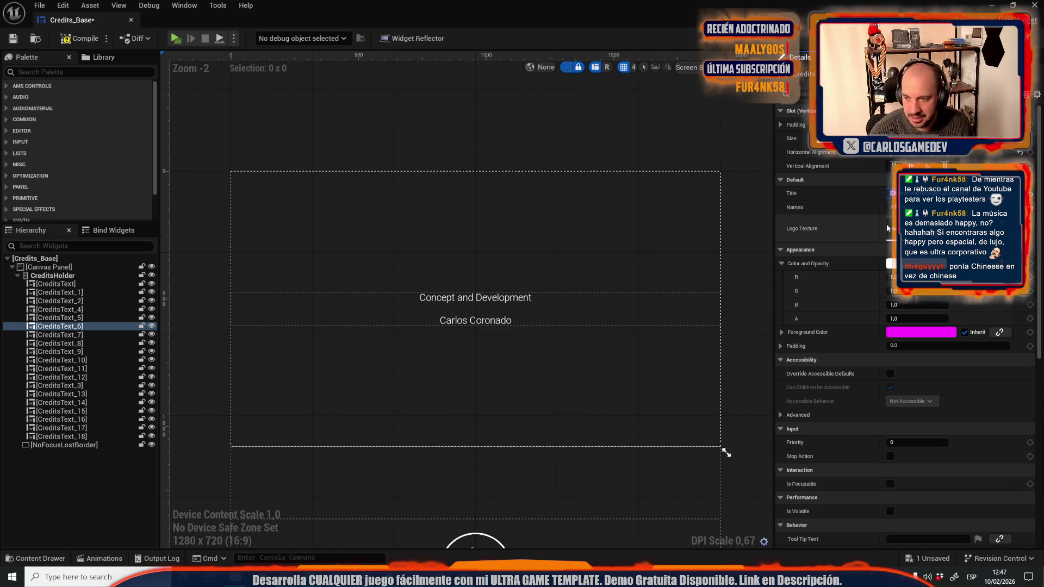
{"action": "left_click", "coordinate": [84, 37]}
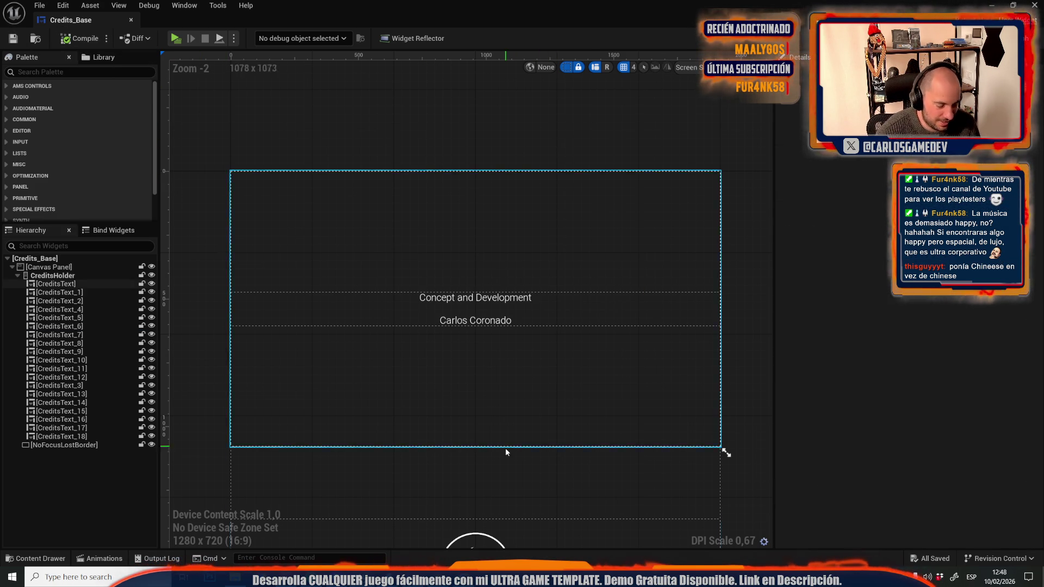
Open the CreditsSection widget from the CreditsText entry and show its full widget tree.
{"action": "left_click", "coordinate": [426, 277]}
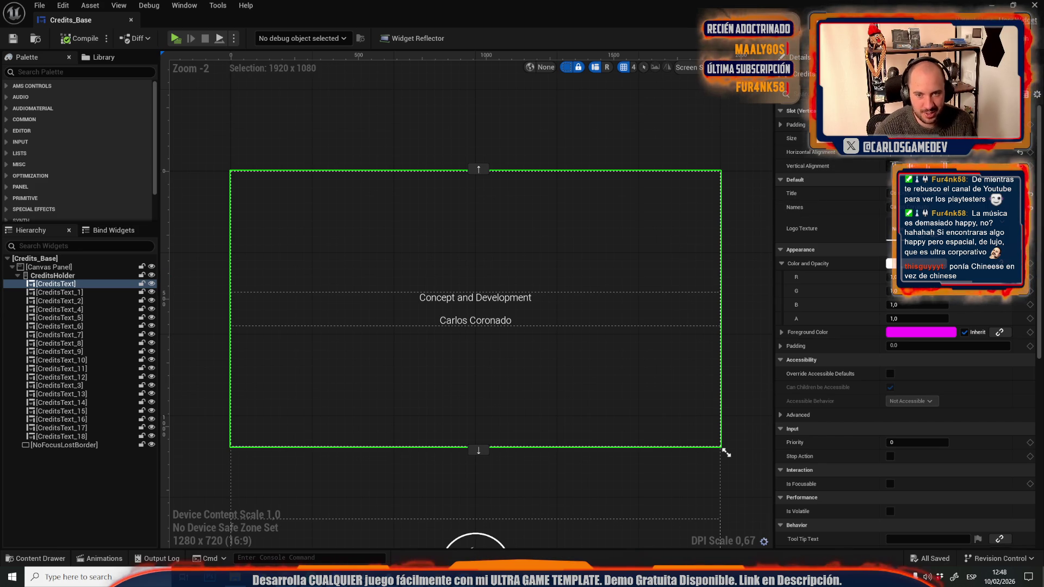
{"action": "double_click", "coordinate": [426, 277]}
{"action": "type", "text": "overl"}
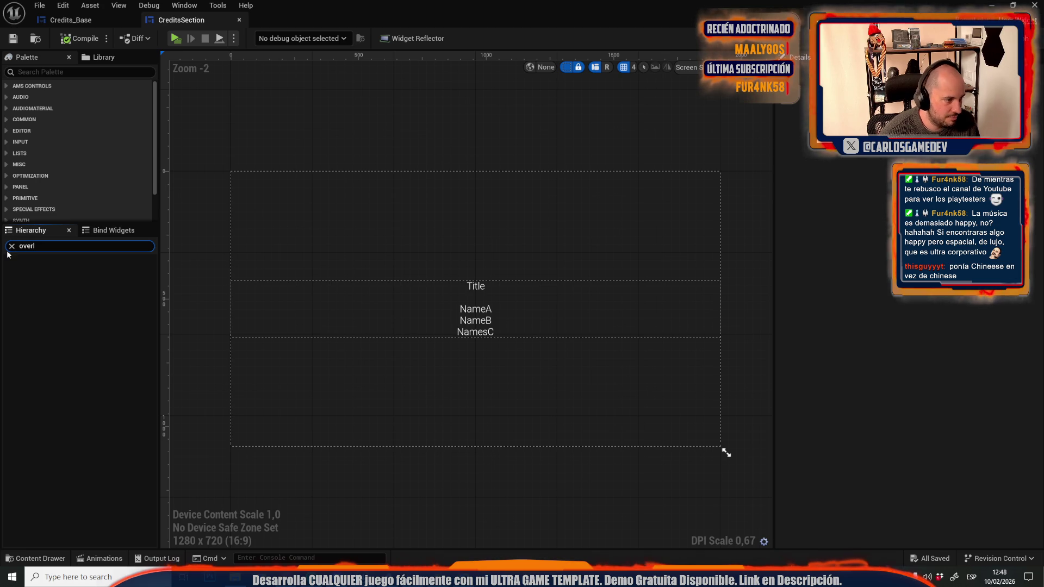
{"action": "left_click", "coordinate": [12, 246]}
Drop an Overlay into the Vertical Box, then delete that misplaced Overlay.
{"action": "left_click", "coordinate": [62, 74]}
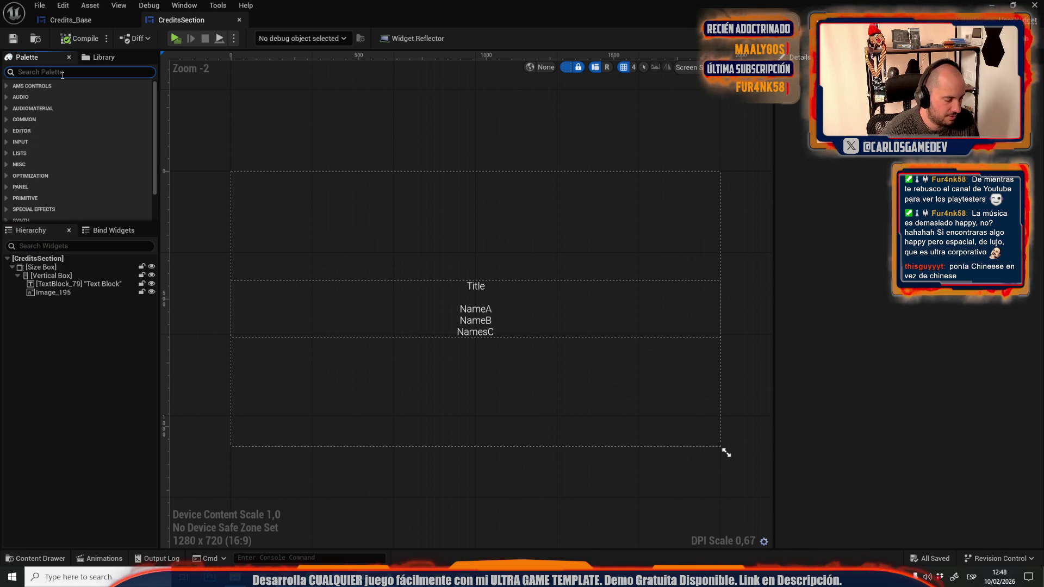
{"action": "type", "text": "over"}
{"action": "mouse_move", "coordinate": [43, 96]}
{"action": "left_mouse_down"}
{"action": "mouse_move", "coordinate": [53, 299]}
{"action": "mouse_move", "coordinate": [41, 277]}
{"action": "mouse_move", "coordinate": [54, 301]}
{"action": "left_mouse_up"}
{"action": "right_click", "coordinate": [54, 301]}
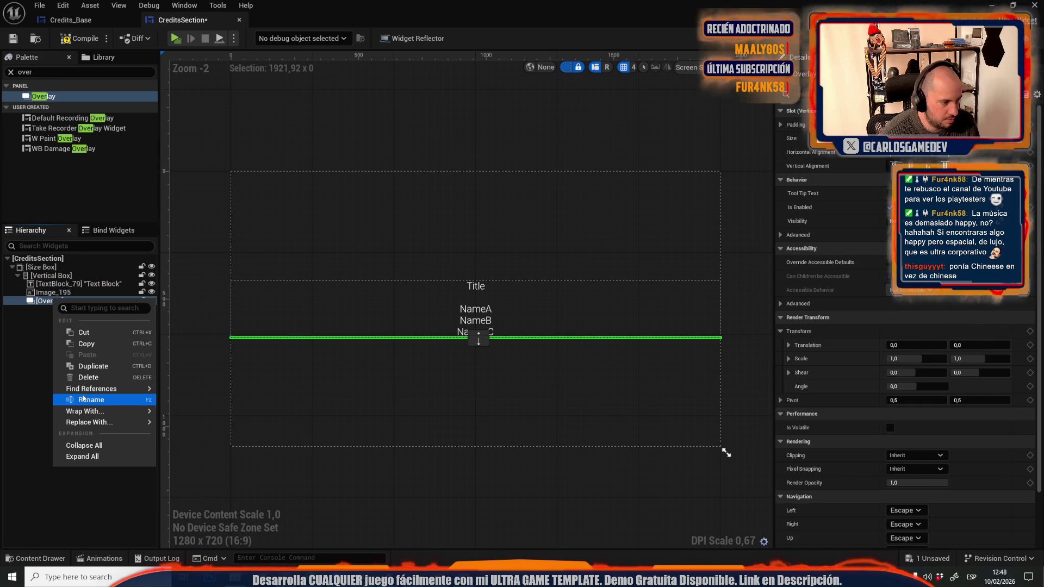
{"action": "left_click", "coordinate": [94, 379]}
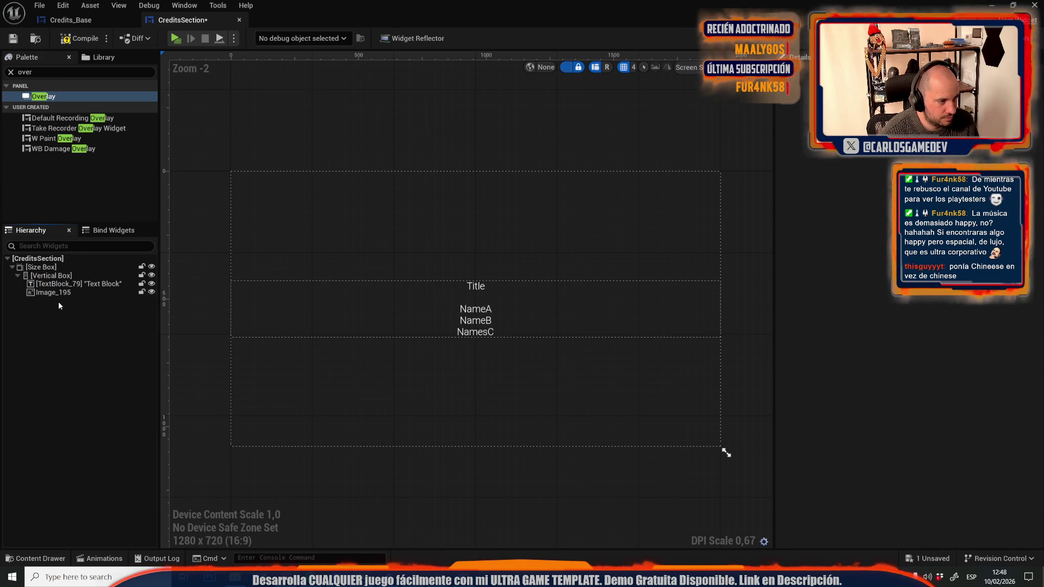
Wrap the Size Box with a new Overlay and select that Overlay.
{"action": "left_click", "coordinate": [46, 269]}
{"action": "right_click", "coordinate": [46, 269]}
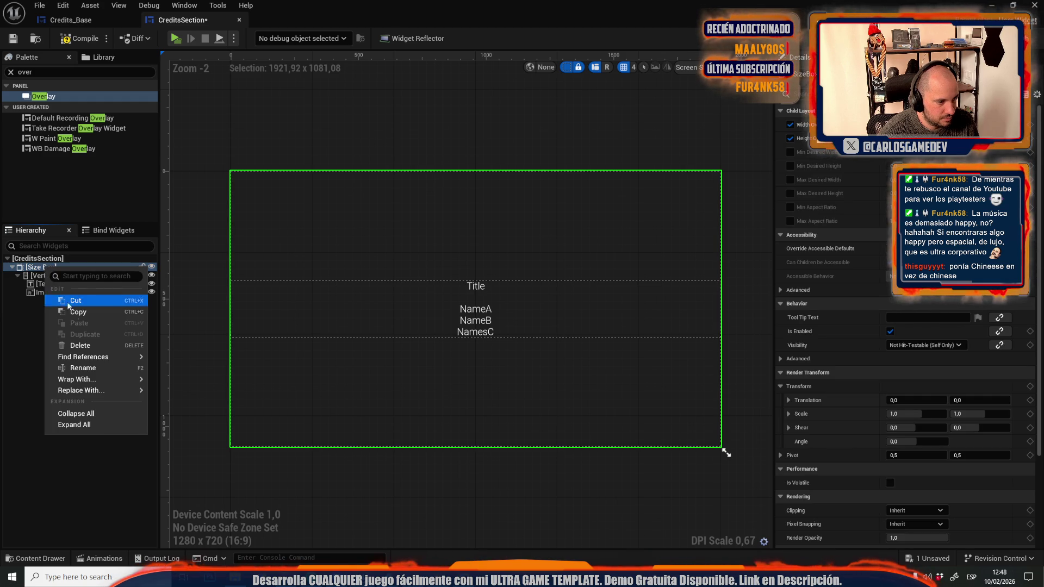
{"action": "mouse_move", "coordinate": [95, 377]}
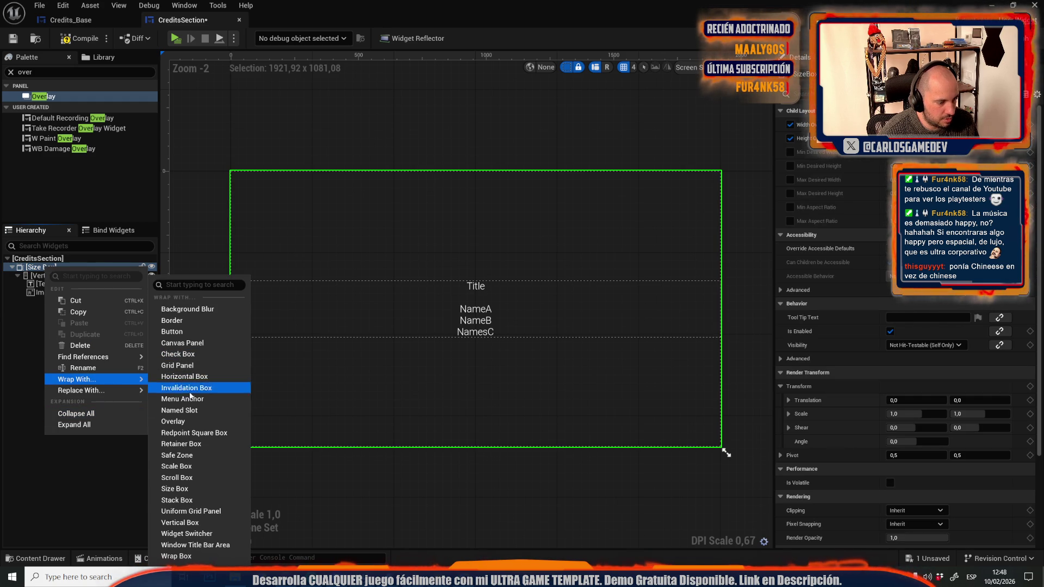
{"action": "left_click", "coordinate": [200, 421]}
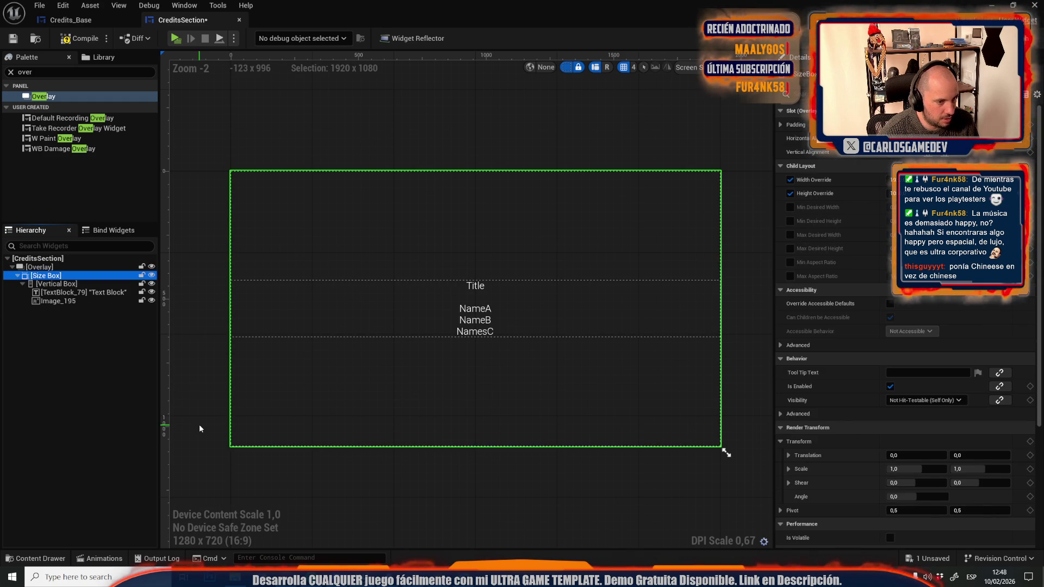
{"action": "left_click", "coordinate": [39, 258]}
{"action": "left_click", "coordinate": [39, 267]}
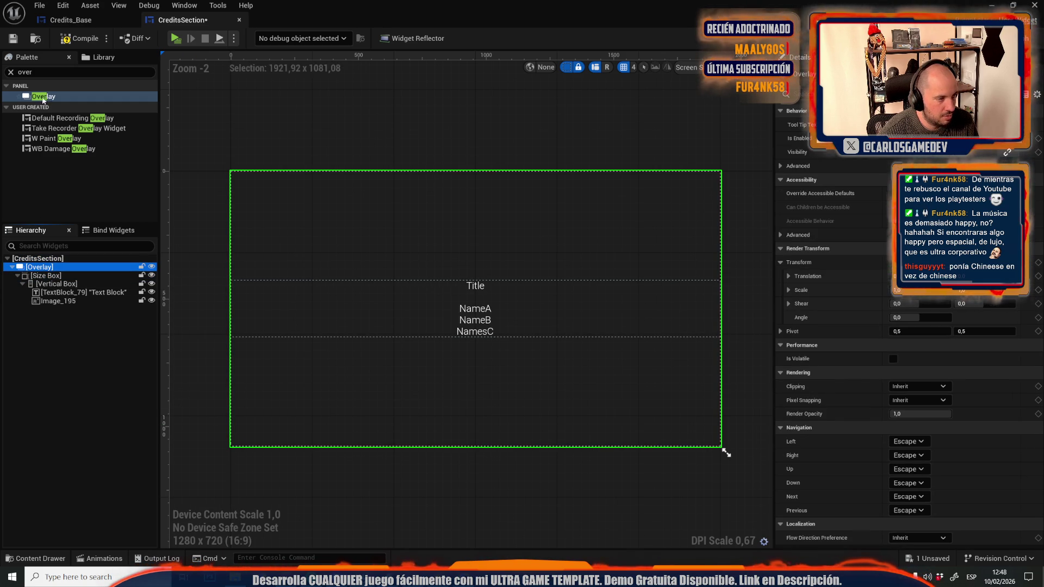
{"action": "left_click", "coordinate": [61, 72]}
{"action": "type", "text": "image"}
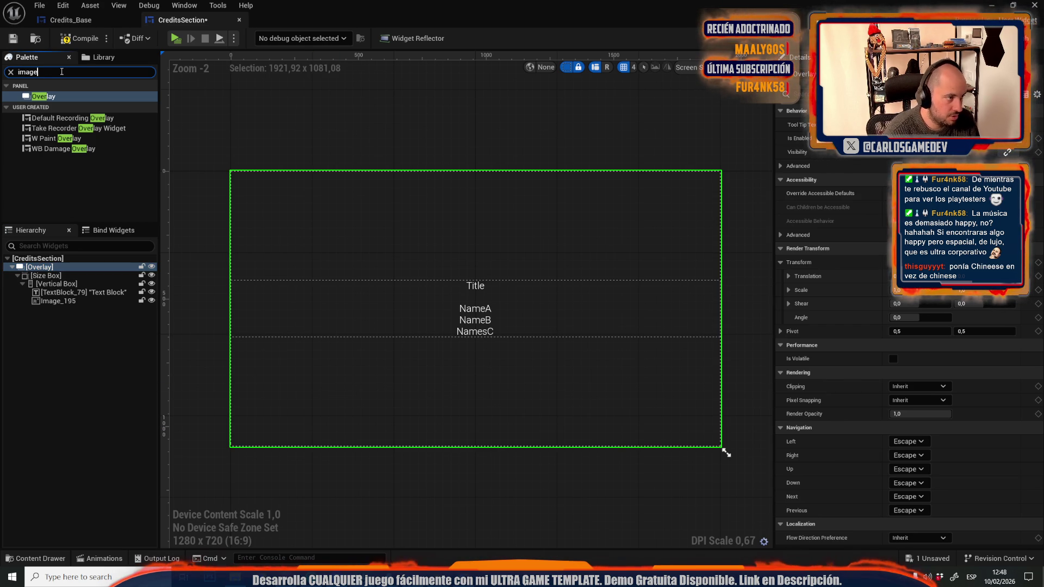
Add an Image to the Overlay, set it to fill horizontally and vertically, and compile CreditsSection.
{"action": "mouse_move", "coordinate": [42, 96]}
{"action": "left_mouse_down"}
{"action": "mouse_move", "coordinate": [60, 179]}
{"action": "mouse_move", "coordinate": [50, 276]}
{"action": "mouse_move", "coordinate": [68, 266]}
{"action": "left_mouse_up"}
{"action": "left_click", "coordinate": [55, 309]}
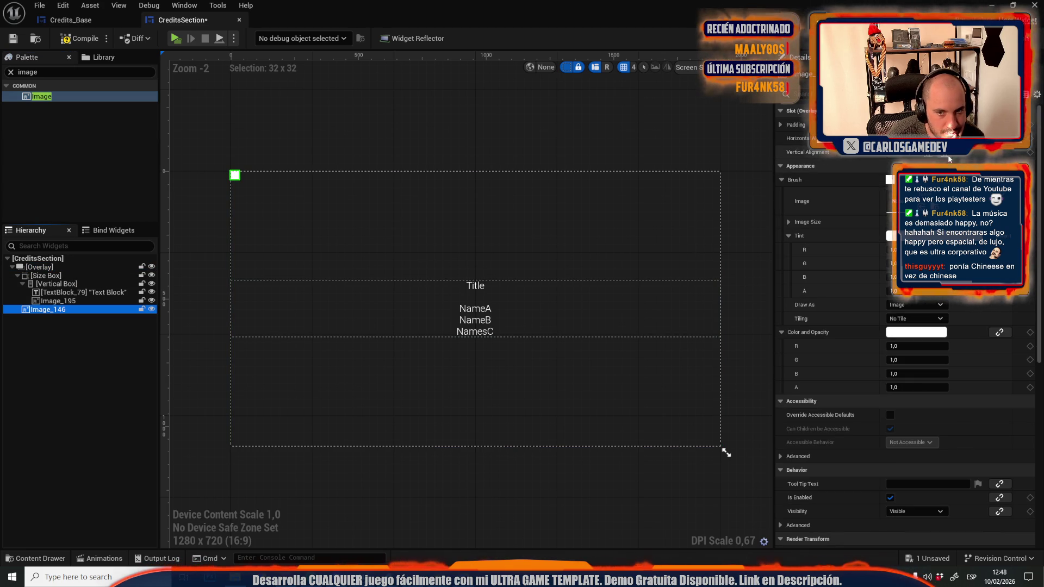
{"action": "left_click", "coordinate": [934, 152]}
{"action": "left_click", "coordinate": [934, 138]}
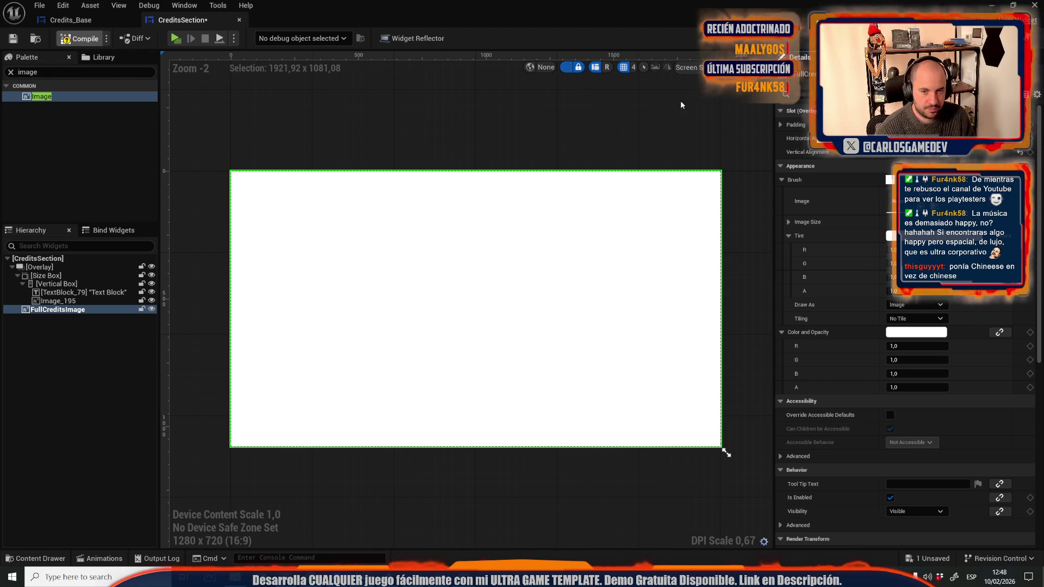
{"action": "left_click", "coordinate": [81, 39]}
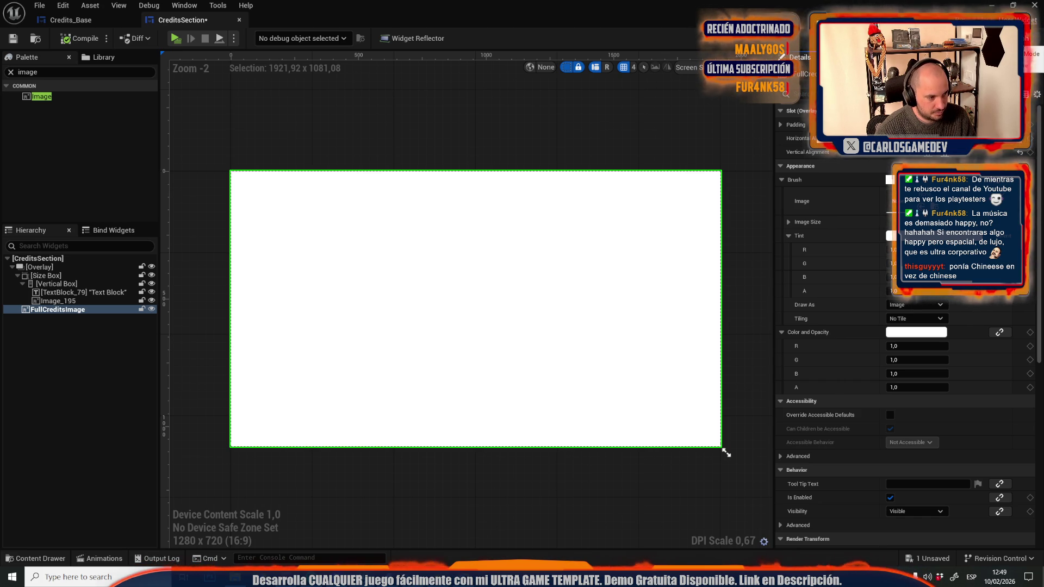
{"action": "left_click", "coordinate": [1022, 19]}
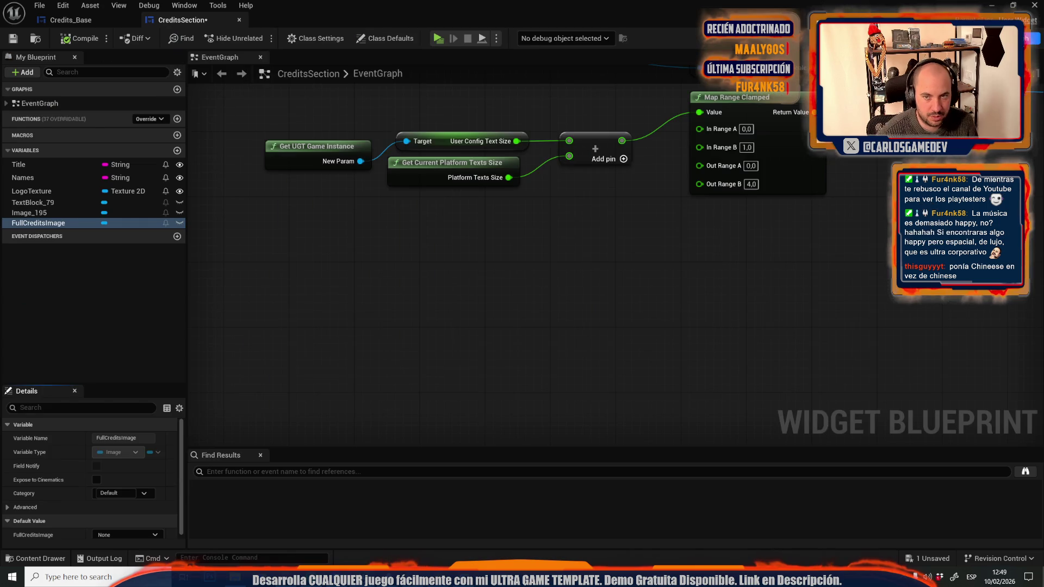
Pan the graph to Event Pre Construct and its Branch visibility logic, and check Image_195.
{"action": "scroll", "coordinate": [549, 254], "scroll_direction": "down", "scroll_amount": 3}
{"action": "scroll", "coordinate": [702, 172], "scroll_direction": "up", "scroll_amount": 2}
{"action": "scroll", "coordinate": [723, 140], "scroll_direction": "down", "scroll_amount": 2}
{"action": "scroll", "coordinate": [644, 243], "scroll_direction": "up", "scroll_amount": 3}
{"action": "left_click_drag", "start_coordinate": [658, 227], "coordinate": [355, 422]}
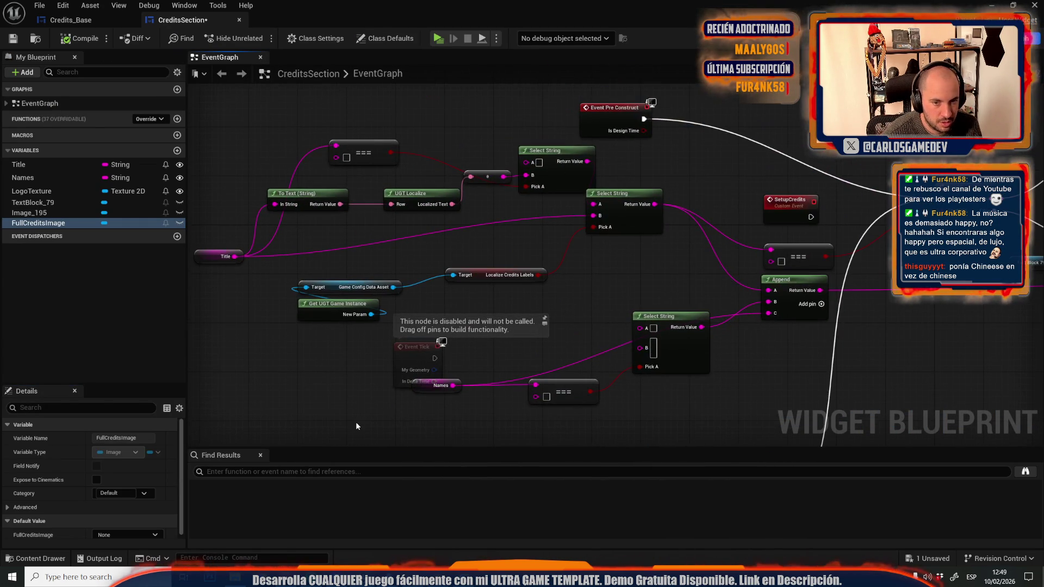
{"action": "left_click_drag", "start_coordinate": [641, 230], "coordinate": [549, 234]}
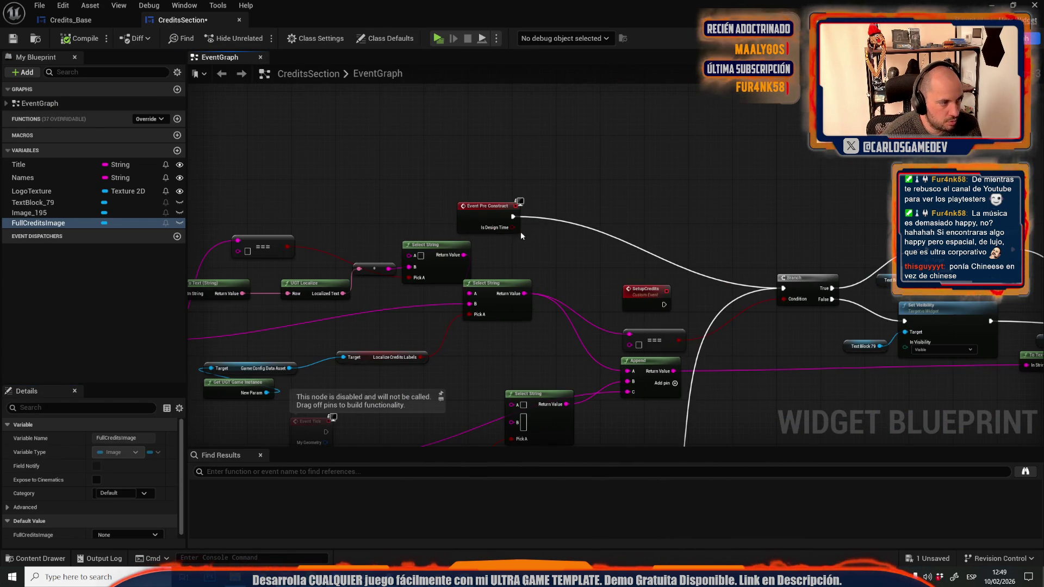
{"action": "left_click", "coordinate": [52, 215]}
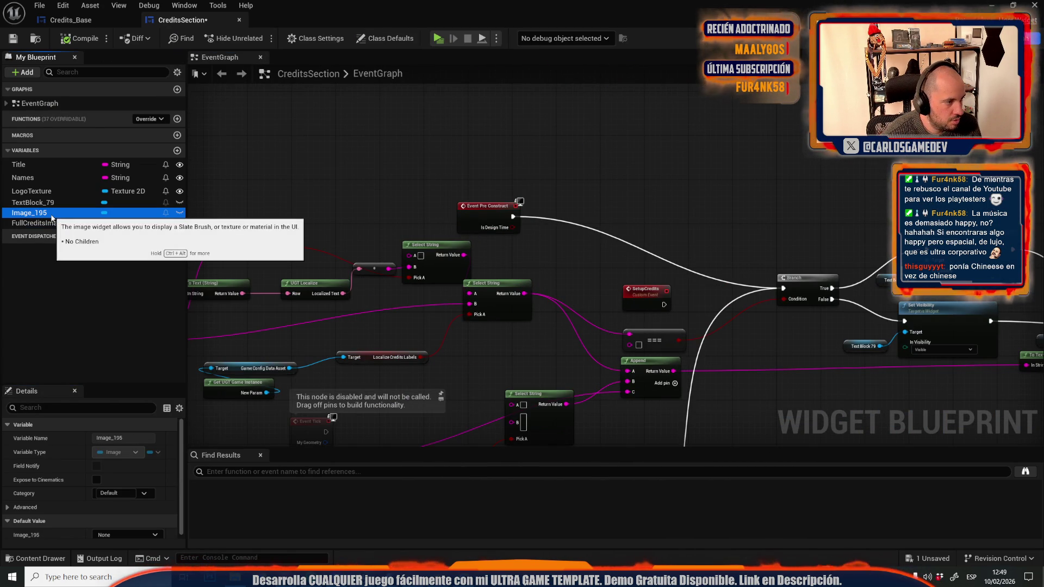
Duplicate the LogoTexture variable and name the copy FullImage.
{"action": "left_click", "coordinate": [50, 192]}
{"action": "right_click", "coordinate": [50, 193]}
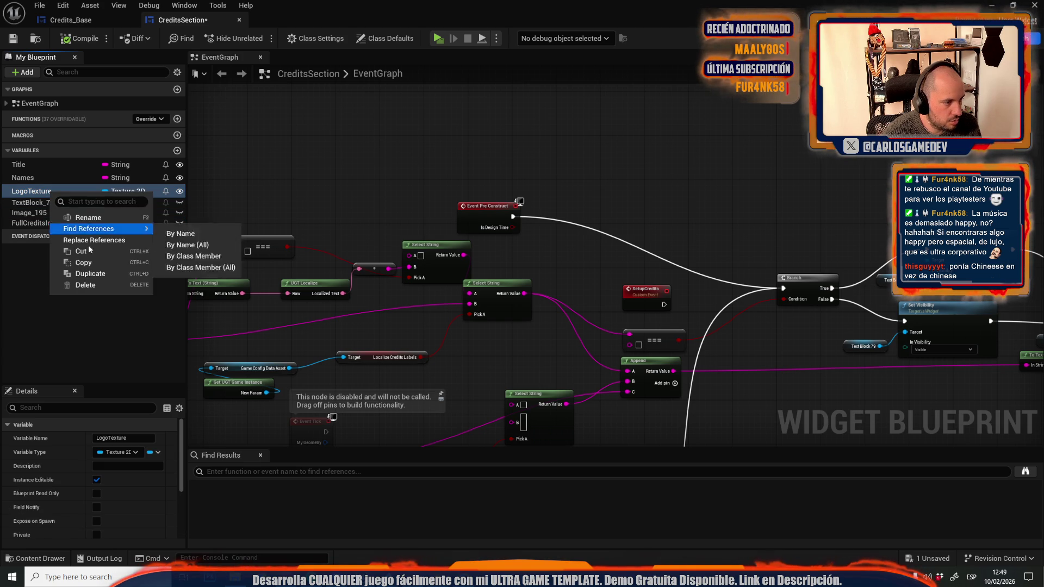
{"action": "left_click", "coordinate": [92, 277]}
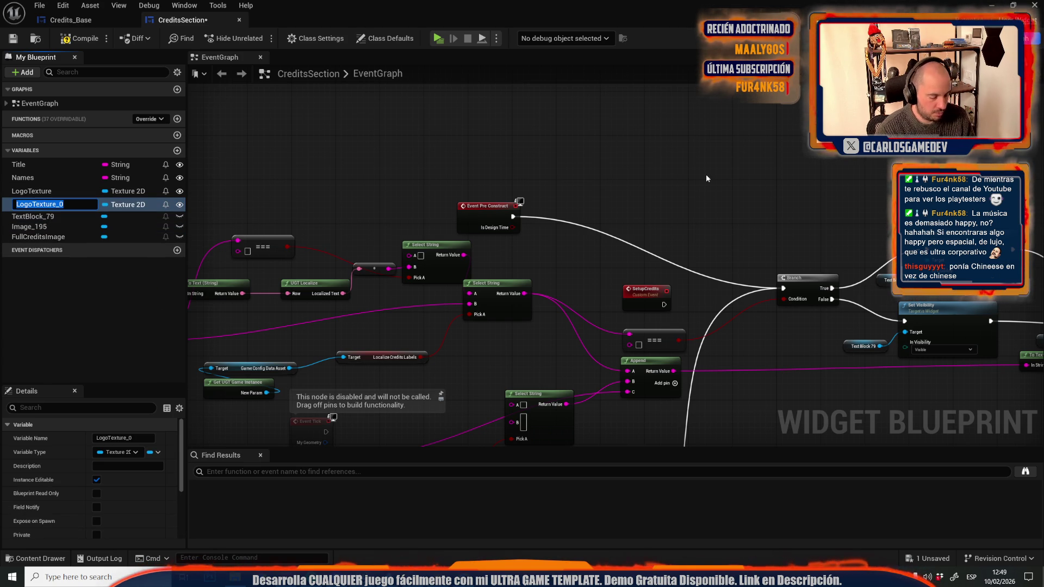
{"action": "type", "text": "FullCreditsImage"}
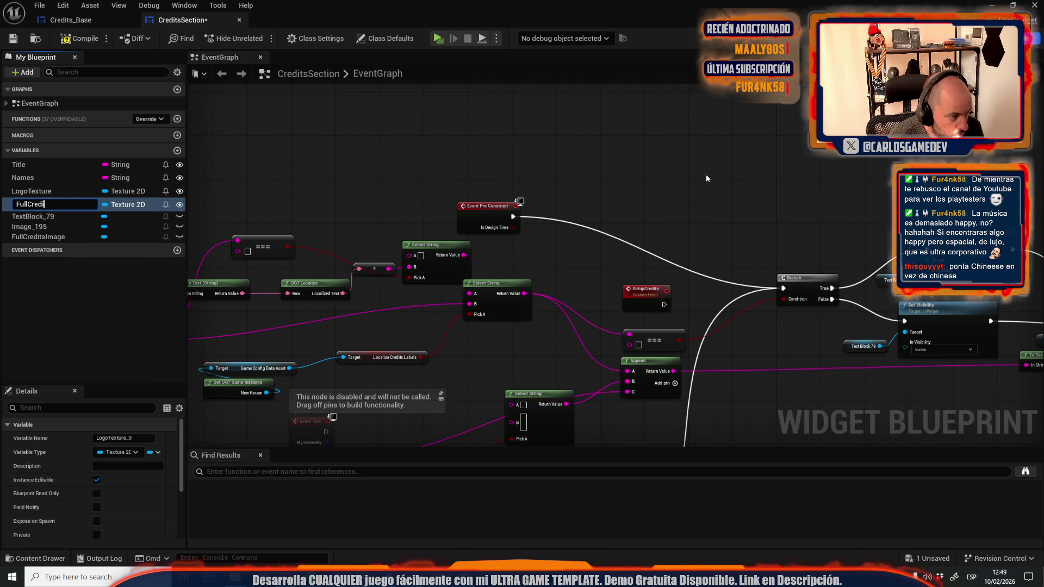
{"action": "key", "text": "Escape"}
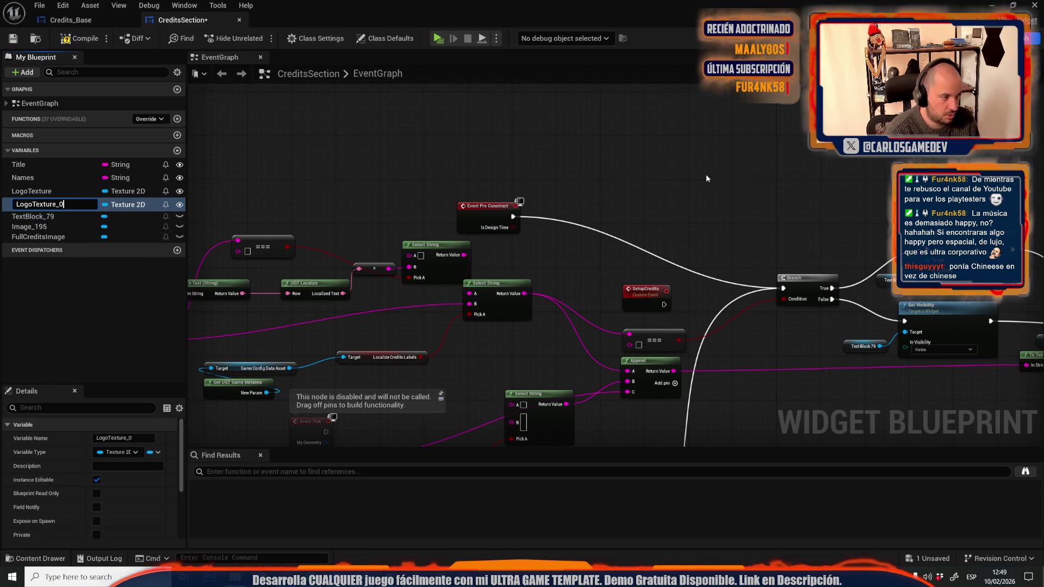
{"action": "key", "text": "ctrl+a"}
{"action": "type", "text": "FullImage"}
{"action": "key", "text": "Return"}
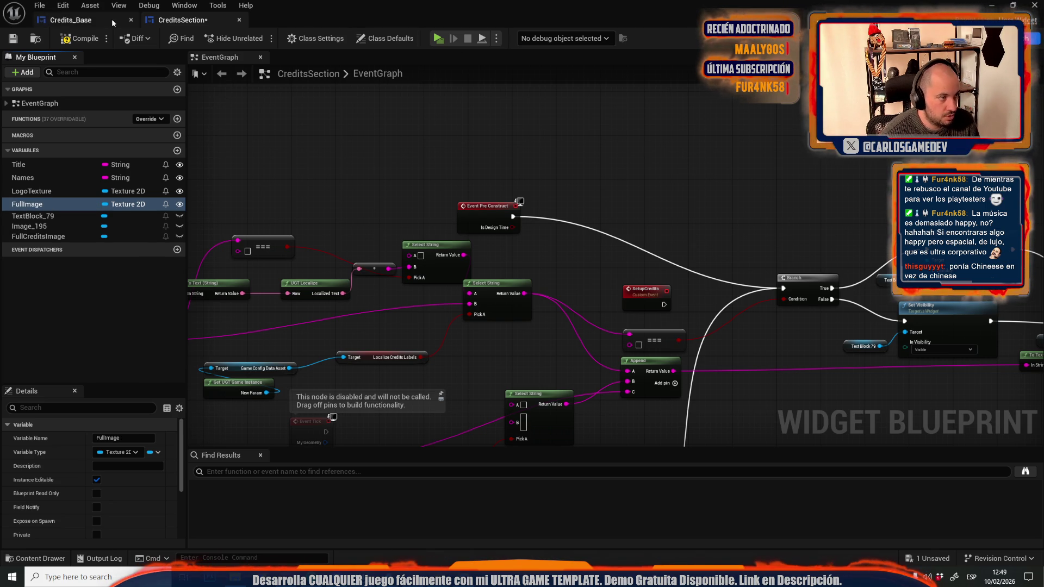
Add an Is Valid check on a FullImage getter, run from SetText's execution.
{"action": "mouse_move", "coordinate": [744, 194]}
{"action": "left_mouse_down"}
{"action": "mouse_move", "coordinate": [337, 158]}
{"action": "mouse_move", "coordinate": [105, 212]}
{"action": "left_mouse_up"}
{"action": "left_click", "coordinate": [61, 207]}
{"action": "left_click_drag", "start_coordinate": [569, 239], "coordinate": [637, 211]}
{"action": "type", "text": "is"}
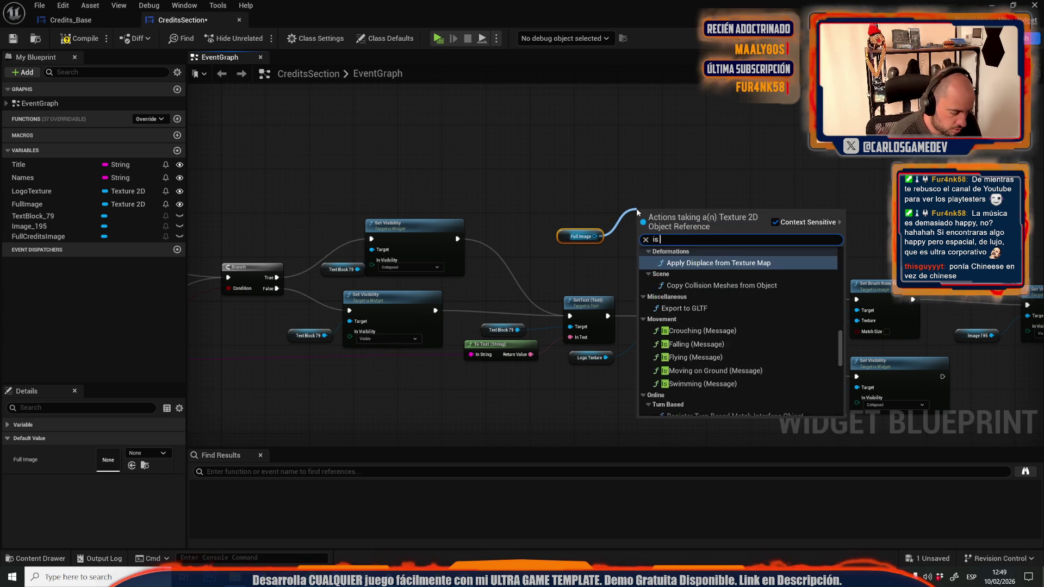
{"action": "type", "text": " validç"}
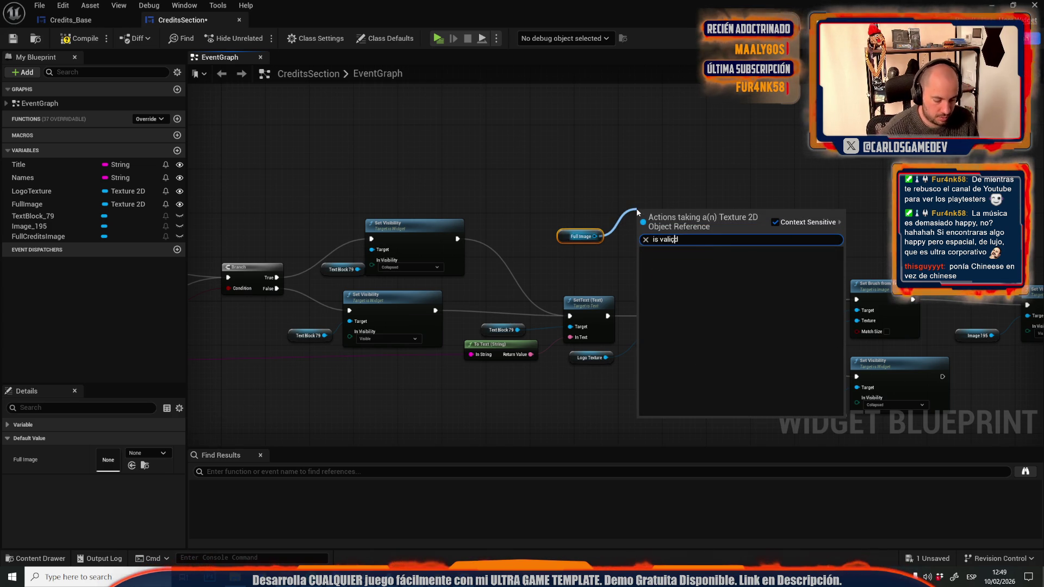
{"action": "key", "text": "BackSpace"}
{"action": "left_click", "coordinate": [689, 310]}
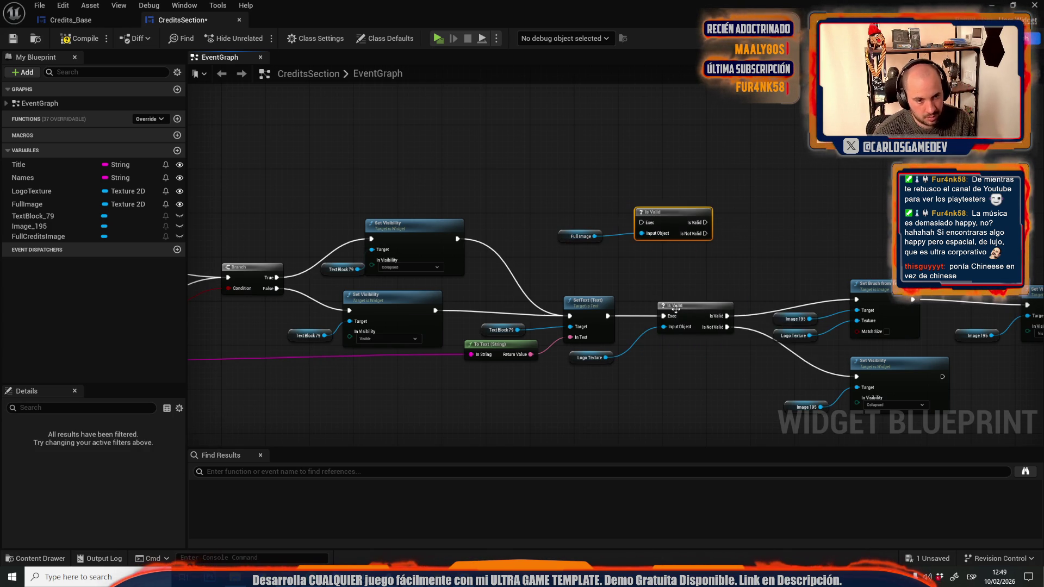
{"action": "mouse_move", "coordinate": [663, 317]}
{"action": "left_mouse_down"}
{"action": "mouse_move", "coordinate": [691, 261]}
{"action": "mouse_move", "coordinate": [642, 223]}
{"action": "left_mouse_up"}
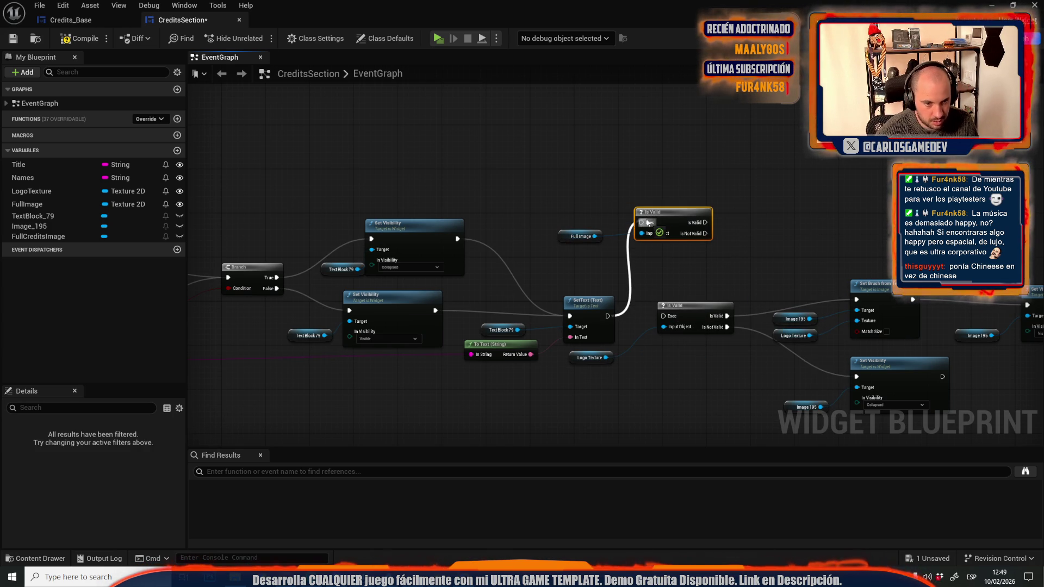
Collapse FullCreditsImage on Not Valid with a copied Set Visibility, route both outcomes to the logo check, and play-test.
{"action": "mouse_move", "coordinate": [56, 235]}
{"action": "left_mouse_down"}
{"action": "mouse_move", "coordinate": [651, 286]}
{"action": "mouse_move", "coordinate": [683, 265]}
{"action": "left_mouse_up"}
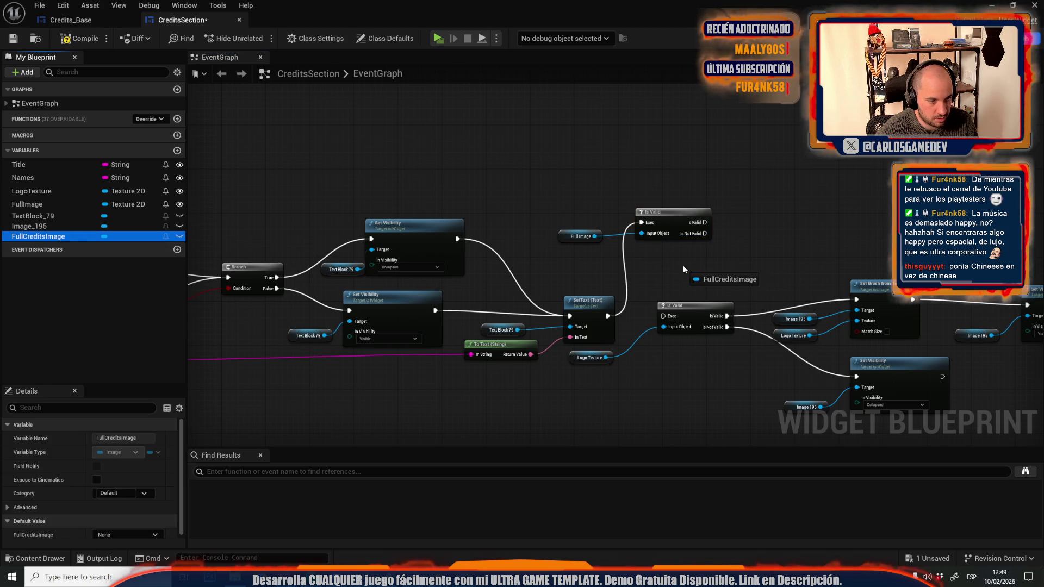
{"action": "left_click", "coordinate": [419, 220]}
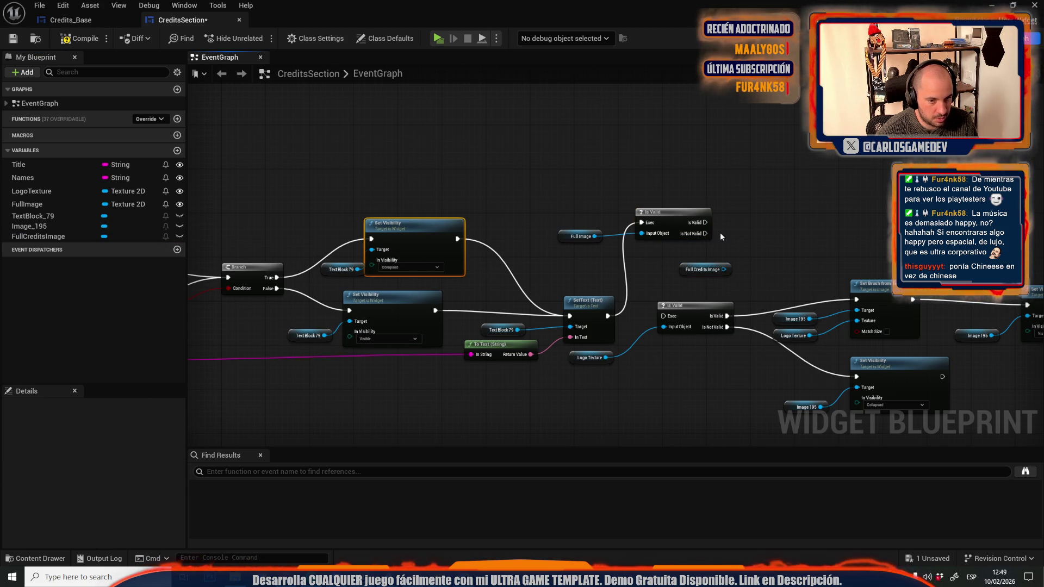
{"action": "key", "text": "ctrl+c"}
{"action": "key", "text": "ctrl+v"}
{"action": "left_click_drag", "start_coordinate": [705, 233], "coordinate": [784, 244]}
{"action": "left_click_drag", "start_coordinate": [723, 269], "coordinate": [784, 255]}
{"action": "left_click", "coordinate": [662, 321]}
{"action": "mouse_move", "coordinate": [662, 316]}
{"action": "left_mouse_down"}
{"action": "mouse_move", "coordinate": [871, 244]}
{"action": "mouse_move", "coordinate": [805, 212]}
{"action": "left_mouse_up"}
{"action": "left_click", "coordinate": [753, 172]}
{"action": "left_click_drag", "start_coordinate": [675, 312], "coordinate": [705, 222]}
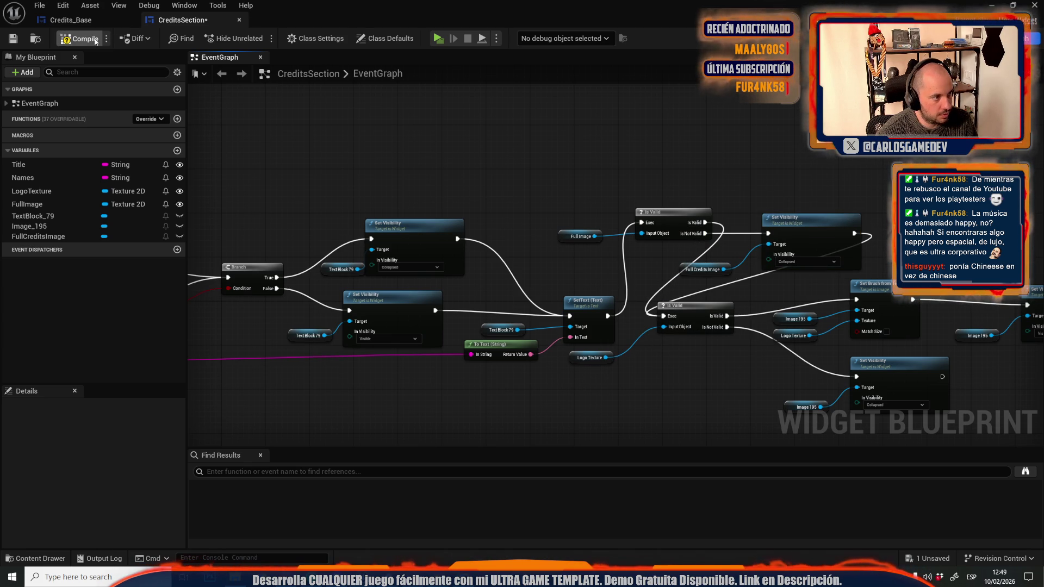
{"action": "left_click", "coordinate": [440, 39]}
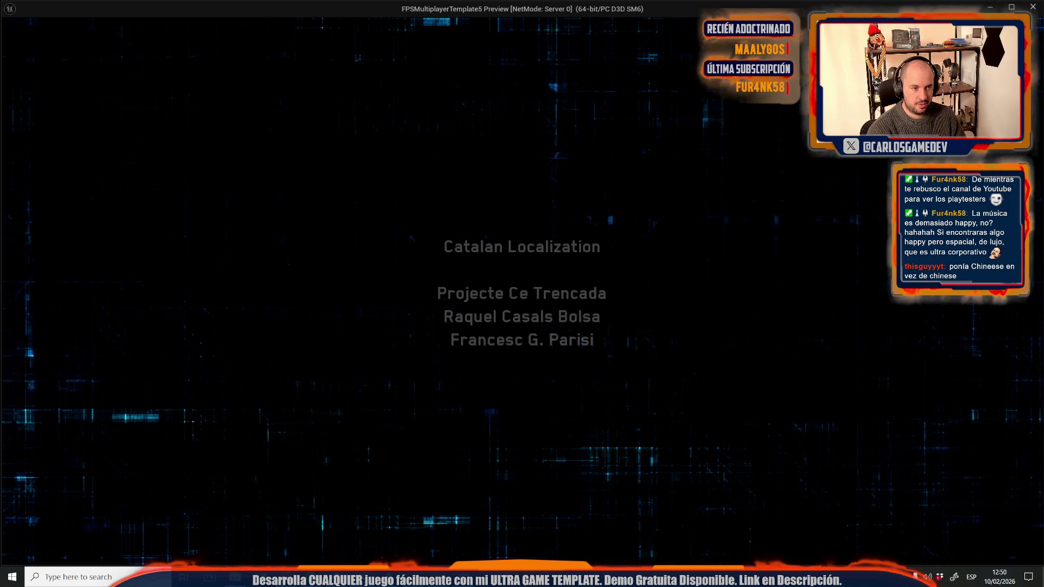
Stop the preview, reroute the wire into the logo Is Valid check, compile, and select the Overlay.
{"action": "key", "text": "Escape"}
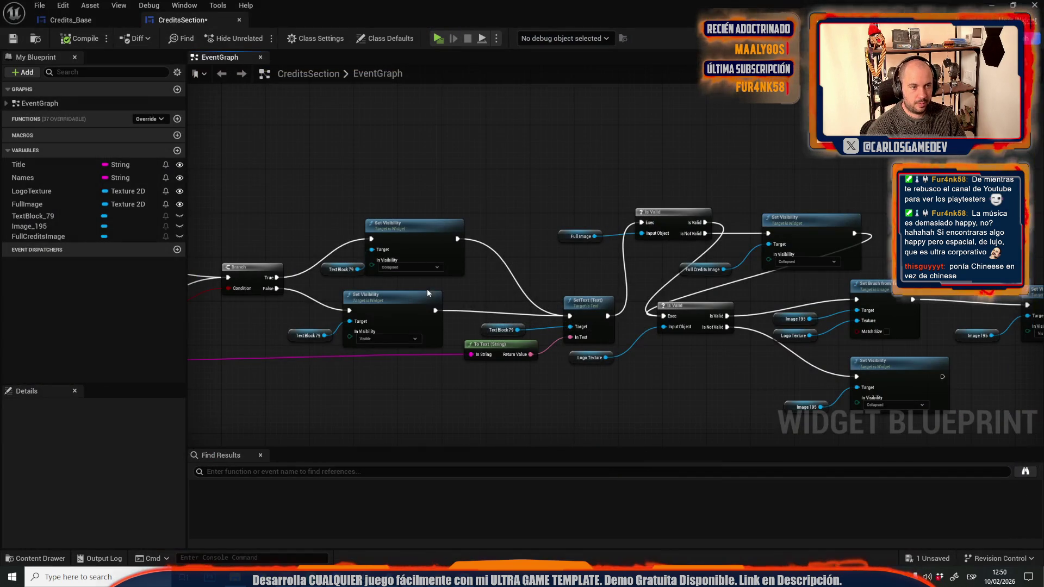
{"action": "scroll", "coordinate": [555, 188], "scroll_direction": "down", "scroll_amount": 4}
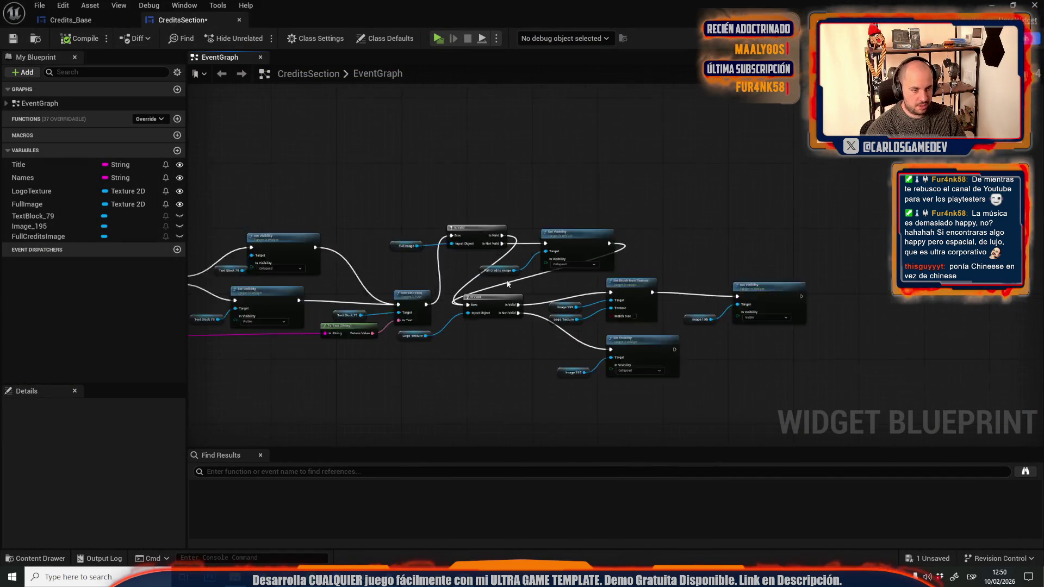
{"action": "mouse_move", "coordinate": [467, 281]}
{"action": "left_mouse_down"}
{"action": "mouse_move", "coordinate": [616, 326]}
{"action": "mouse_move", "coordinate": [544, 319]}
{"action": "left_mouse_up"}
{"action": "scroll", "coordinate": [544, 319], "scroll_direction": "up", "scroll_amount": 4}
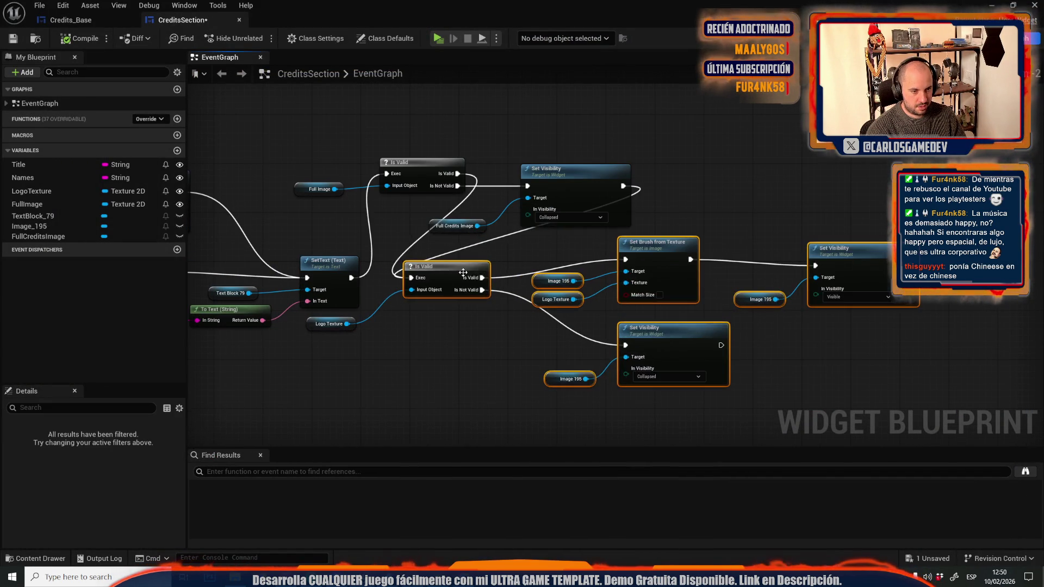
{"action": "double_click", "coordinate": [613, 235]}
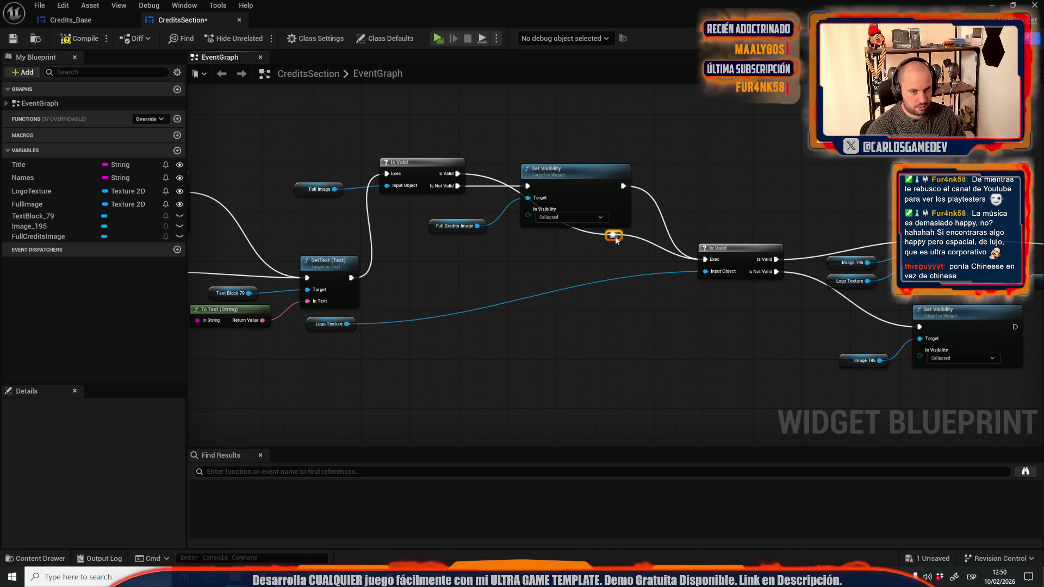
{"action": "mouse_move", "coordinate": [620, 238]}
{"action": "left_mouse_down"}
{"action": "mouse_move", "coordinate": [473, 275]}
{"action": "mouse_move", "coordinate": [461, 263]}
{"action": "left_mouse_up"}
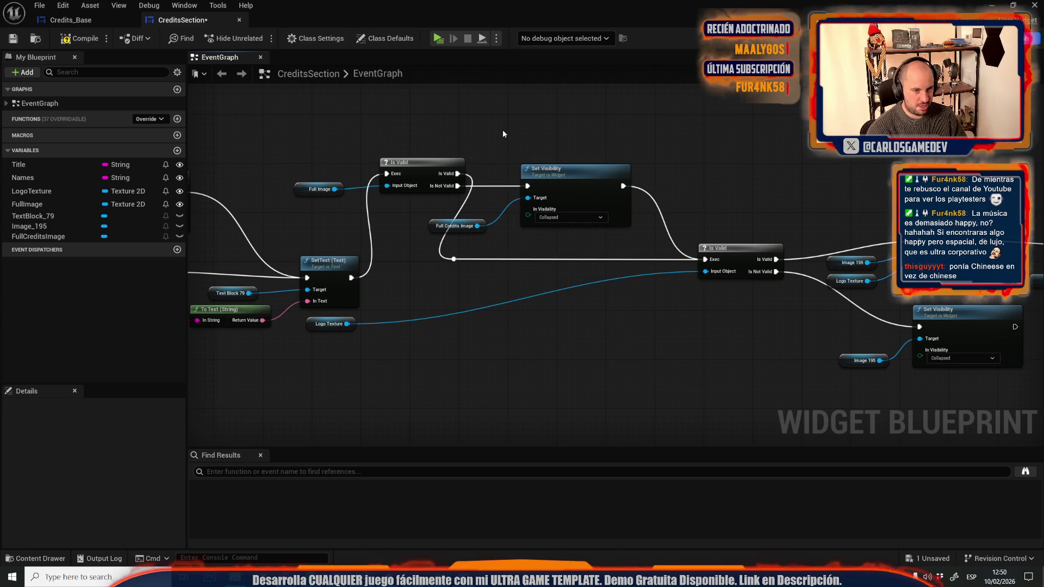
{"action": "left_click", "coordinate": [79, 38]}
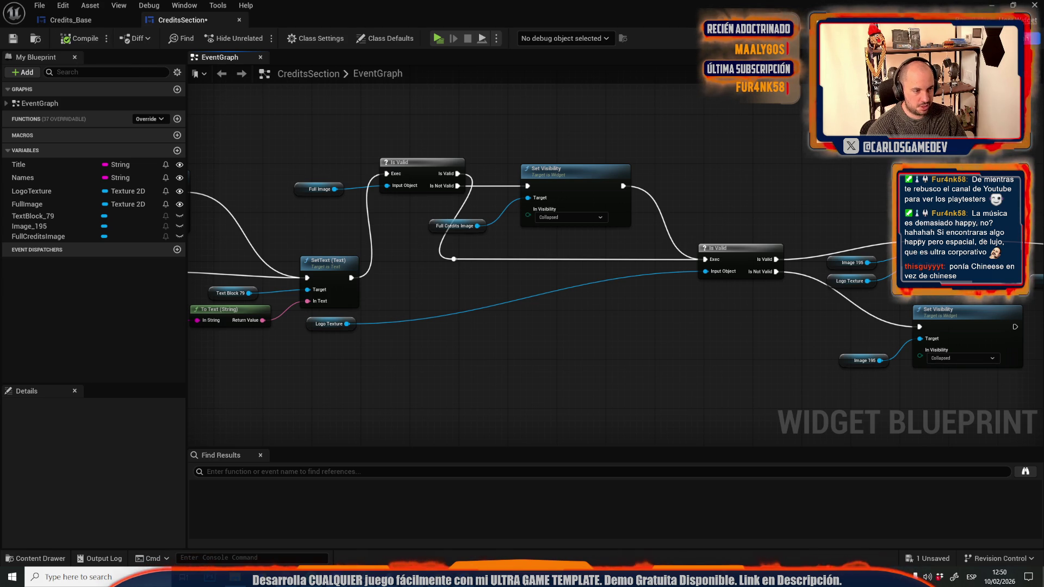
{"action": "left_click", "coordinate": [994, 20]}
{"action": "left_click", "coordinate": [41, 267]}
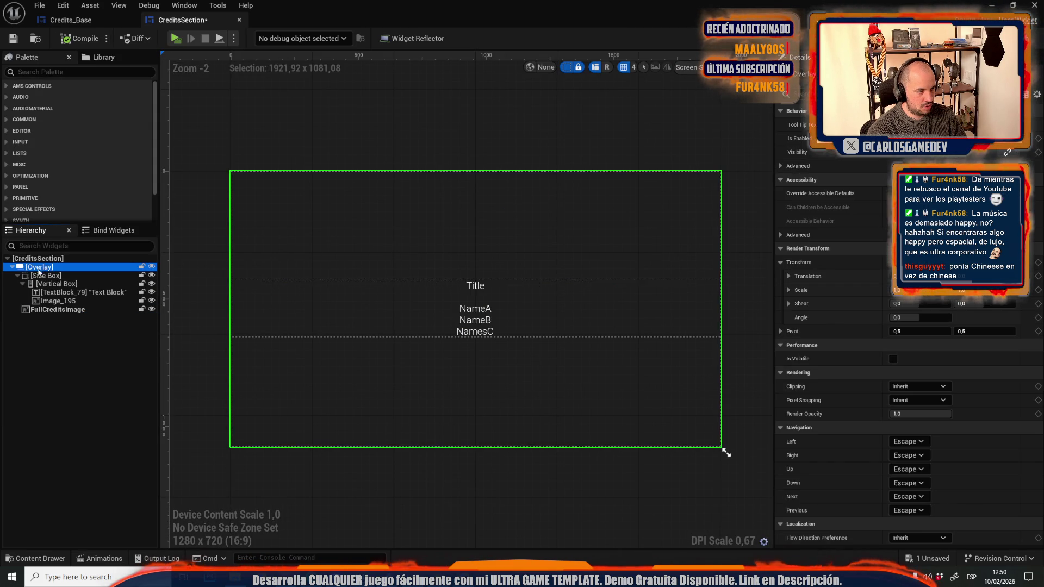
Drag an Image from the Palette into the Overlay as Image_203, undoing an accidental shear change.
{"action": "left_click", "coordinate": [17, 276]}
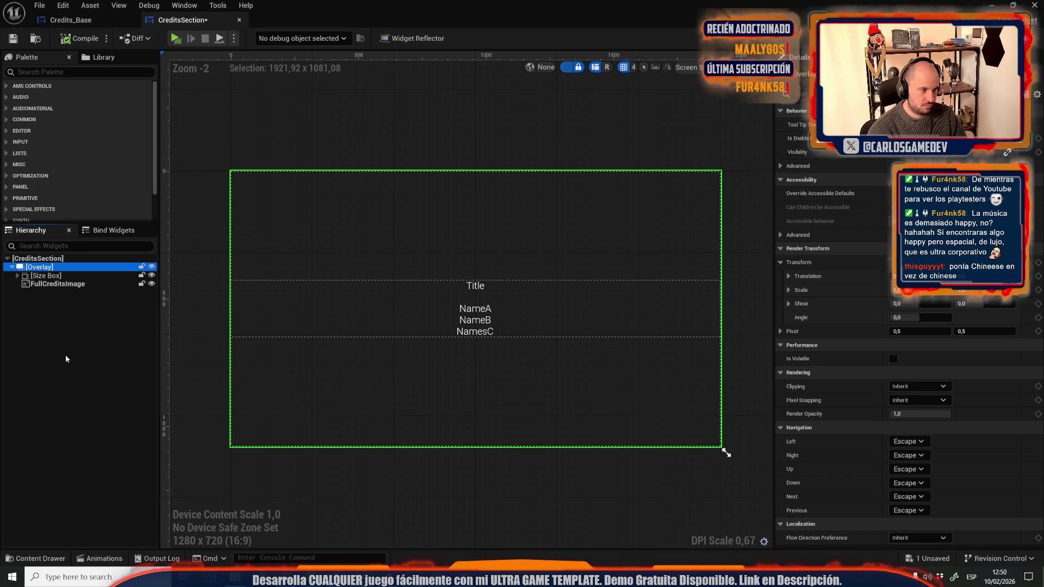
{"action": "left_click", "coordinate": [64, 71]}
{"action": "type", "text": "image"}
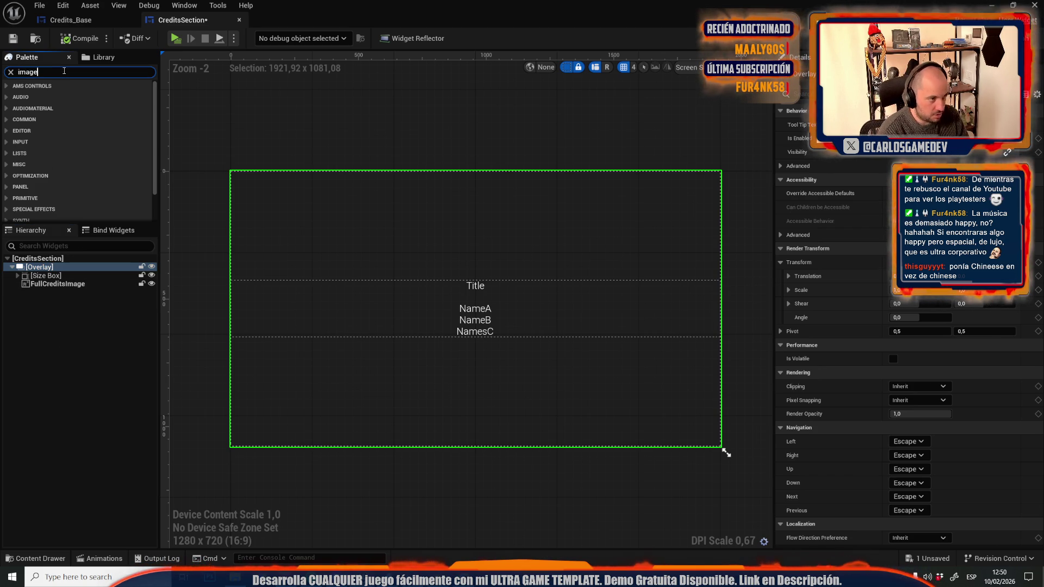
{"action": "mouse_move", "coordinate": [41, 96]}
{"action": "left_mouse_down"}
{"action": "mouse_move", "coordinate": [59, 292]}
{"action": "mouse_move", "coordinate": [45, 271]}
{"action": "left_mouse_up"}
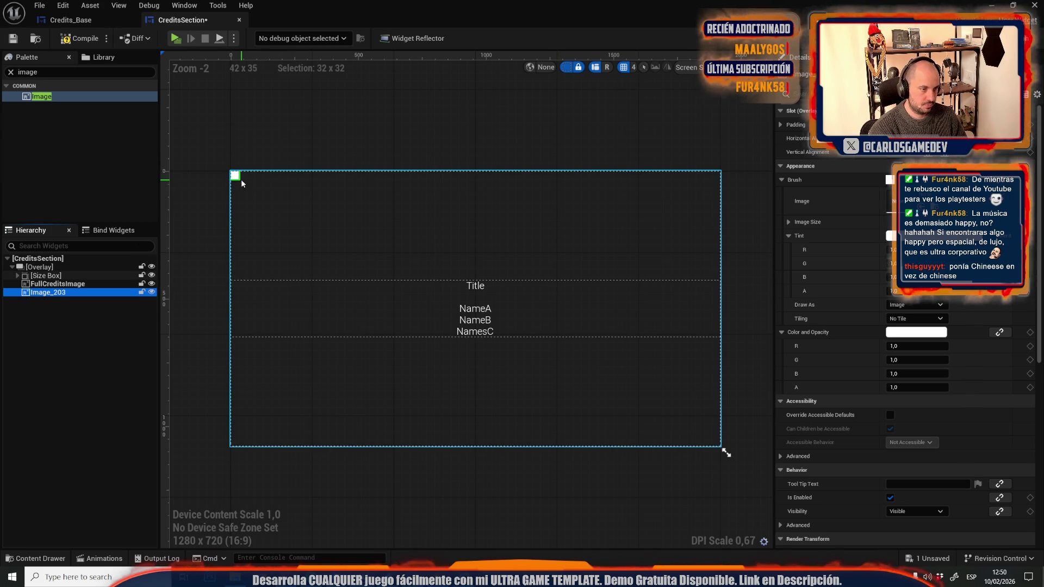
{"action": "left_click", "coordinate": [239, 180]}
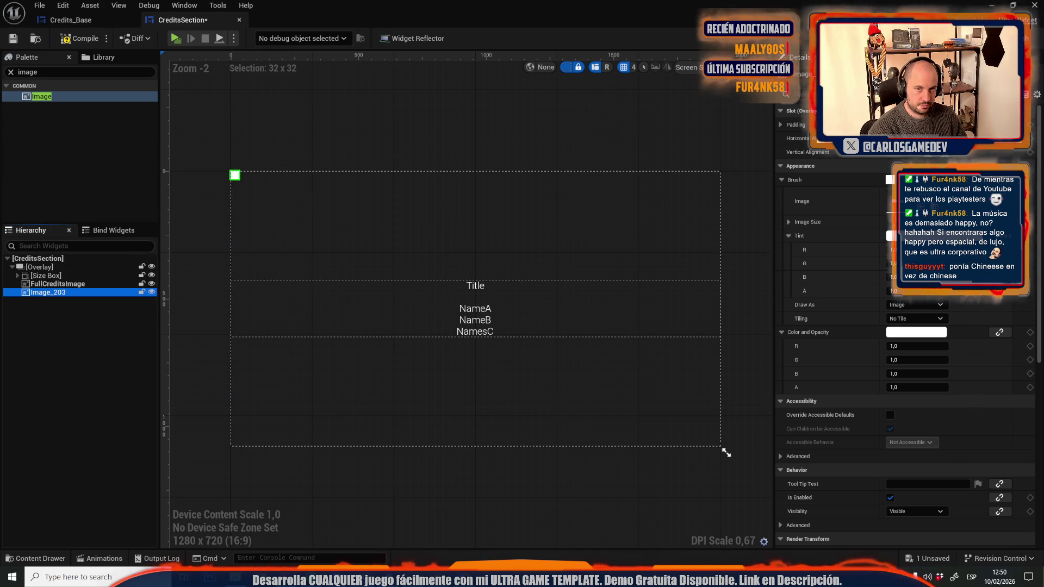
{"action": "scroll", "coordinate": [903, 381], "scroll_direction": "down", "scroll_amount": 5}
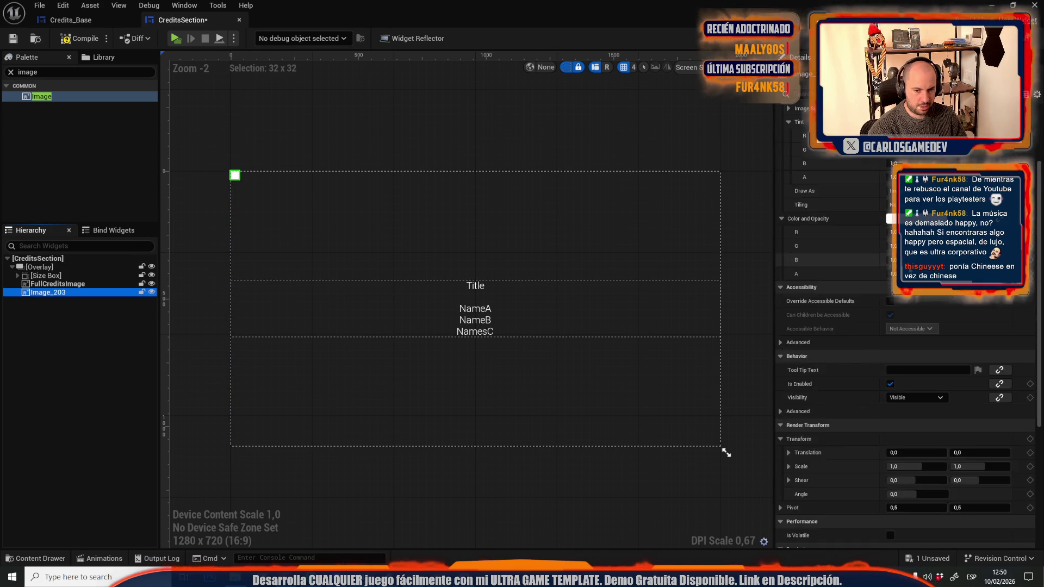
{"action": "scroll", "coordinate": [903, 326], "scroll_direction": "down", "scroll_amount": 3}
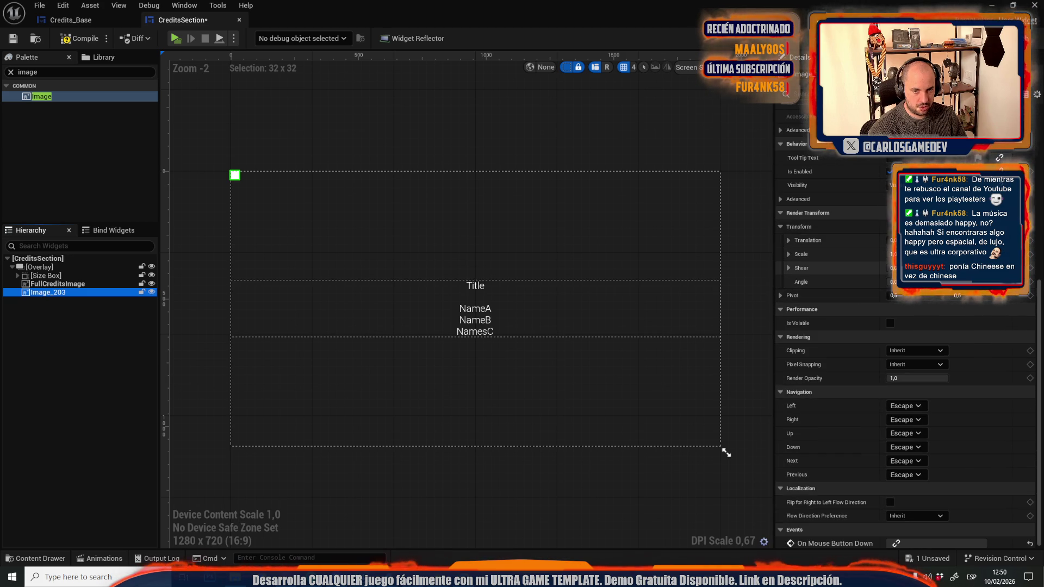
{"action": "mouse_move", "coordinate": [892, 267]}
{"action": "left_mouse_down"}
{"action": "mouse_move", "coordinate": [924, 267]}
{"action": "mouse_move", "coordinate": [892, 282]}
{"action": "left_mouse_up"}
{"action": "key", "text": "ctrl+z"}
{"action": "scroll", "coordinate": [868, 315], "scroll_direction": "up", "scroll_amount": 1}
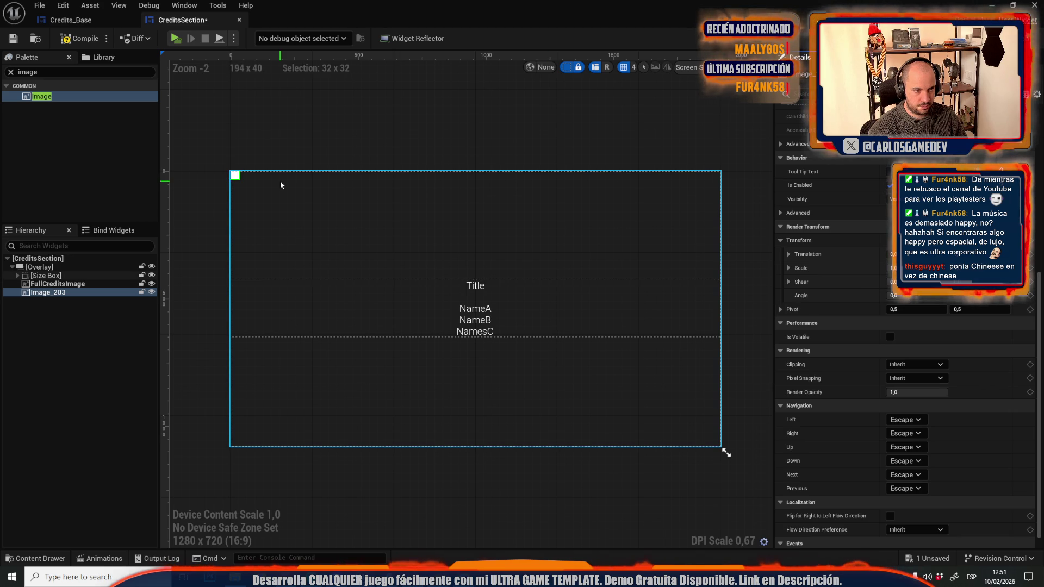
{"action": "left_click", "coordinate": [1027, 38]}
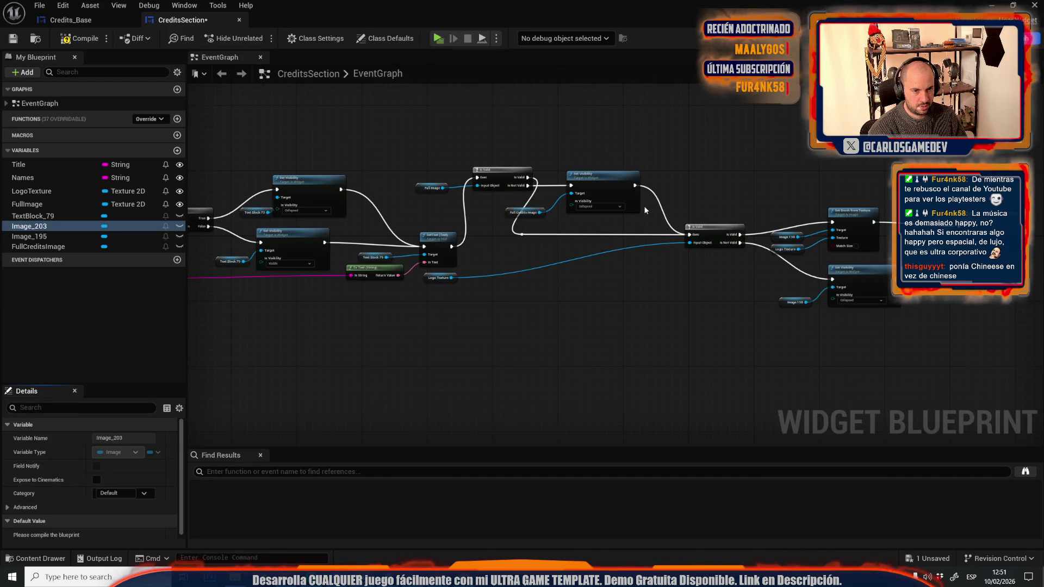
Unhook the FullImage check from the logo check, delete its nodes, and reposition the Logo Texture getter.
{"action": "scroll", "coordinate": [642, 209], "scroll_direction": "up", "scroll_amount": 2}
{"action": "left_click_drag", "start_coordinate": [473, 248], "coordinate": [524, 256]}
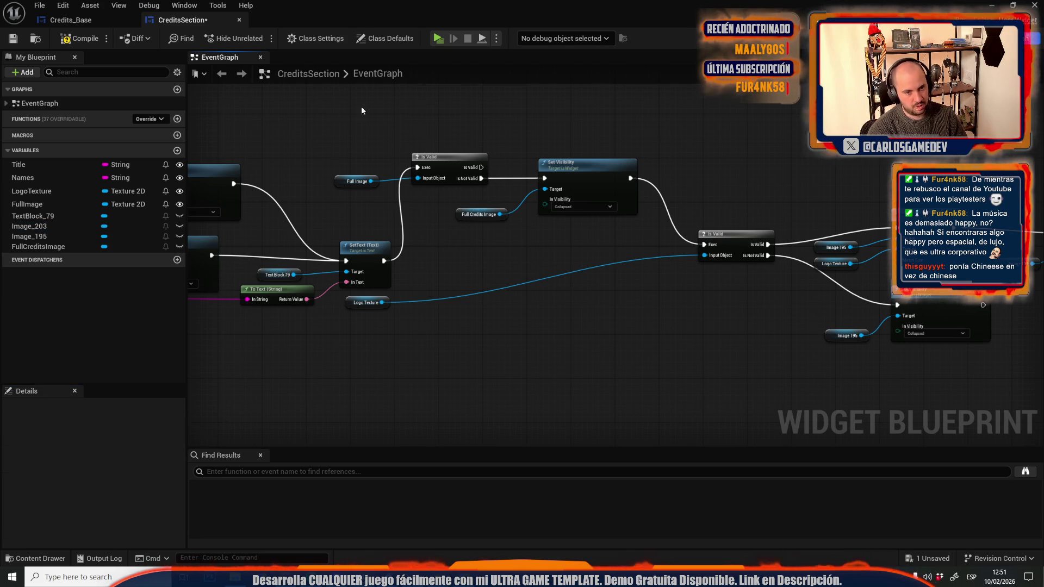
{"action": "left_click_drag", "start_coordinate": [341, 110], "coordinate": [571, 211]}
{"action": "key", "text": "Delete"}
{"action": "left_click_drag", "start_coordinate": [353, 302], "coordinate": [594, 281]}
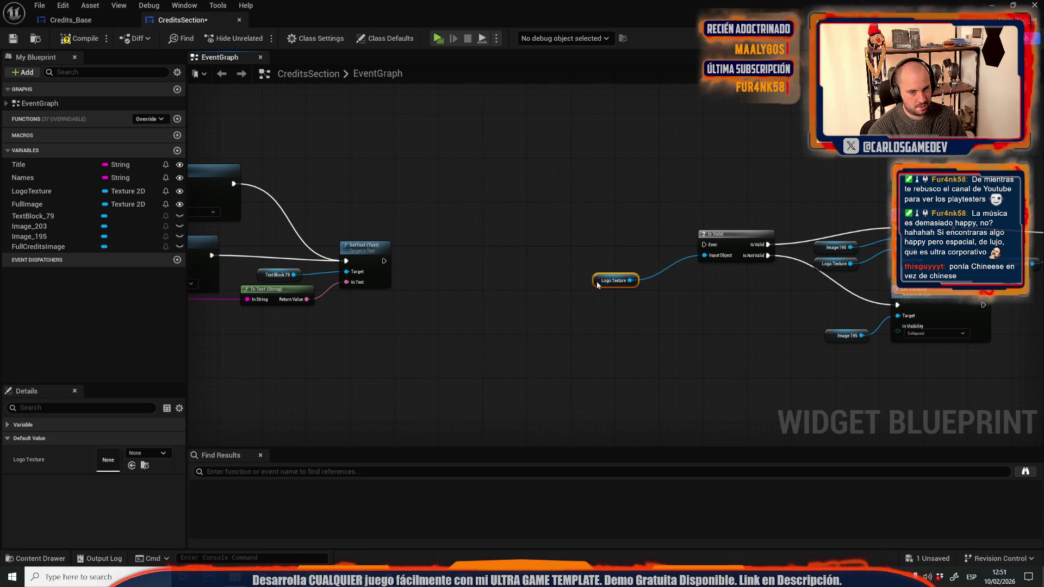
{"action": "scroll", "coordinate": [593, 281], "scroll_direction": "down", "scroll_amount": 5}
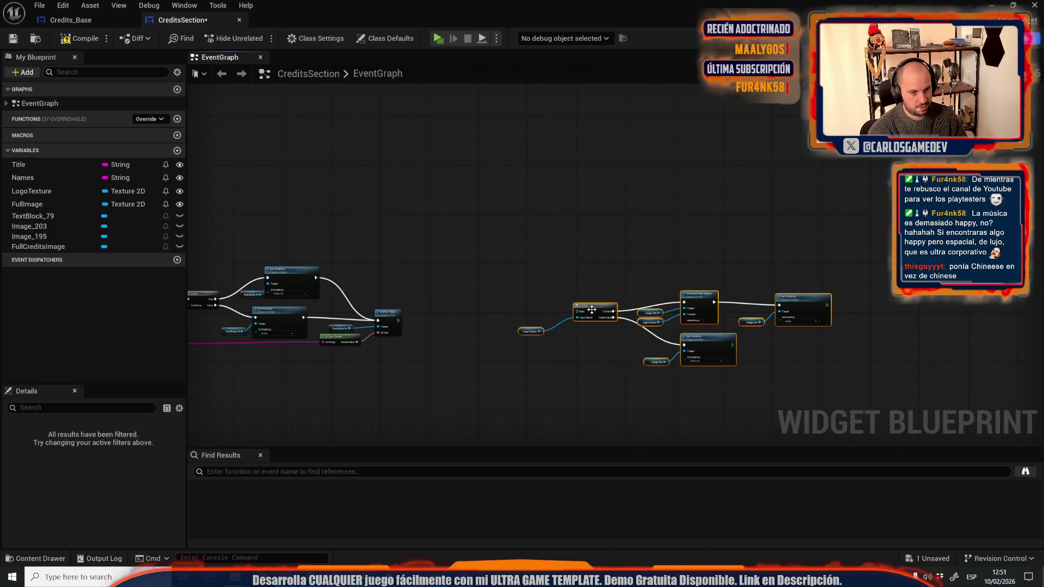
{"action": "scroll", "coordinate": [592, 309], "scroll_direction": "up", "scroll_amount": 5}
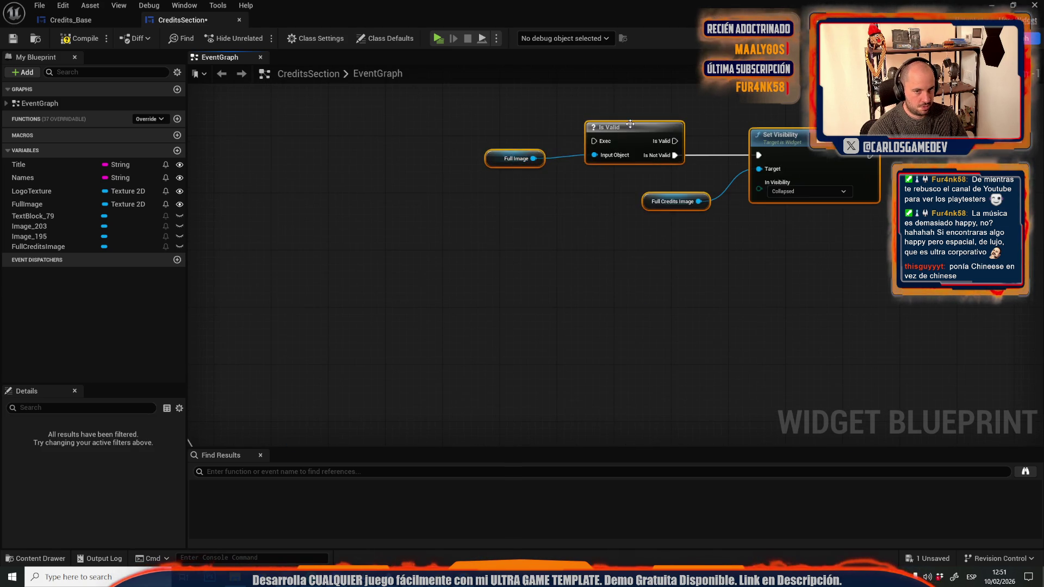
Duplicate FullImage as a new FloatingImage variable and compile.
{"action": "scroll", "coordinate": [629, 124], "scroll_direction": "down", "scroll_amount": 4}
{"action": "scroll", "coordinate": [533, 167], "scroll_direction": "up", "scroll_amount": 3}
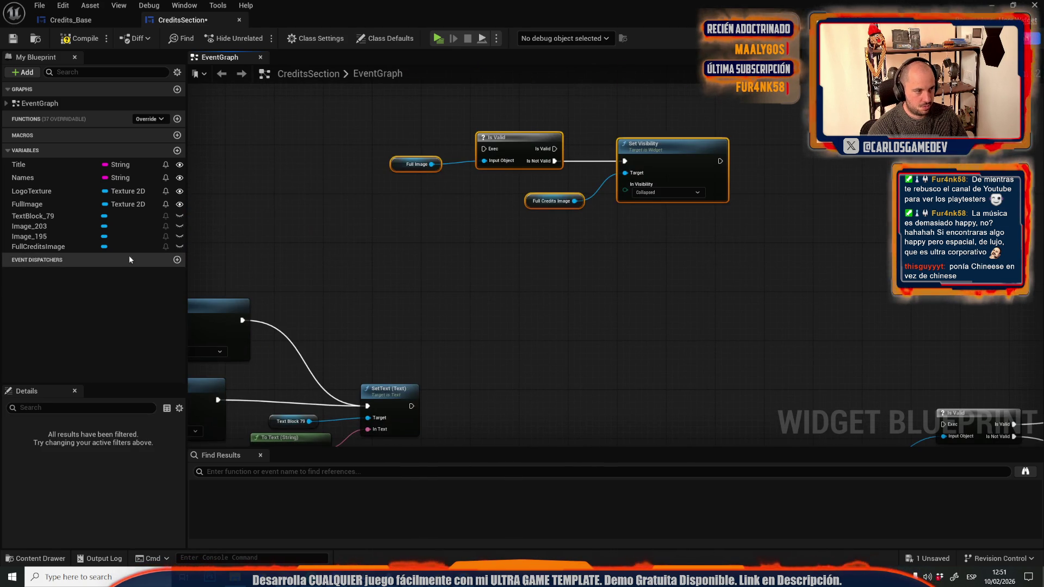
{"action": "left_click", "coordinate": [45, 204]}
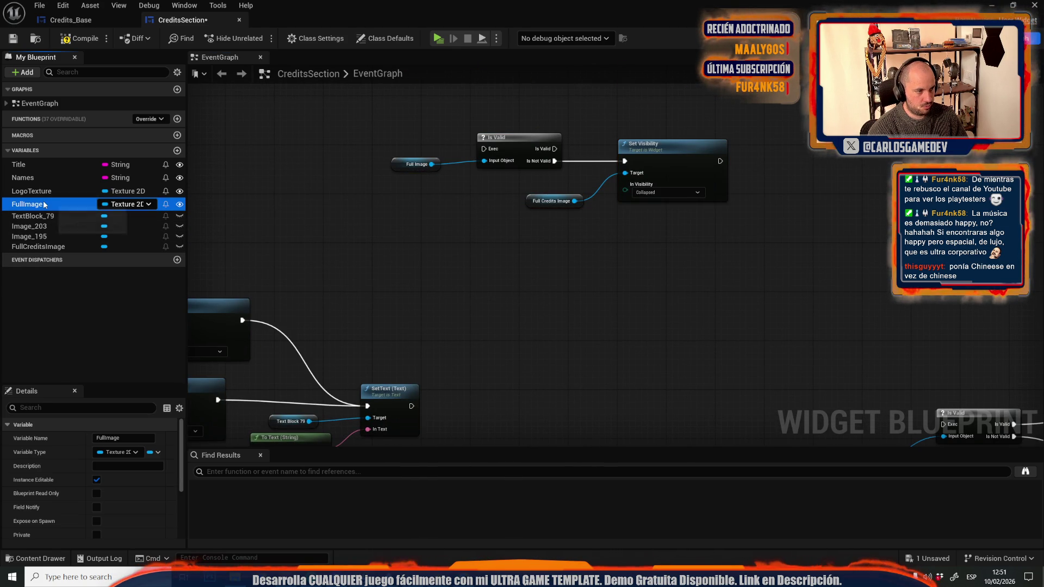
{"action": "right_click", "coordinate": [44, 205]}
{"action": "left_click", "coordinate": [88, 281]}
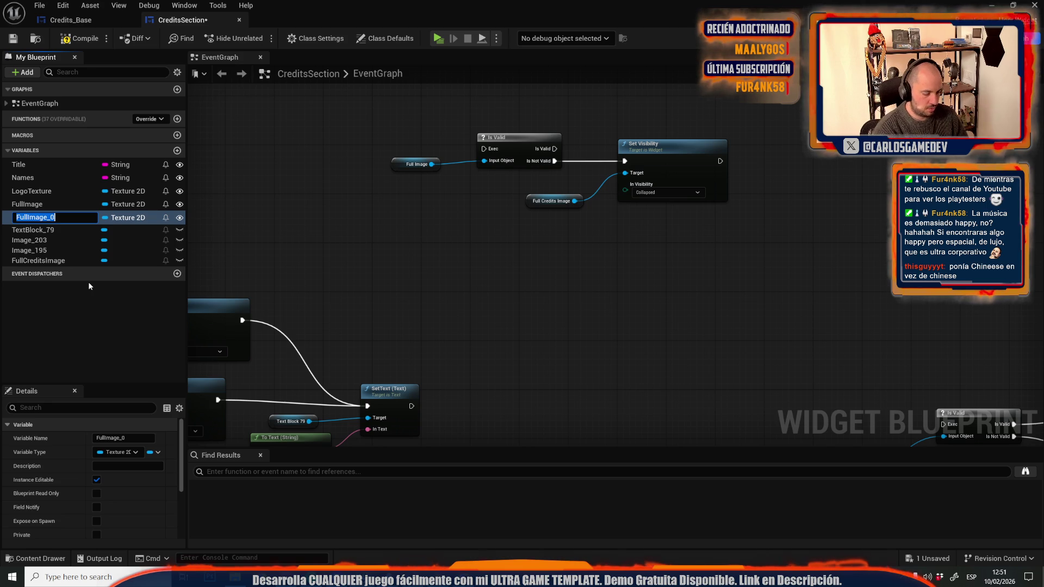
{"action": "type", "text": "FloatingImage"}
{"action": "key", "text": "Return"}
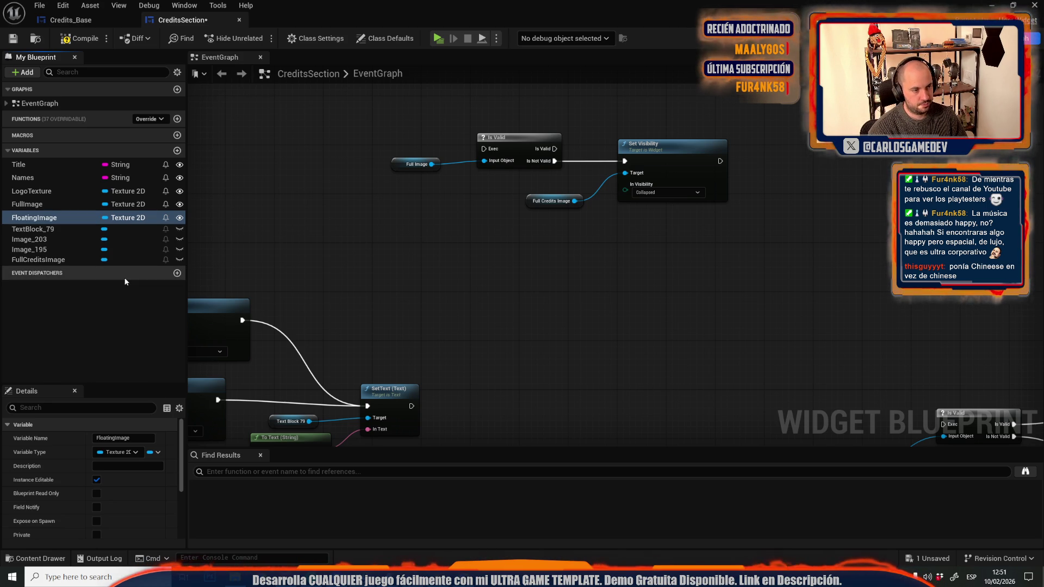
{"action": "left_click", "coordinate": [61, 43]}
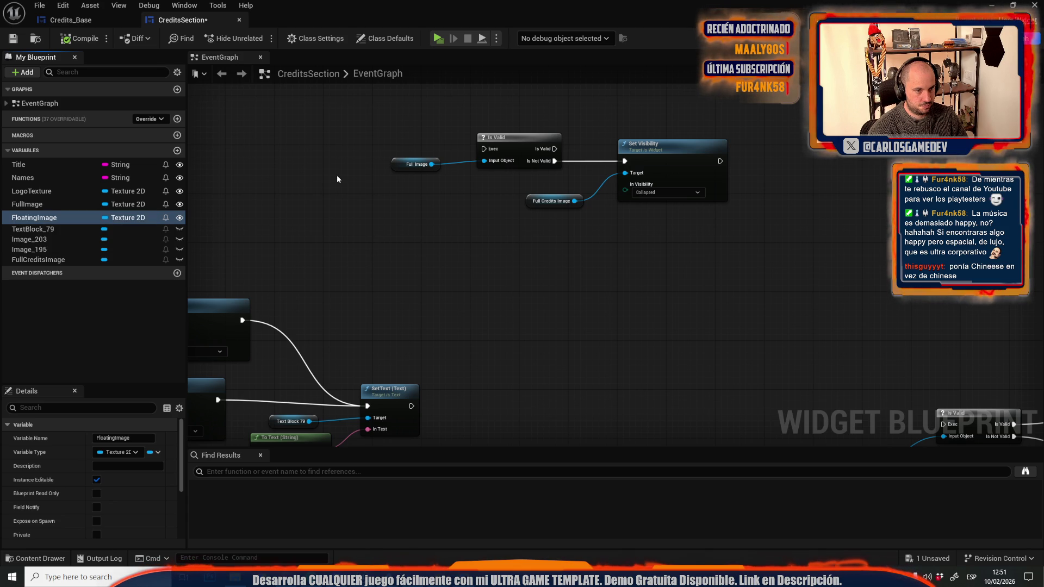
Paste copies of the Is Valid and Set Visibility nodes and feed a FloatingImage getter into them.
{"action": "mouse_move", "coordinate": [36, 219]}
{"action": "left_mouse_down"}
{"action": "mouse_move", "coordinate": [397, 243]}
{"action": "mouse_move", "coordinate": [411, 285]}
{"action": "mouse_move", "coordinate": [405, 271]}
{"action": "left_mouse_up"}
{"action": "left_click_drag", "start_coordinate": [497, 95], "coordinate": [655, 171]}
{"action": "key", "text": "ctrl+c"}
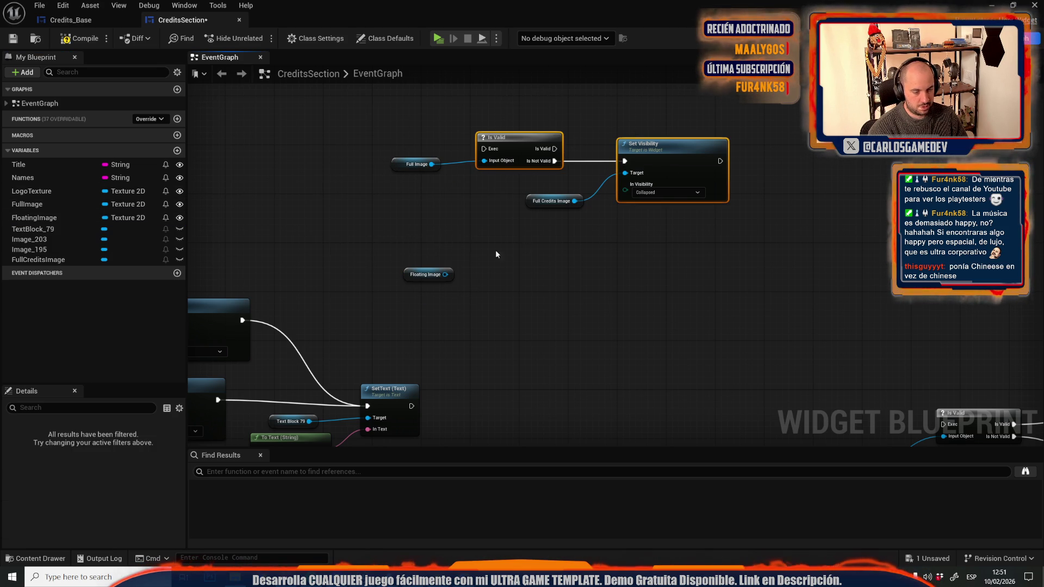
{"action": "key", "text": "ctrl+v"}
{"action": "mouse_move", "coordinate": [445, 275]}
{"action": "left_mouse_down"}
{"action": "mouse_move", "coordinate": [458, 277]}
{"action": "mouse_move", "coordinate": [403, 276]}
{"action": "mouse_move", "coordinate": [466, 283]}
{"action": "left_mouse_up"}
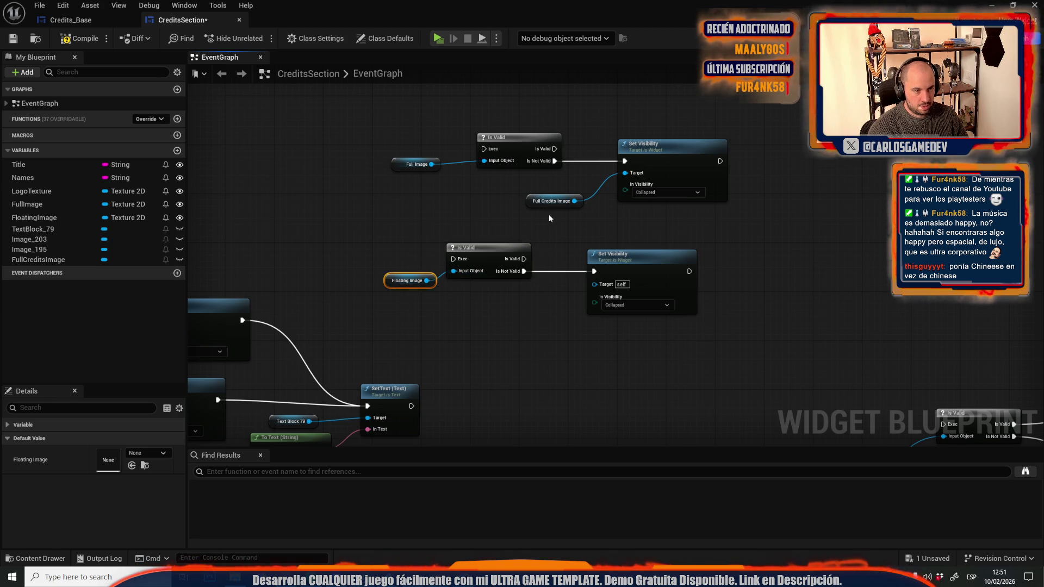
{"action": "left_click", "coordinate": [646, 261]}
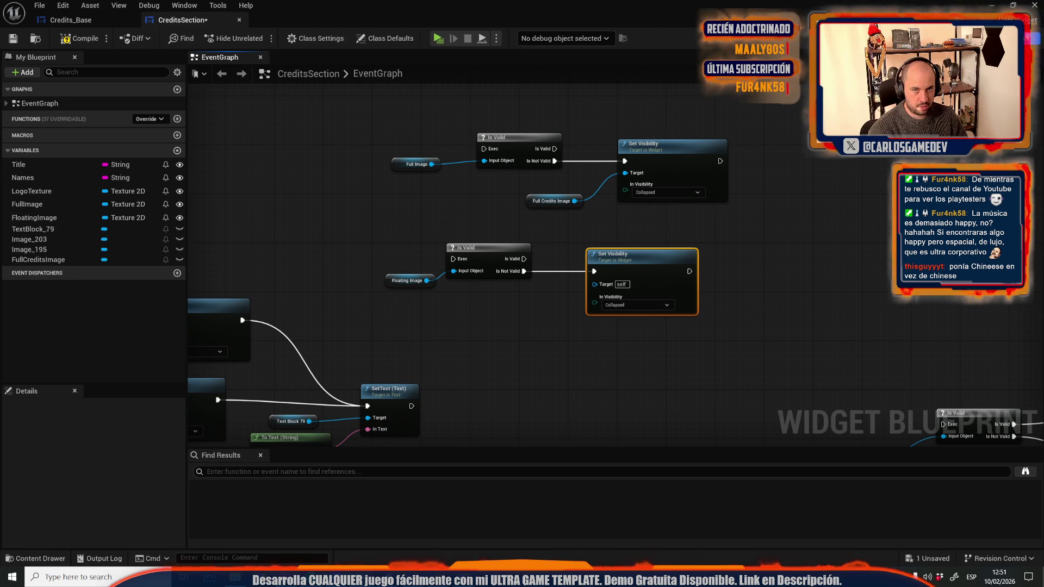
{"action": "double_click", "coordinate": [34, 239]}
Rename Image_203 to Flating and make it the target of the pasted Set Visibility node.
{"action": "left_click", "coordinate": [60, 284]}
{"action": "left_click", "coordinate": [48, 293]}
{"action": "left_click", "coordinate": [804, 74]}
{"action": "type", "text": "Fllating"}
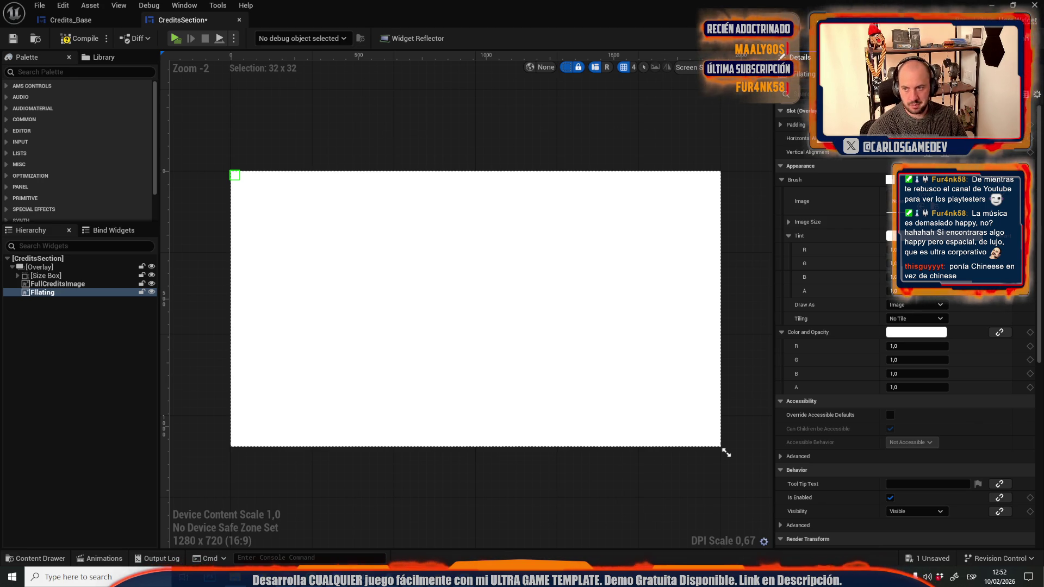
{"action": "left_click", "coordinate": [1025, 20]}
{"action": "left_click_drag", "start_coordinate": [33, 260], "coordinate": [594, 284]}
Add a three-output Sequence after SetText driving the full, floating and logo checks, then save.
{"action": "left_click", "coordinate": [471, 283]}
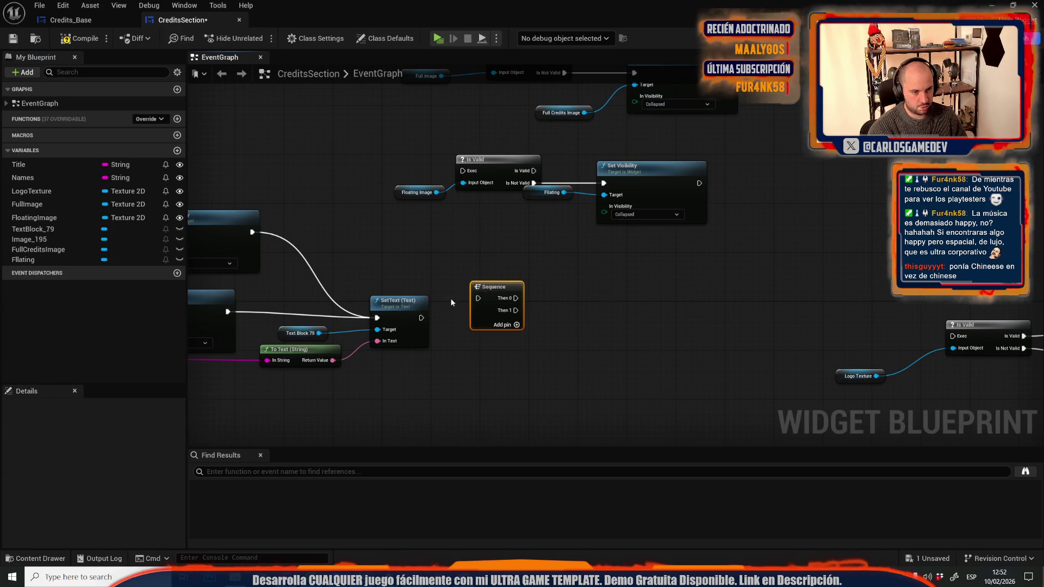
{"action": "mouse_move", "coordinate": [420, 317]}
{"action": "left_mouse_down"}
{"action": "mouse_move", "coordinate": [477, 298]}
{"action": "mouse_move", "coordinate": [962, 351]}
{"action": "mouse_move", "coordinate": [952, 336]}
{"action": "left_mouse_up"}
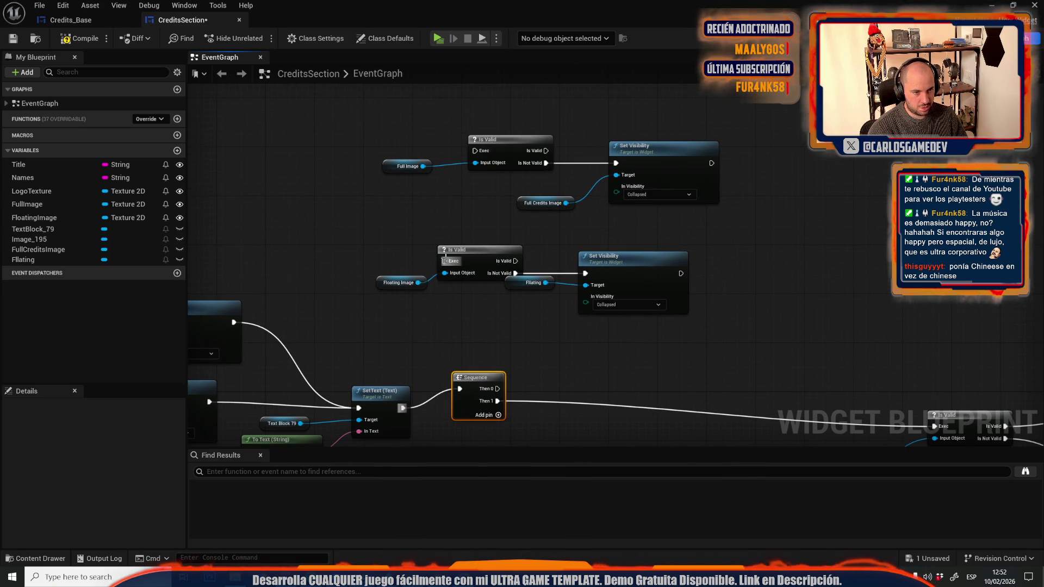
{"action": "left_click", "coordinate": [498, 415]}
{"action": "mouse_move", "coordinate": [497, 400]}
{"action": "left_mouse_down"}
{"action": "mouse_move", "coordinate": [497, 413]}
{"action": "mouse_move", "coordinate": [474, 150]}
{"action": "left_mouse_up"}
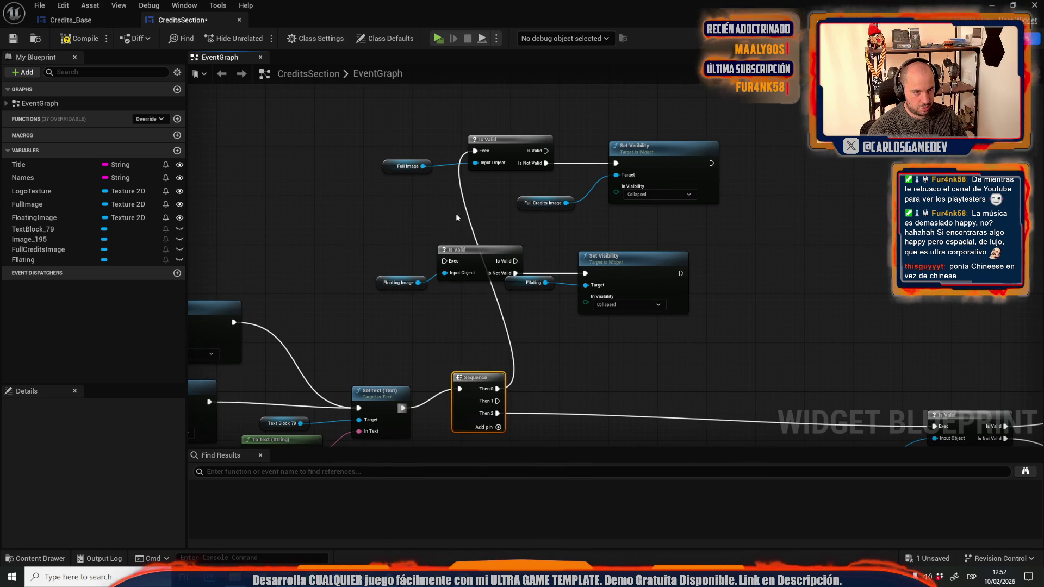
{"action": "mouse_move", "coordinate": [445, 260]}
{"action": "left_mouse_down"}
{"action": "mouse_move", "coordinate": [519, 350]}
{"action": "mouse_move", "coordinate": [497, 401]}
{"action": "left_mouse_up"}
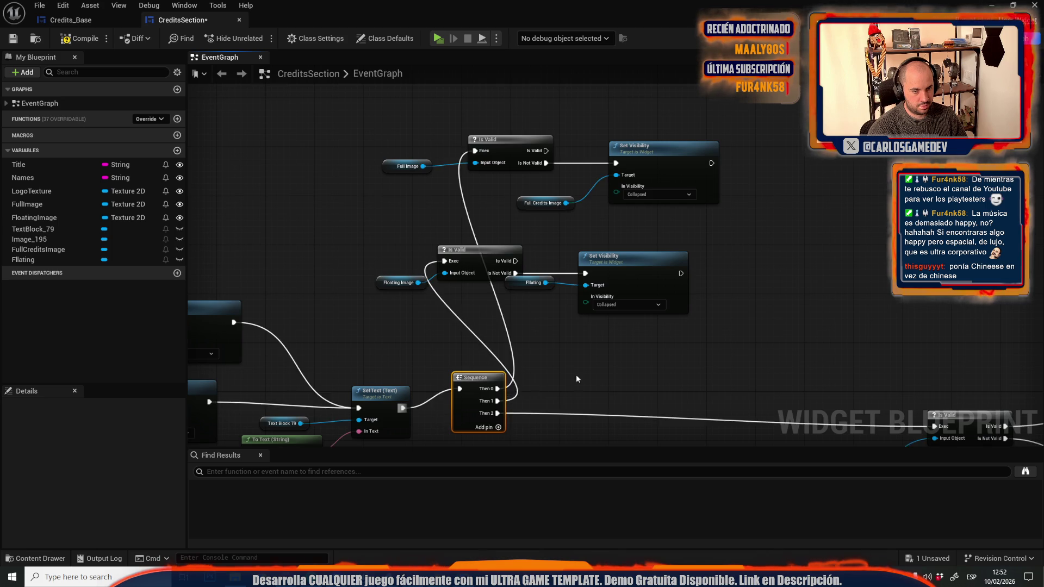
{"action": "scroll", "coordinate": [443, 310], "scroll_direction": "down", "scroll_amount": 5}
{"action": "scroll", "coordinate": [492, 310], "scroll_direction": "up", "scroll_amount": 5}
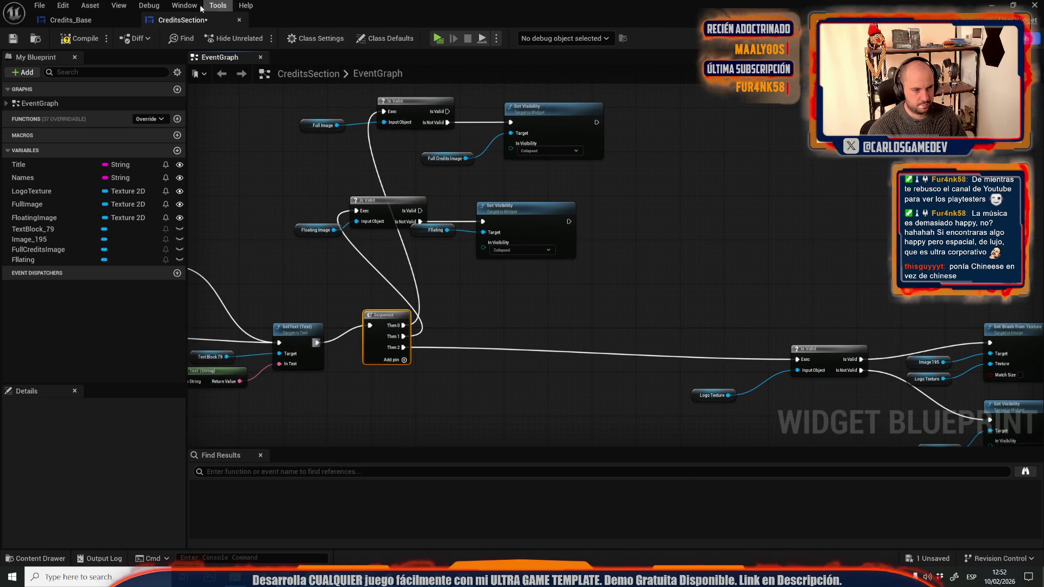
{"action": "left_click", "coordinate": [13, 39]}
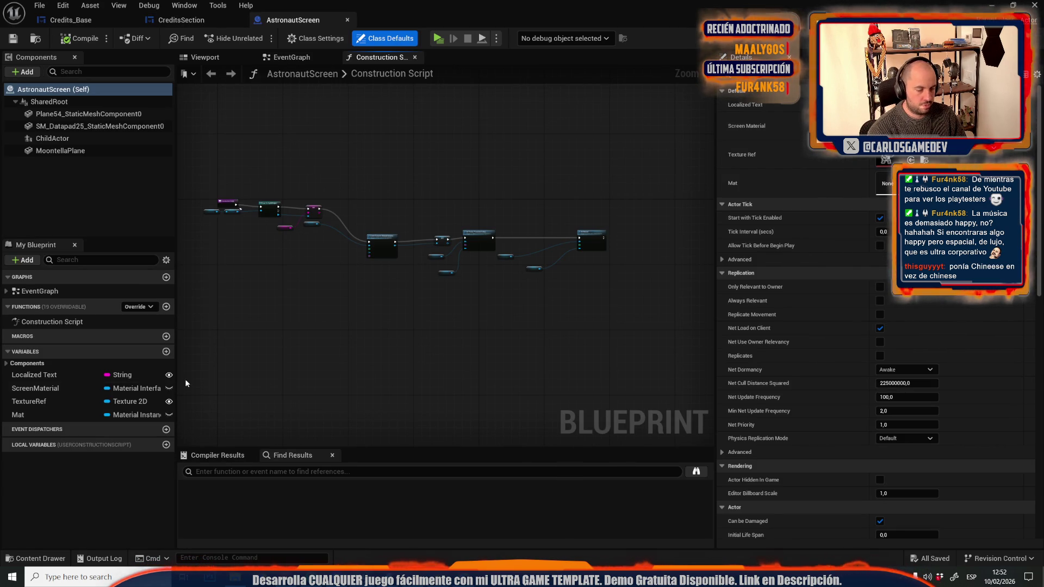
Add a trial ImageMaterial variable to AstronautScreen and compile.
{"action": "left_click", "coordinate": [166, 353]}
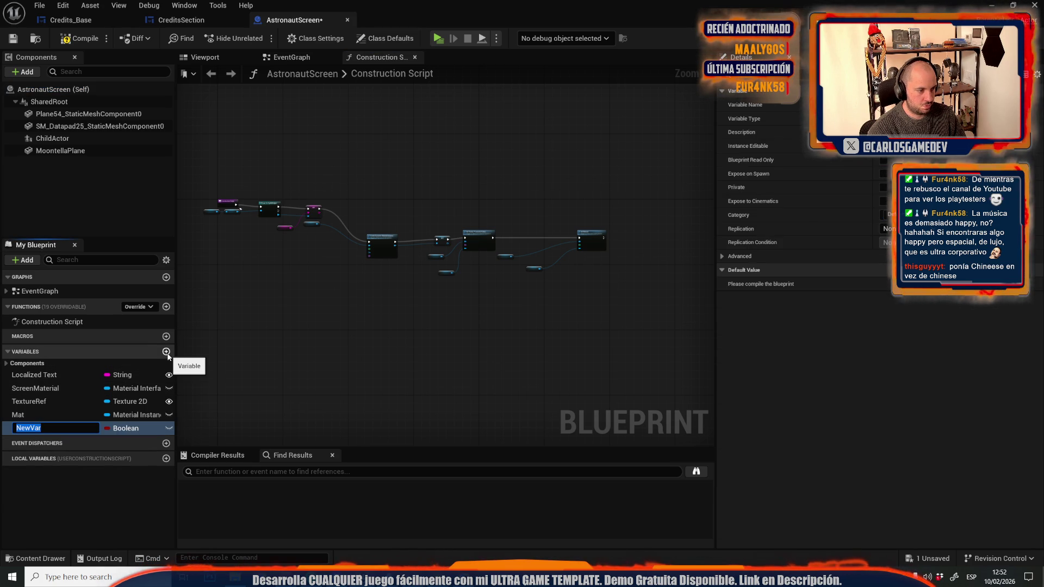
{"action": "type", "text": "F"}
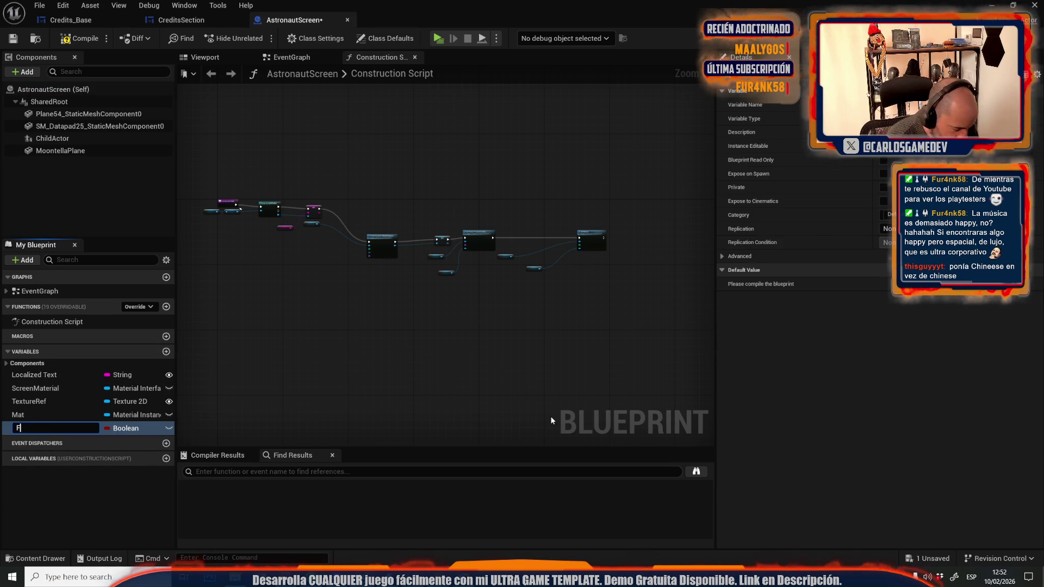
{"action": "key", "text": "BackSpace"}
{"action": "key", "text": "BackSpace"}
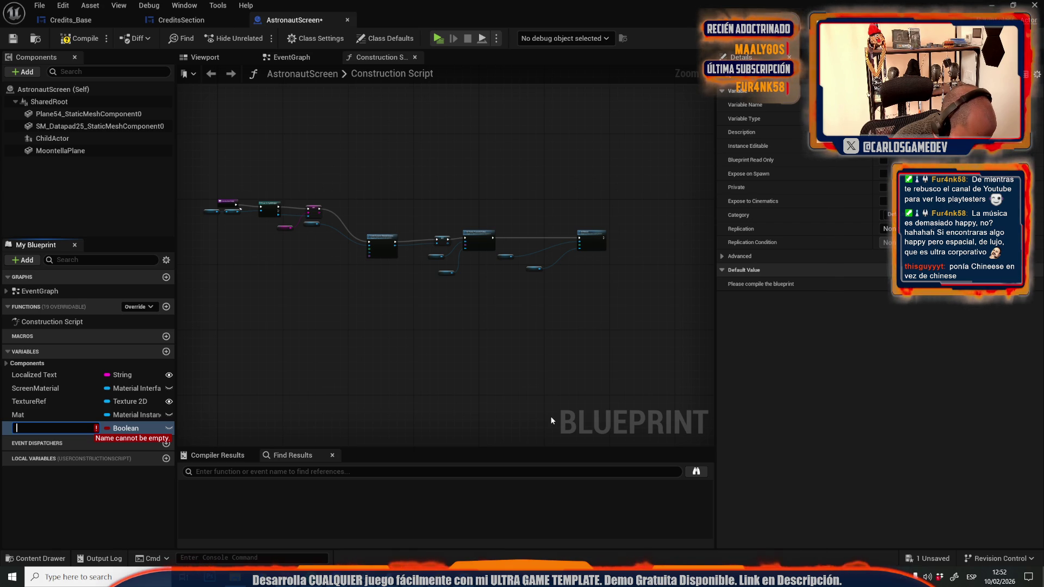
{"action": "type", "text": "M"}
{"action": "key", "text": "BackSpace"}
{"action": "type", "text": "M"}
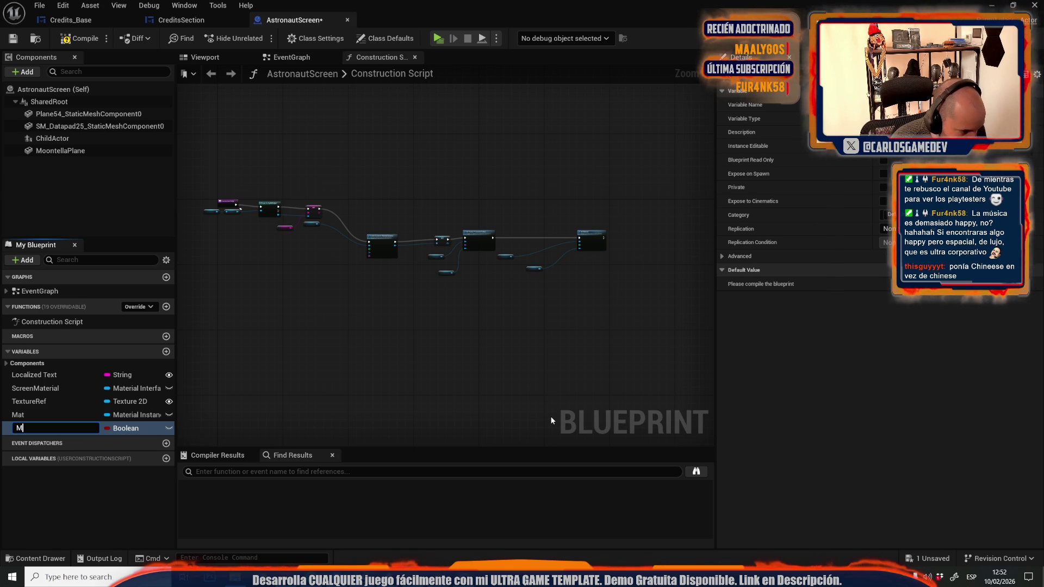
{"action": "type", "text": "aterial"}
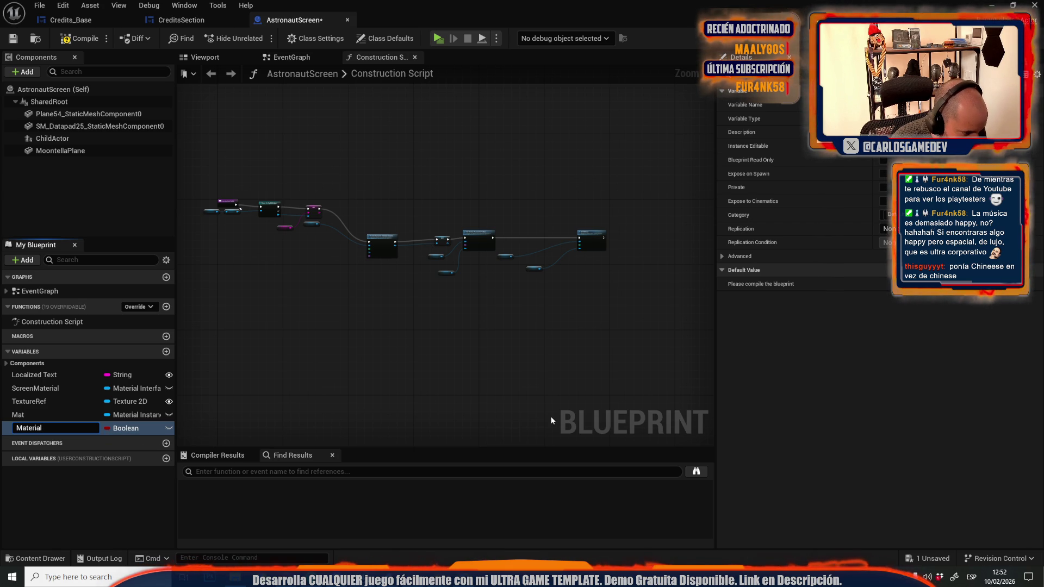
{"action": "key", "text": "ctrl+a"}
{"action": "type", "text": "Imag"}
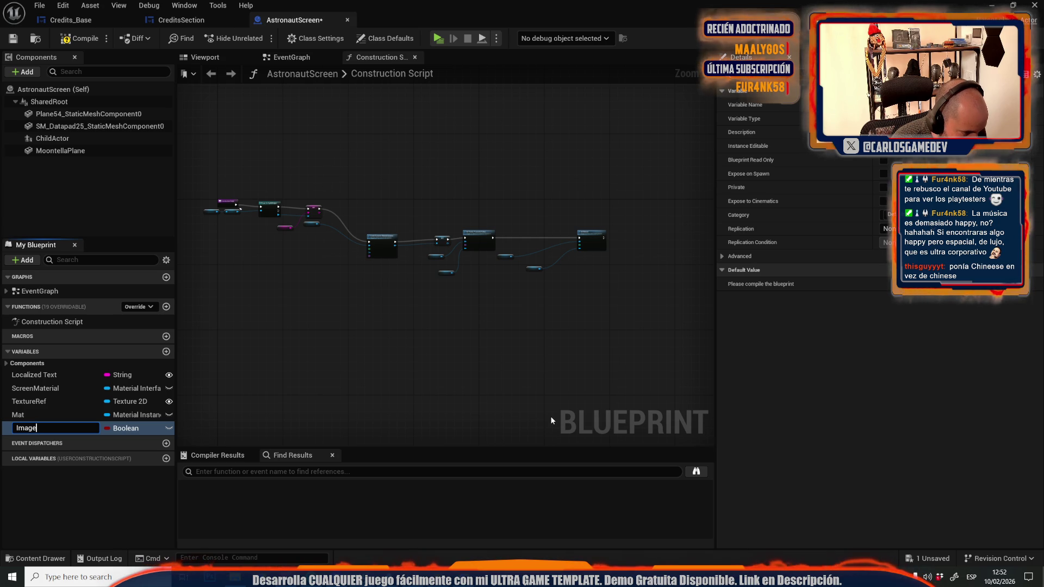
{"action": "type", "text": "eMaterial"}
{"action": "key", "text": "Return"}
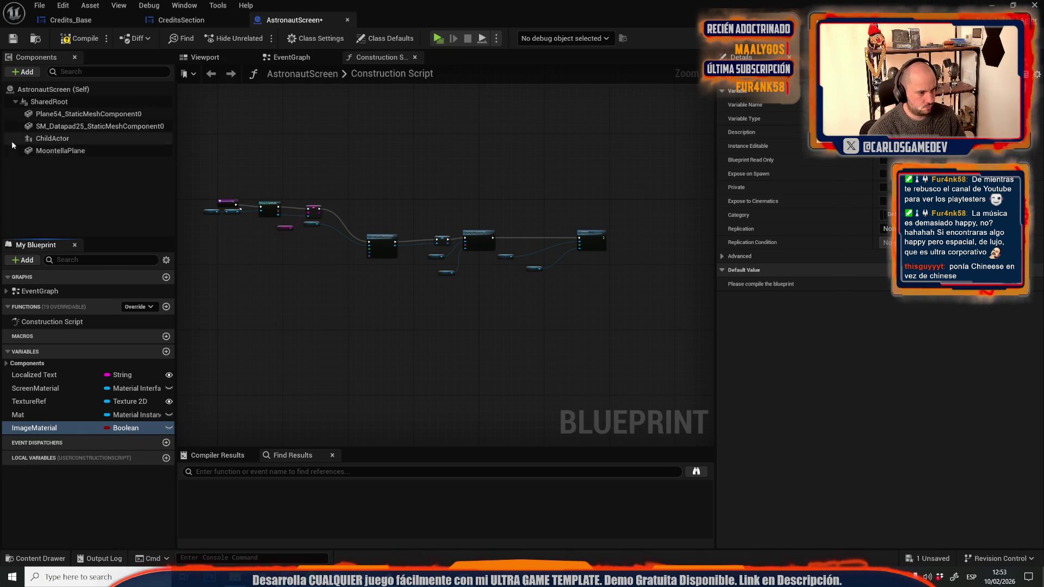
{"action": "left_click", "coordinate": [81, 38]}
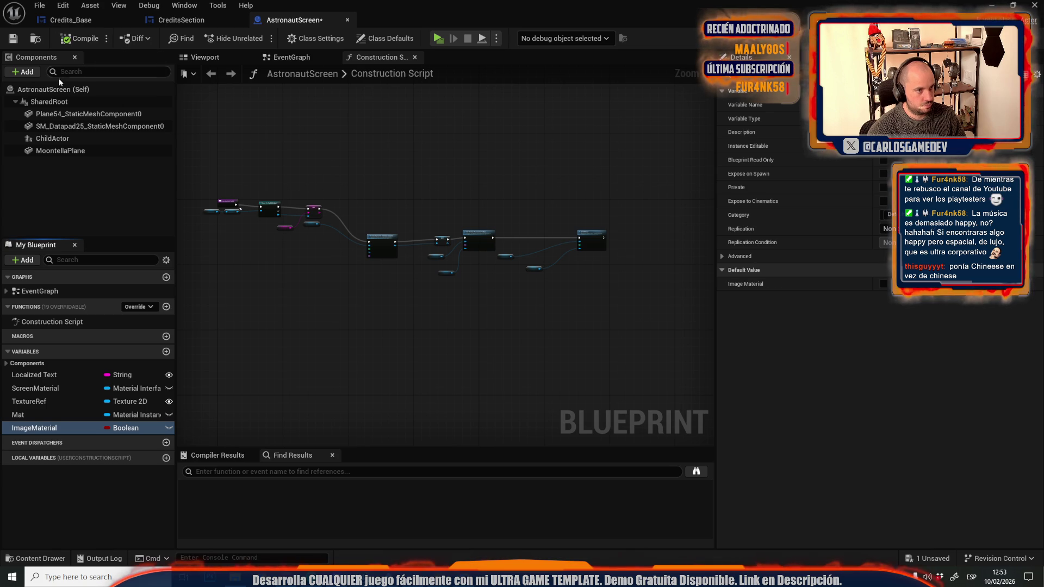
Delete the ImageMaterial variable, recompile, and return to the CreditsSection graph.
{"action": "left_click", "coordinate": [35, 430]}
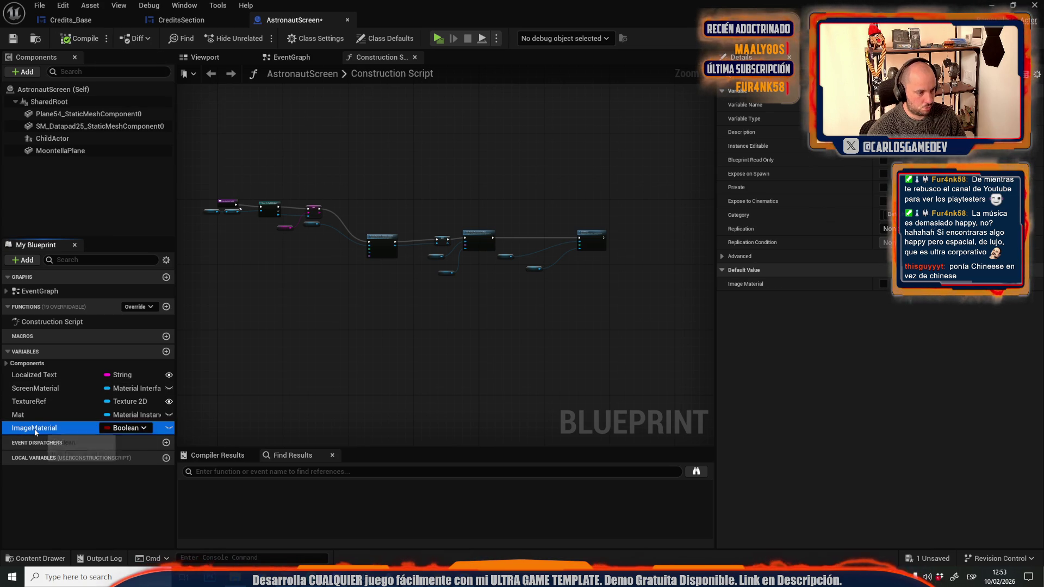
{"action": "right_click", "coordinate": [34, 430]}
{"action": "key", "text": "Escape"}
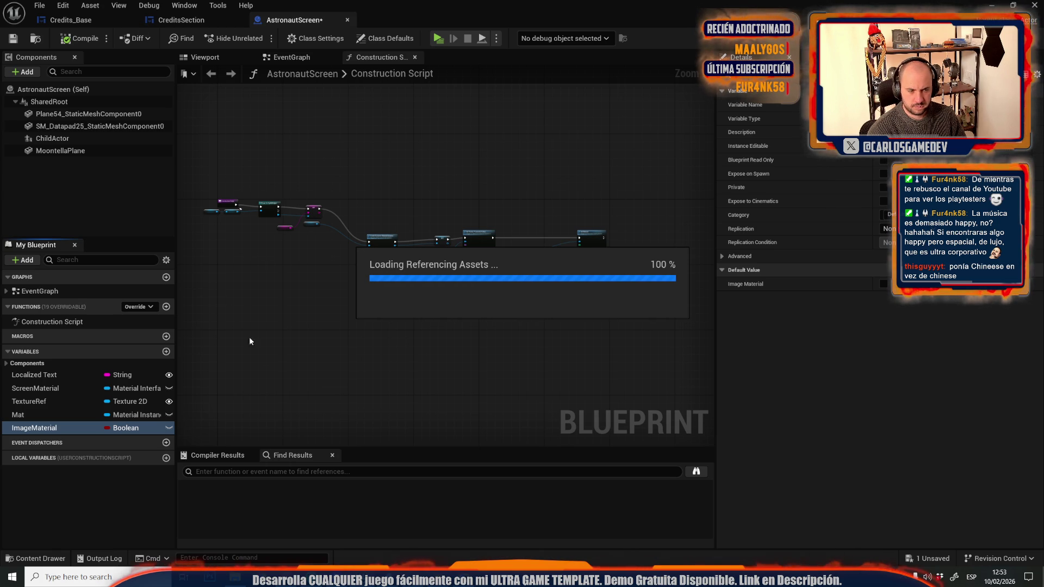
{"action": "key", "text": "alt+Tab"}
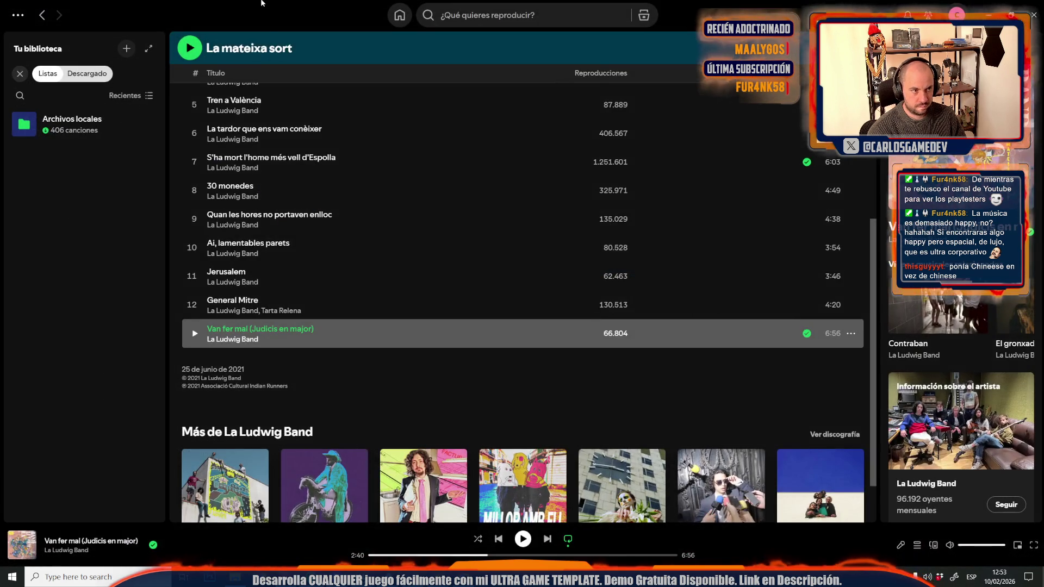
{"action": "key", "text": "alt+Tab"}
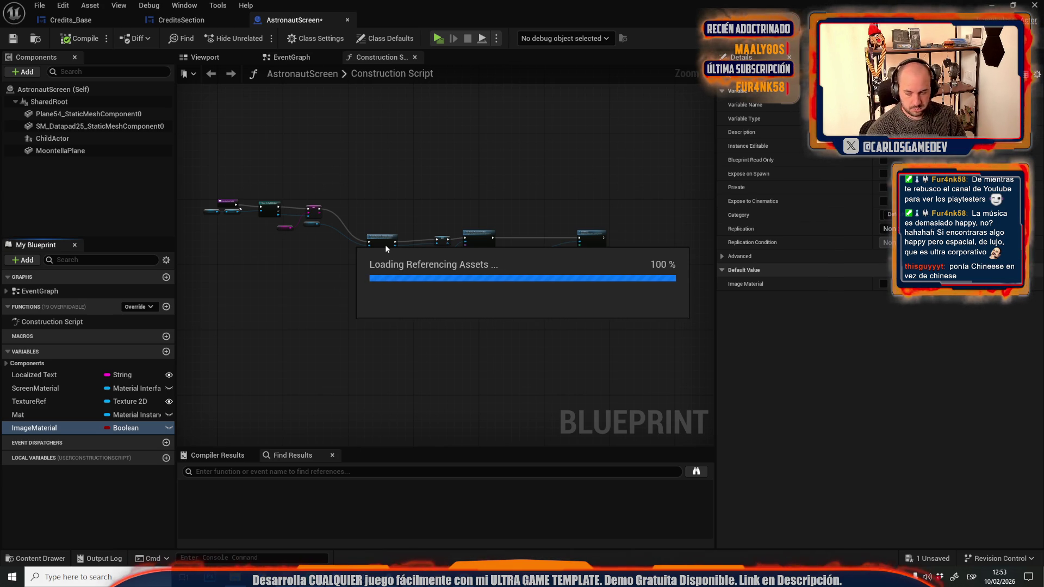
{"action": "key", "text": "Delete"}
{"action": "left_click", "coordinate": [80, 38]}
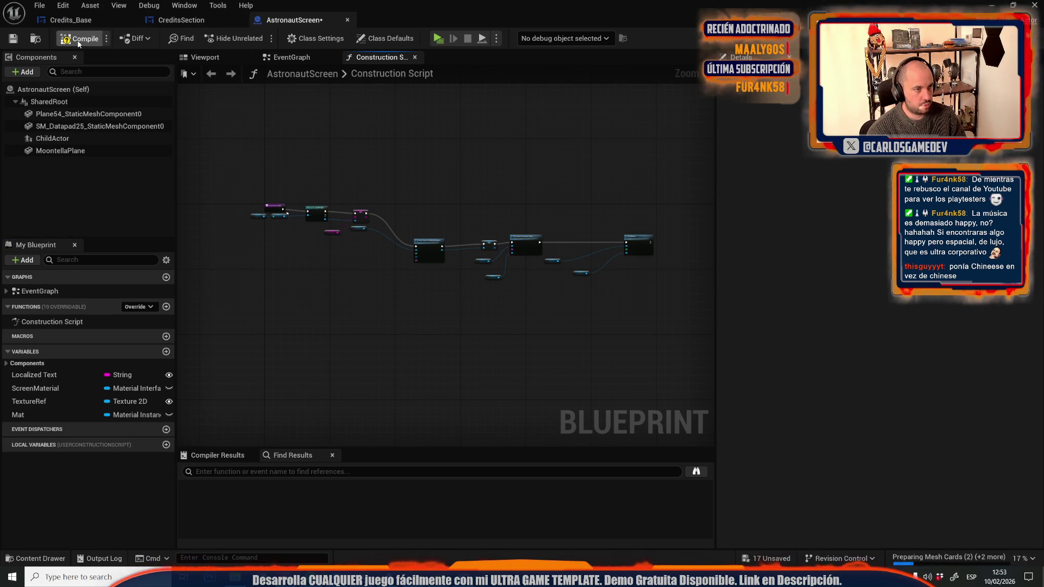
{"action": "left_click", "coordinate": [161, 27]}
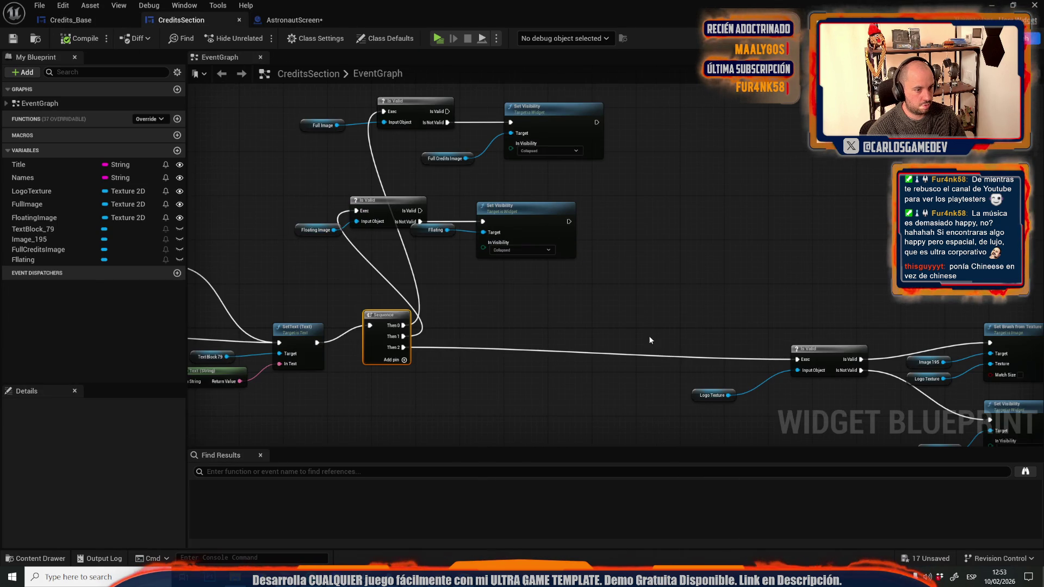
Give CreditsSection a new ImagesMaterial variable of type Material.
{"action": "left_click", "coordinate": [94, 22]}
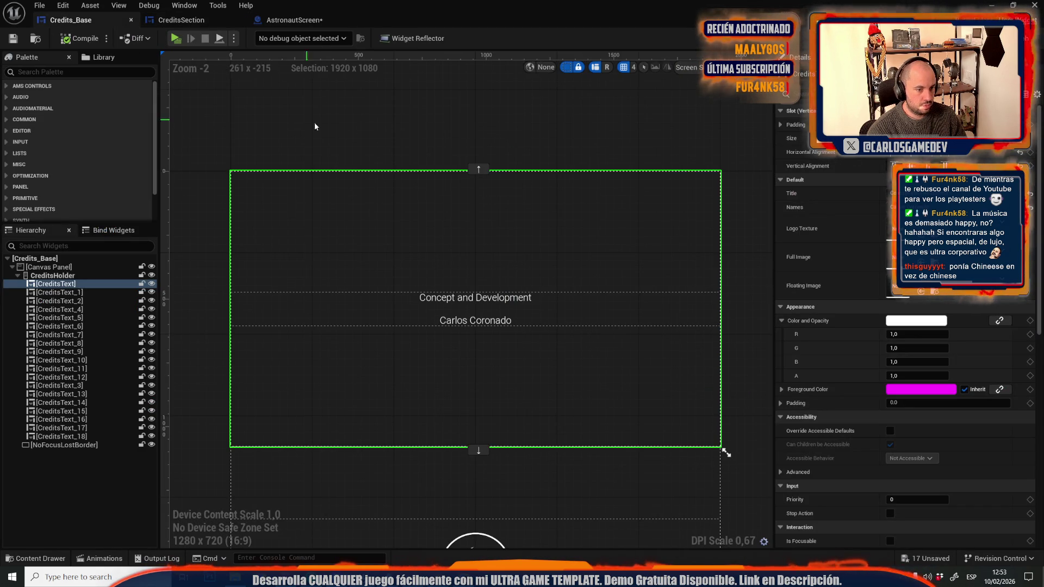
{"action": "scroll", "coordinate": [387, 110], "scroll_direction": "down", "scroll_amount": 7}
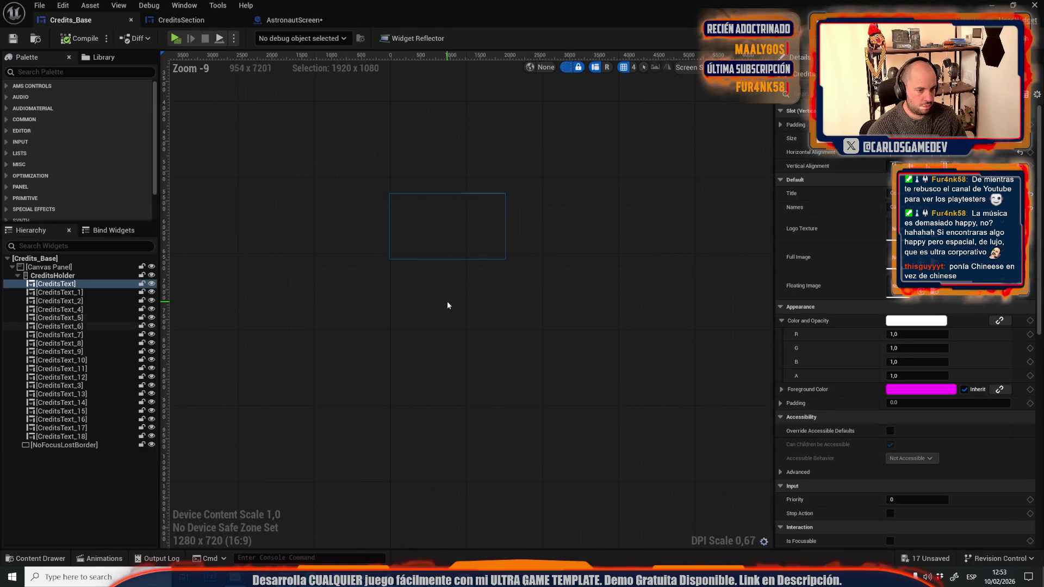
{"action": "scroll", "coordinate": [435, 136], "scroll_direction": "up", "scroll_amount": 5}
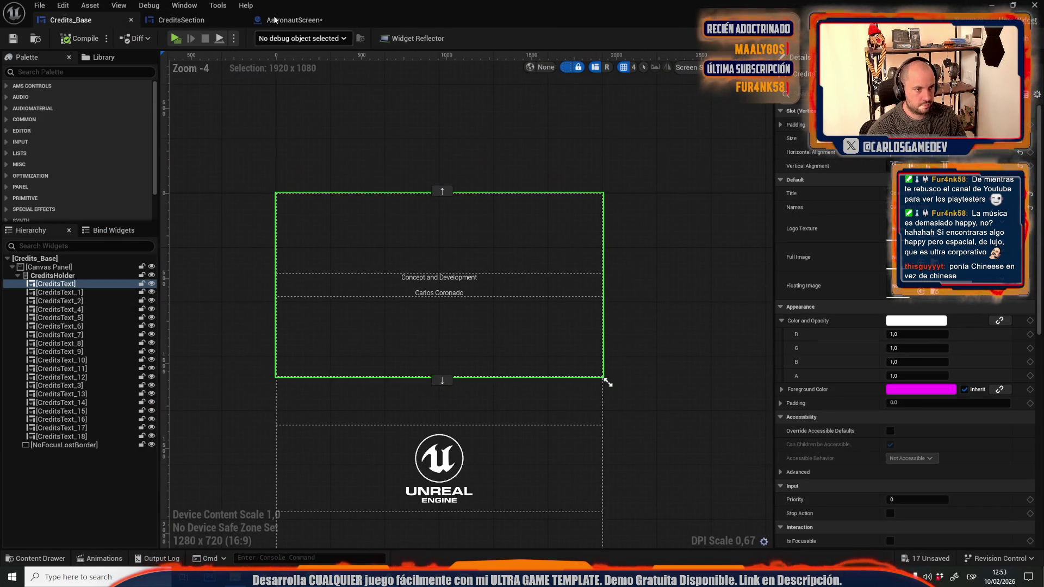
{"action": "left_click", "coordinate": [149, 24]}
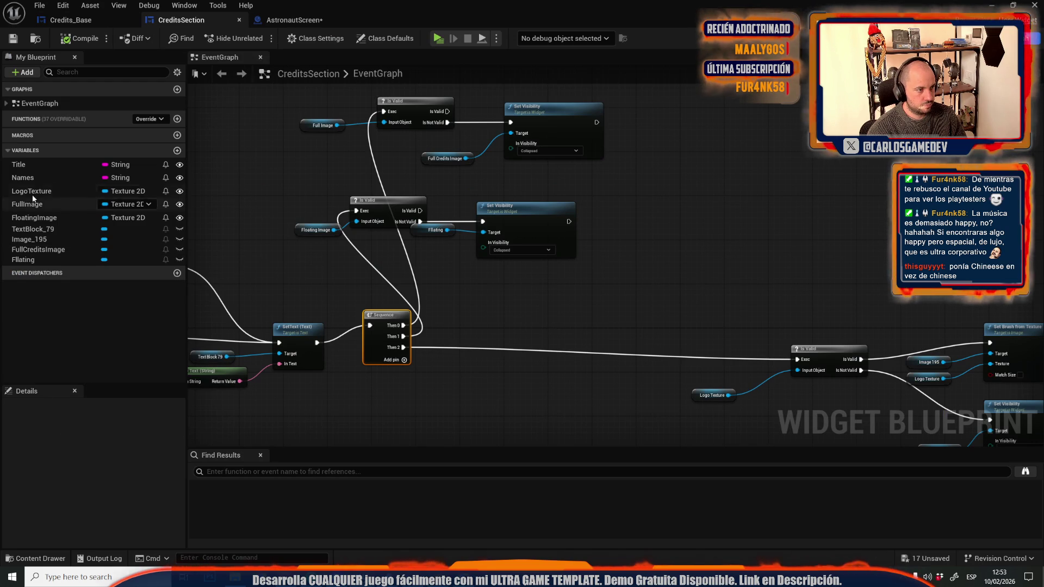
{"action": "left_click", "coordinate": [177, 150]}
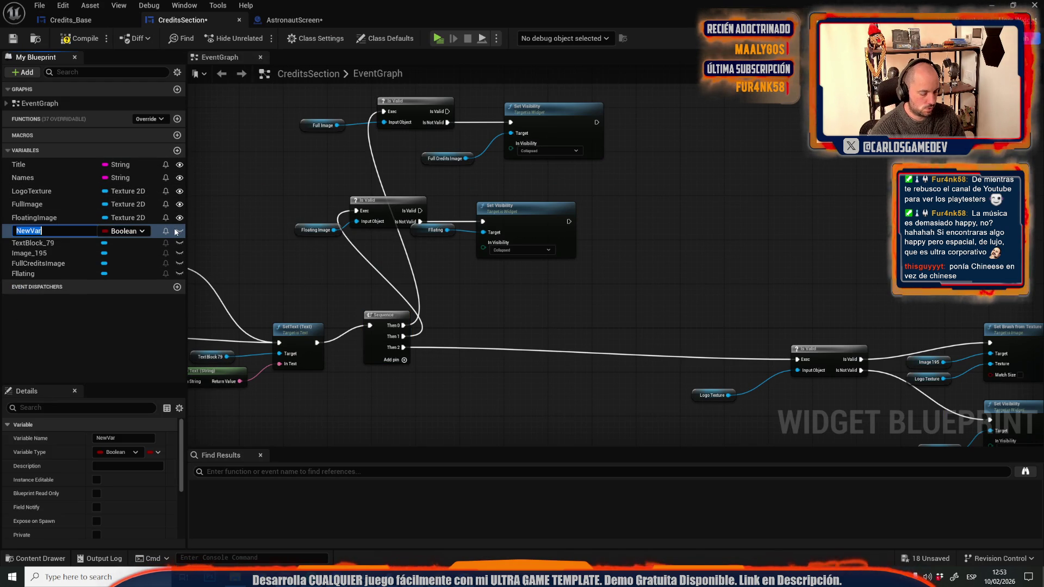
{"action": "type", "text": "I"}
{"action": "type", "text": "magesMa"}
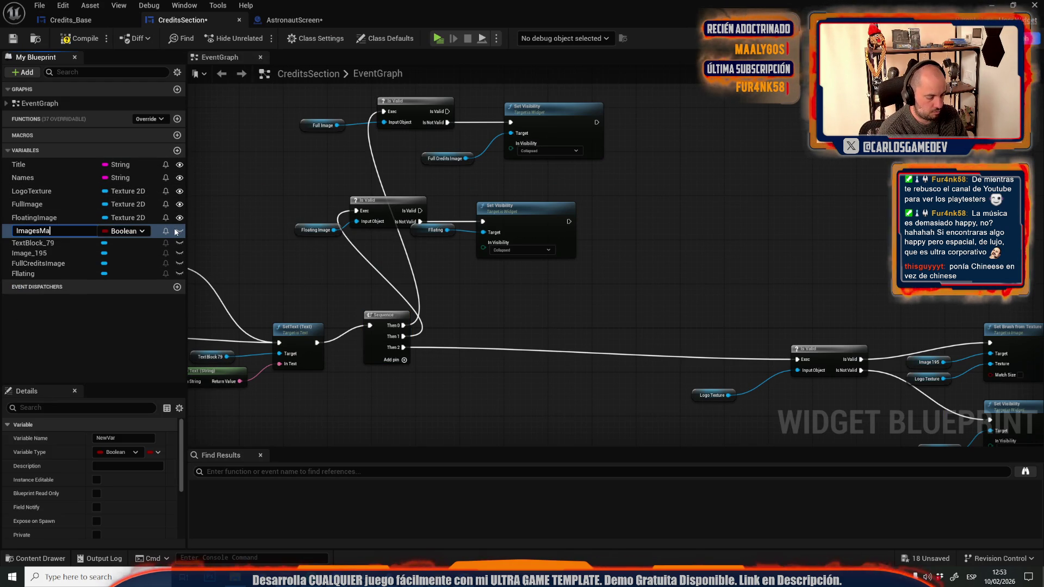
{"action": "type", "text": "l"}
{"action": "key", "text": "Return"}
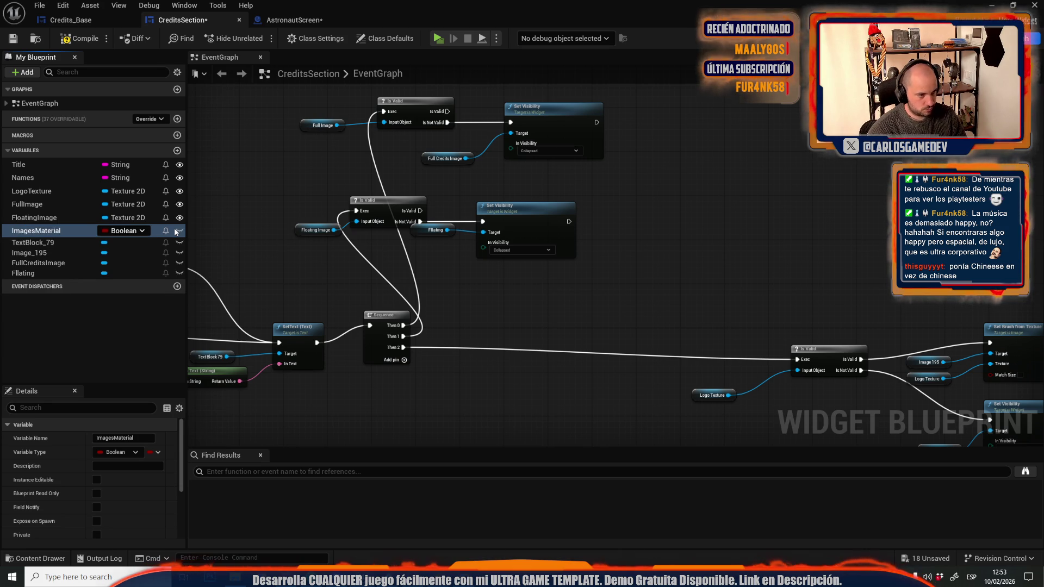
{"action": "left_click", "coordinate": [143, 232]}
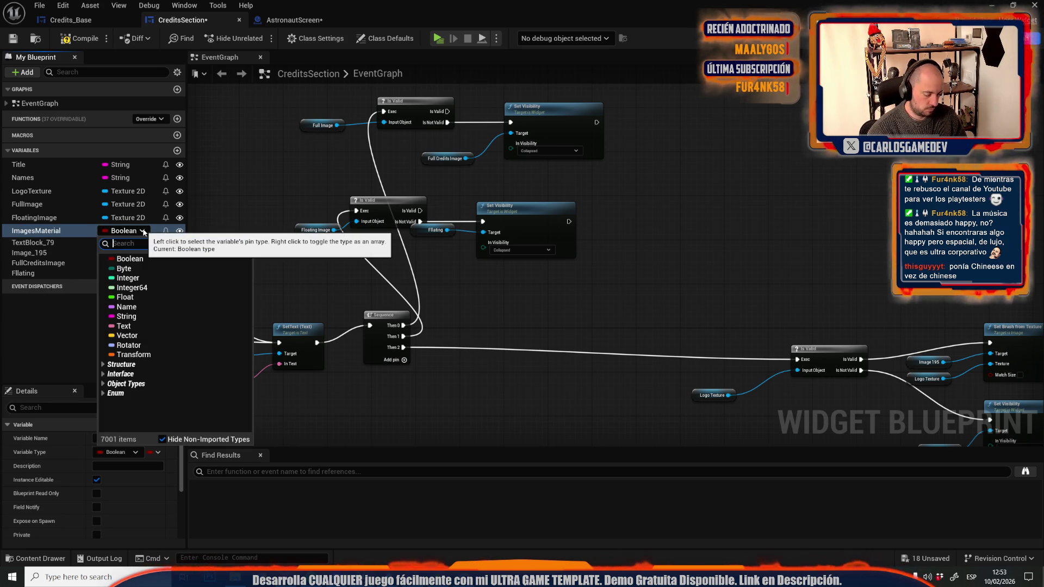
{"action": "type", "text": "materia"}
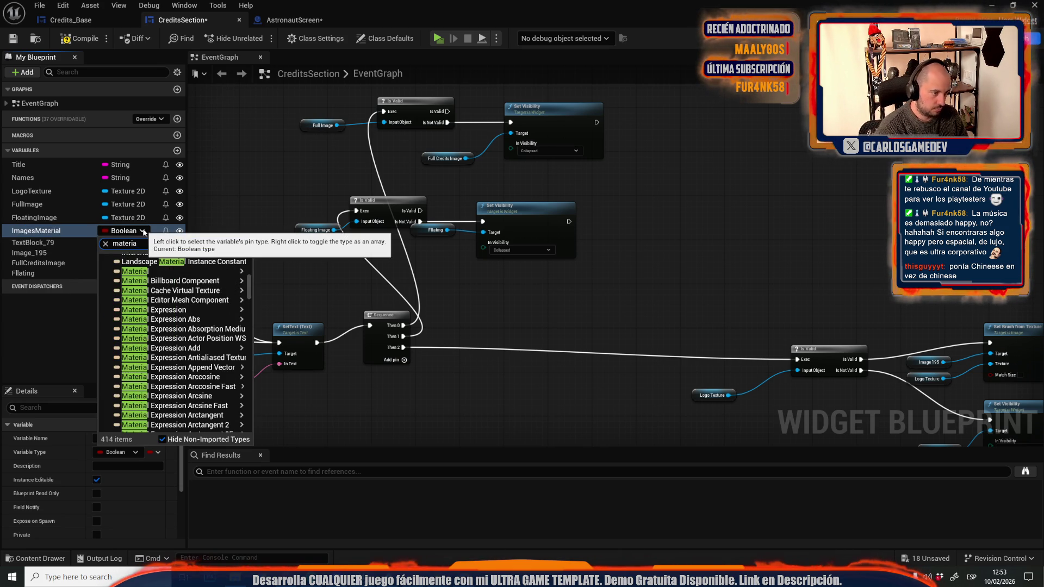
{"action": "mouse_move", "coordinate": [136, 271]}
{"action": "left_click", "coordinate": [282, 271]}
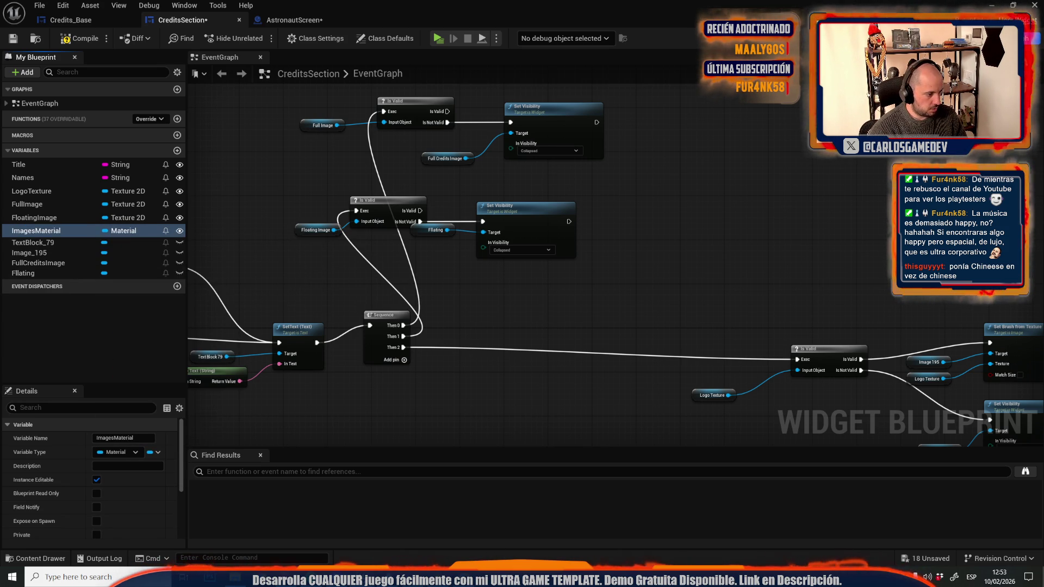
Inspect the material on AstronautScreen's Plane54_StaticMeshComponent0.
{"action": "left_click", "coordinate": [291, 20]}
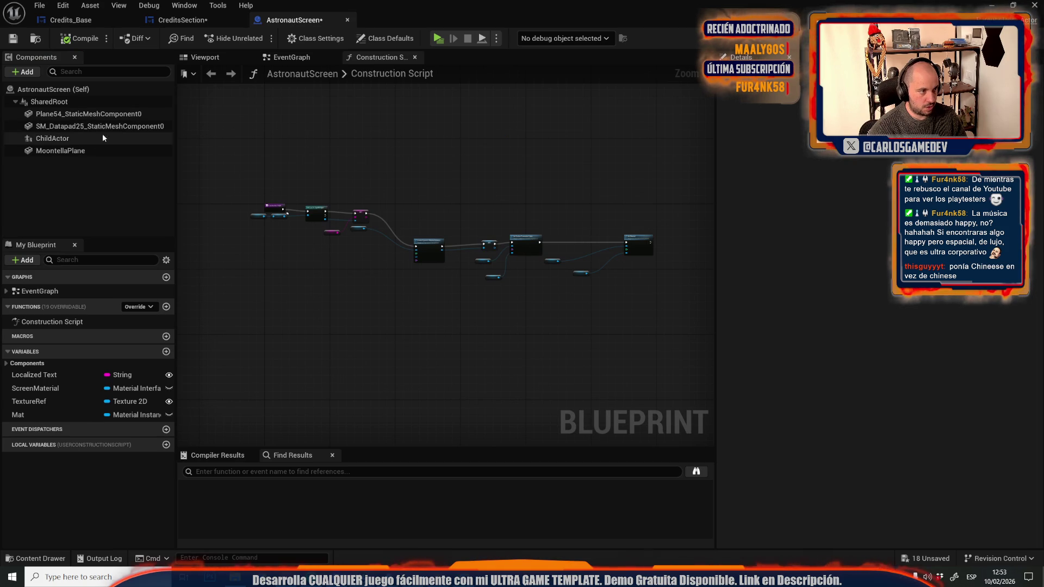
{"action": "left_click", "coordinate": [81, 150]}
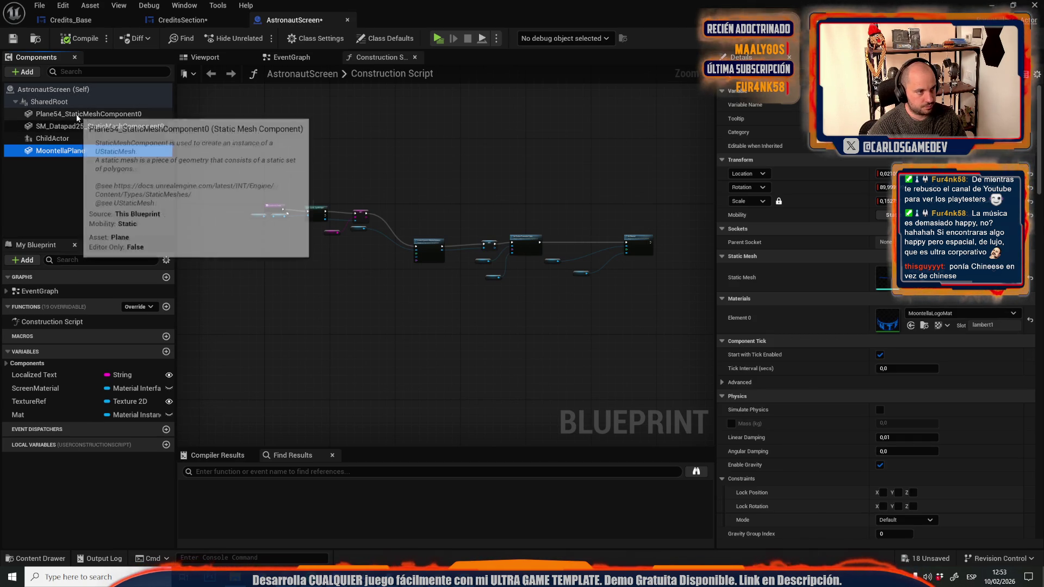
{"action": "left_click", "coordinate": [101, 114]}
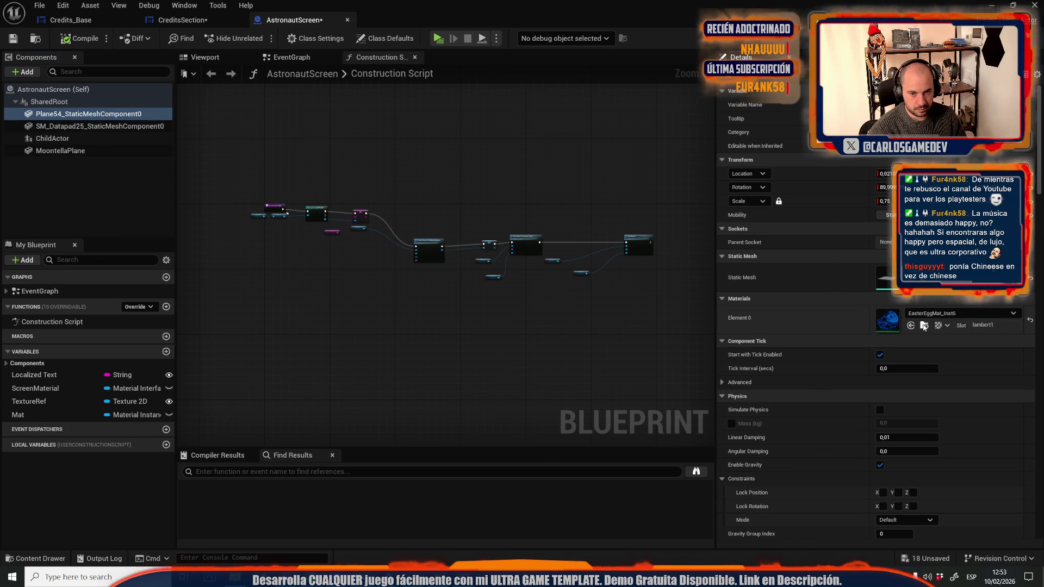
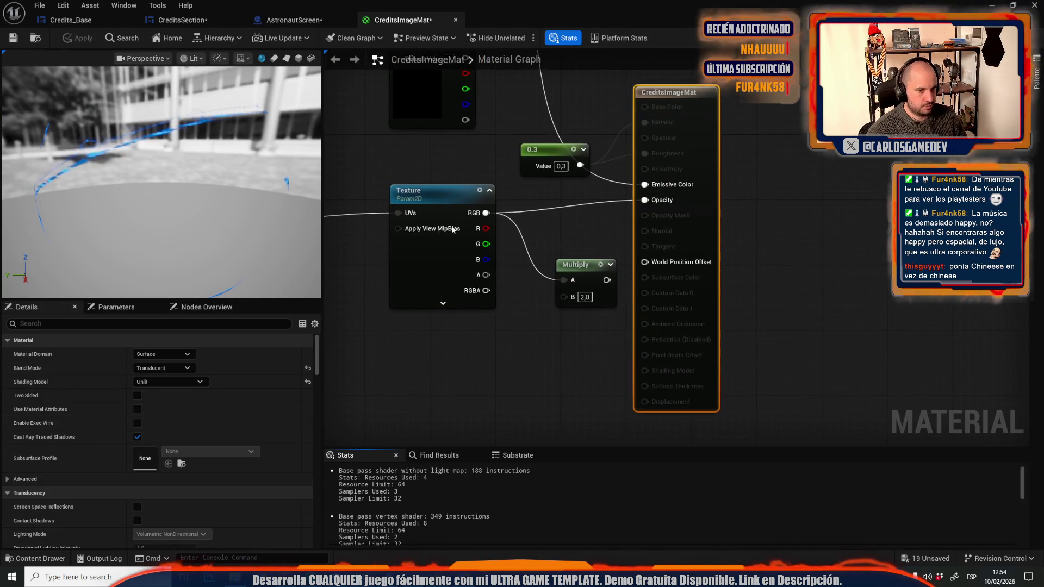
Set CreditsImageMat's Material Domain to User Interface.
{"action": "left_click_drag", "start_coordinate": [411, 191], "coordinate": [699, 245]}
{"action": "scroll", "coordinate": [699, 244], "scroll_direction": "down", "scroll_amount": 5}
{"action": "scroll", "coordinate": [594, 252], "scroll_direction": "up", "scroll_amount": 4}
{"action": "mouse_move", "coordinate": [859, 207]}
{"action": "left_mouse_down"}
{"action": "mouse_move", "coordinate": [734, 244]}
{"action": "mouse_move", "coordinate": [640, 255]}
{"action": "mouse_move", "coordinate": [650, 270]}
{"action": "left_mouse_up"}
{"action": "left_click", "coordinate": [165, 354]}
{"action": "left_click", "coordinate": [168, 357]}
{"action": "left_click", "coordinate": [168, 357]}
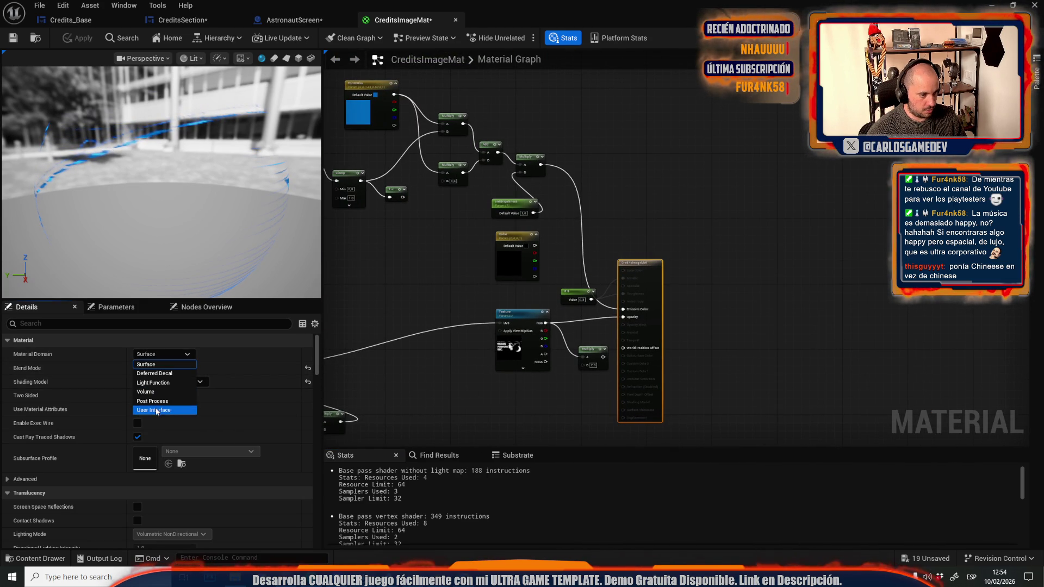
{"action": "left_click", "coordinate": [175, 407]}
Lower DistortAMount's default value from 1.0 to 0.1.
{"action": "scroll", "coordinate": [667, 297], "scroll_direction": "up", "scroll_amount": 3}
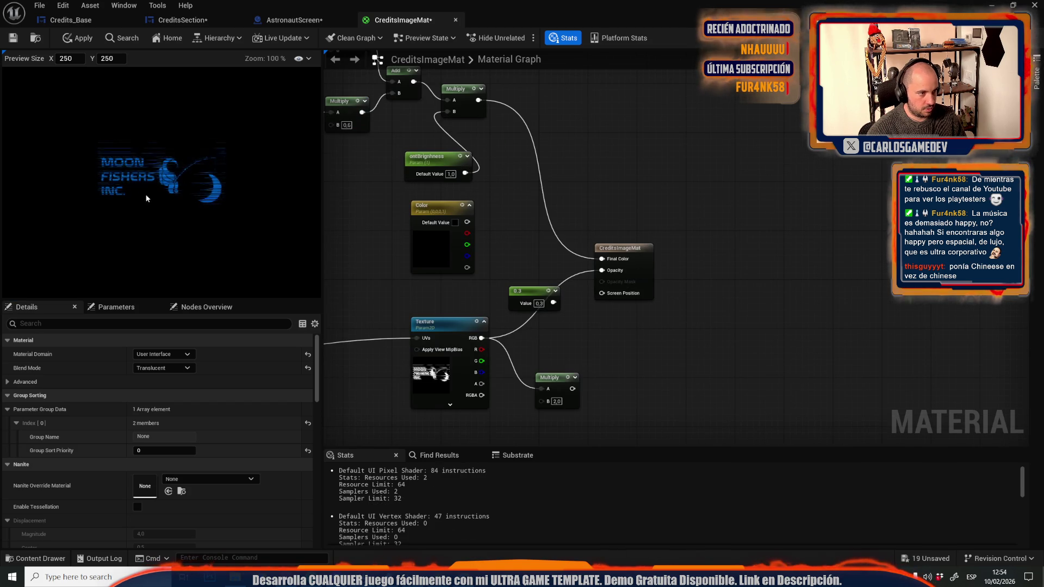
{"action": "right_click", "coordinate": [150, 212]}
{"action": "left_click", "coordinate": [75, 42]}
{"action": "scroll", "coordinate": [727, 264], "scroll_direction": "down", "scroll_amount": 5}
{"action": "scroll", "coordinate": [604, 214], "scroll_direction": "up", "scroll_amount": 5}
{"action": "left_click", "coordinate": [747, 328]}
{"action": "type", "text": "0,1"}
{"action": "key", "text": "Return"}
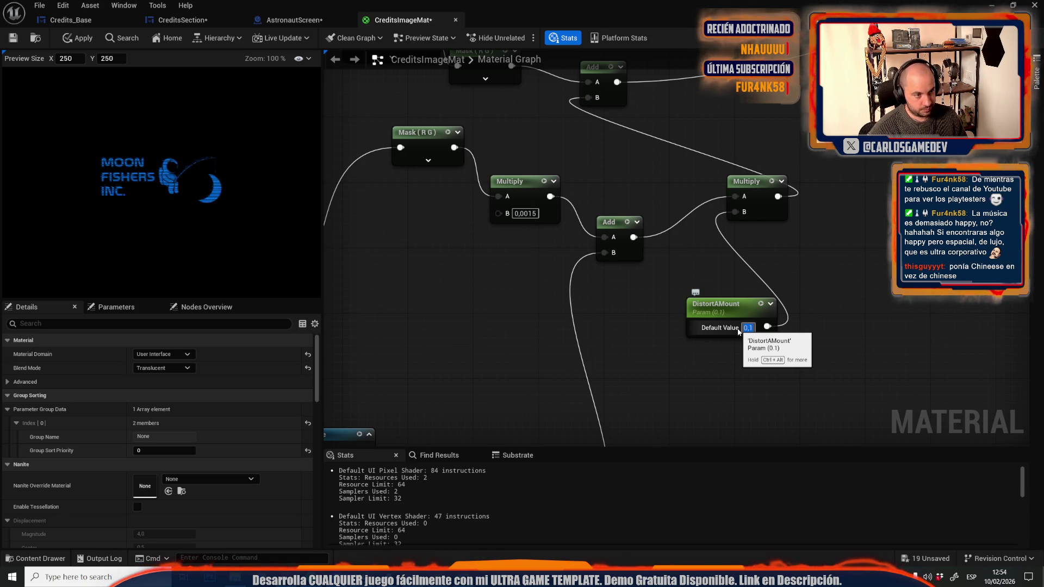
Apply and save the CreditsImageMat material changes.
{"action": "scroll", "coordinate": [641, 367], "scroll_direction": "down", "scroll_amount": 5}
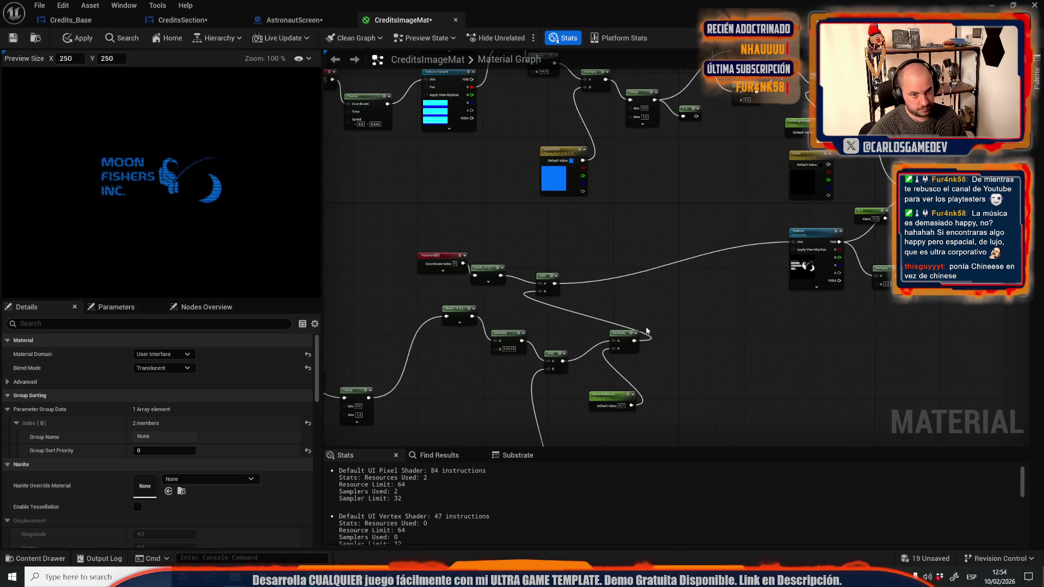
{"action": "scroll", "coordinate": [629, 270], "scroll_direction": "up", "scroll_amount": 4}
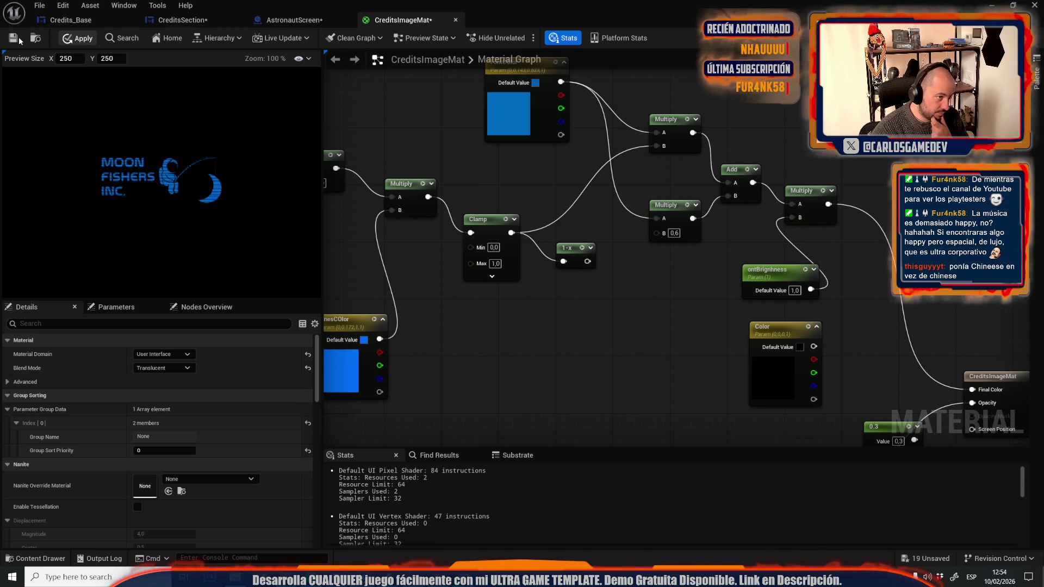
{"action": "left_click", "coordinate": [14, 39]}
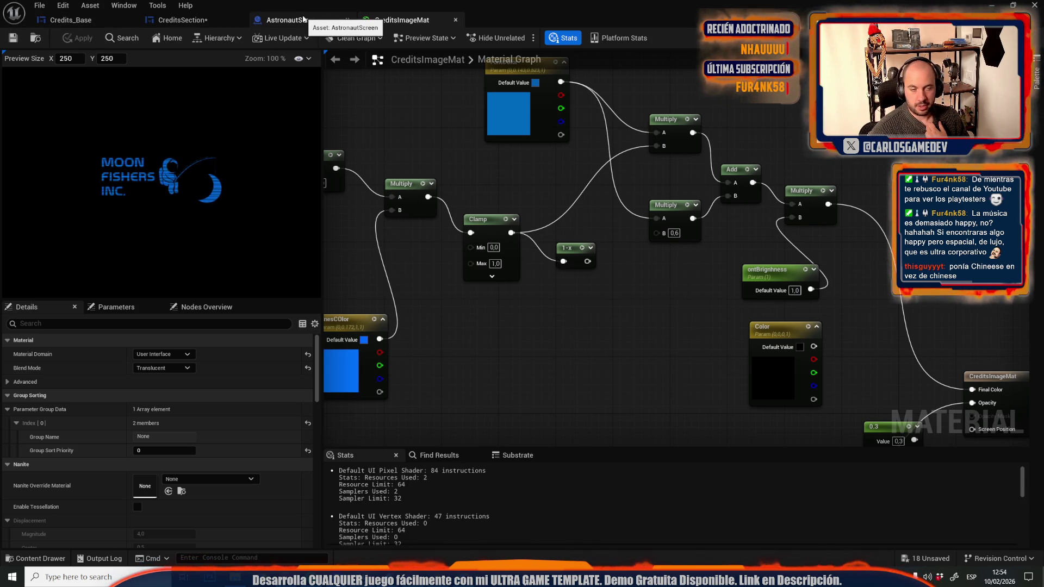
{"action": "left_click", "coordinate": [304, 20]}
Bring up CreditsSection's Event Graph and nudge the second Is Valid node upward.
{"action": "left_click", "coordinate": [179, 19]}
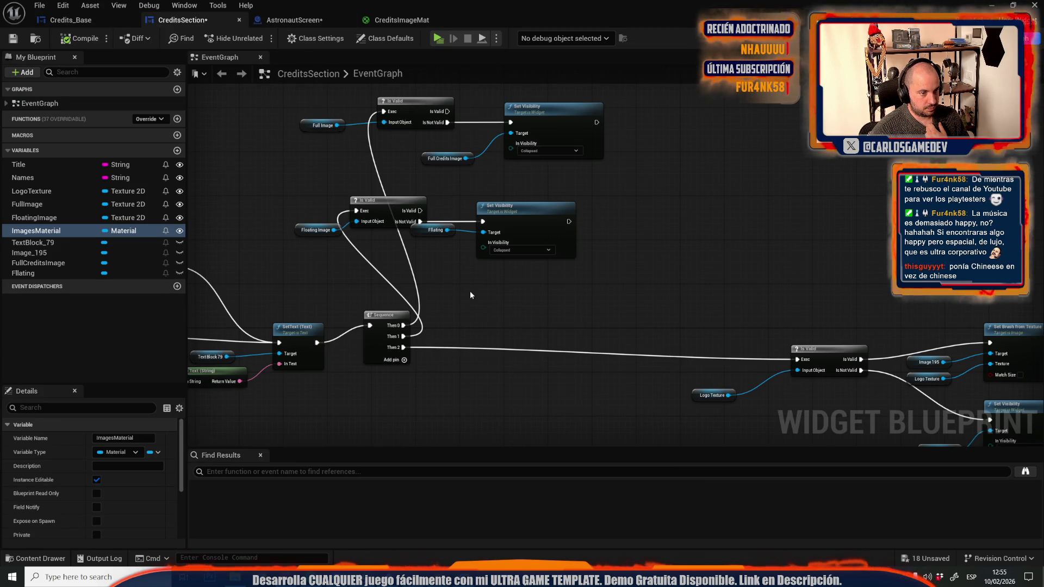
{"action": "scroll", "coordinate": [474, 291], "scroll_direction": "up", "scroll_amount": 1}
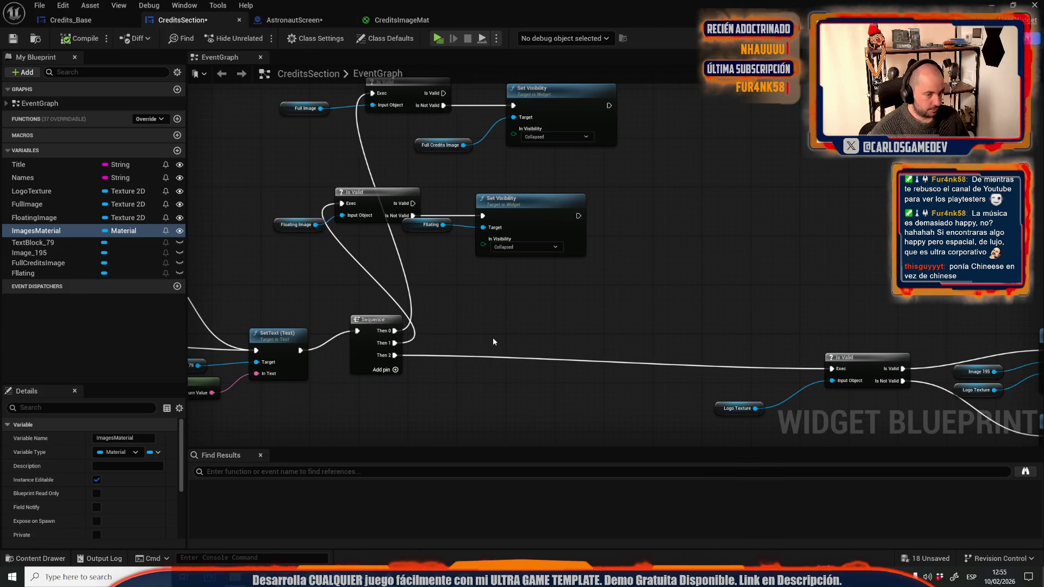
{"action": "mouse_move", "coordinate": [405, 222]}
{"action": "left_mouse_down"}
{"action": "mouse_move", "coordinate": [415, 262]}
{"action": "mouse_move", "coordinate": [403, 209]}
{"action": "left_mouse_up"}
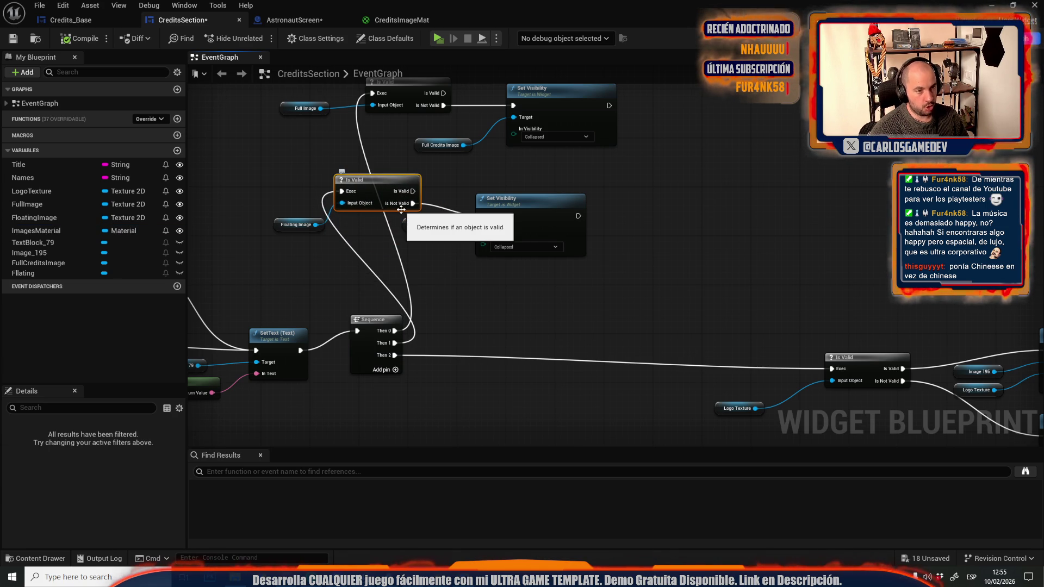
{"action": "left_click_drag", "start_coordinate": [419, 97], "coordinate": [395, 204]}
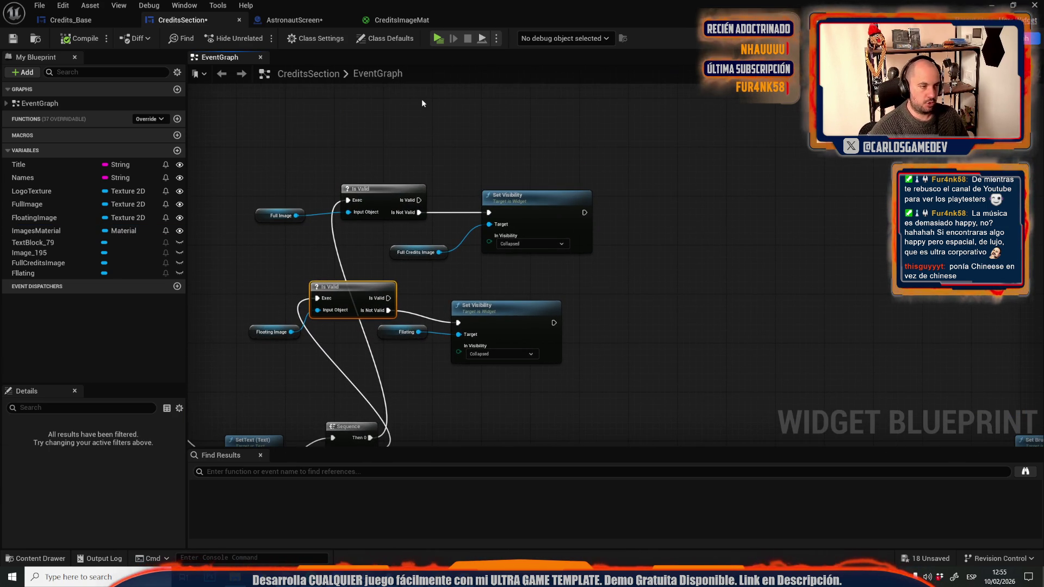
Add a Create Dynamic Material Instance node to the event graph.
{"action": "right_click", "coordinate": [435, 120]}
{"action": "type", "text": "create ma"}
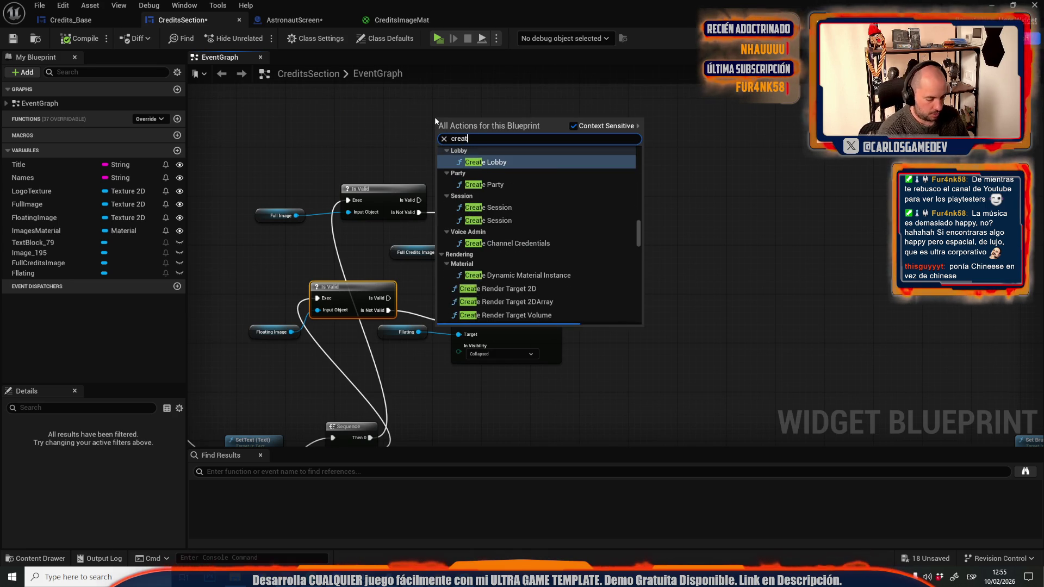
{"action": "key", "text": "BackSpace"}
{"action": "key", "text": "BackSpace"}
{"action": "type", "text": "dynami"}
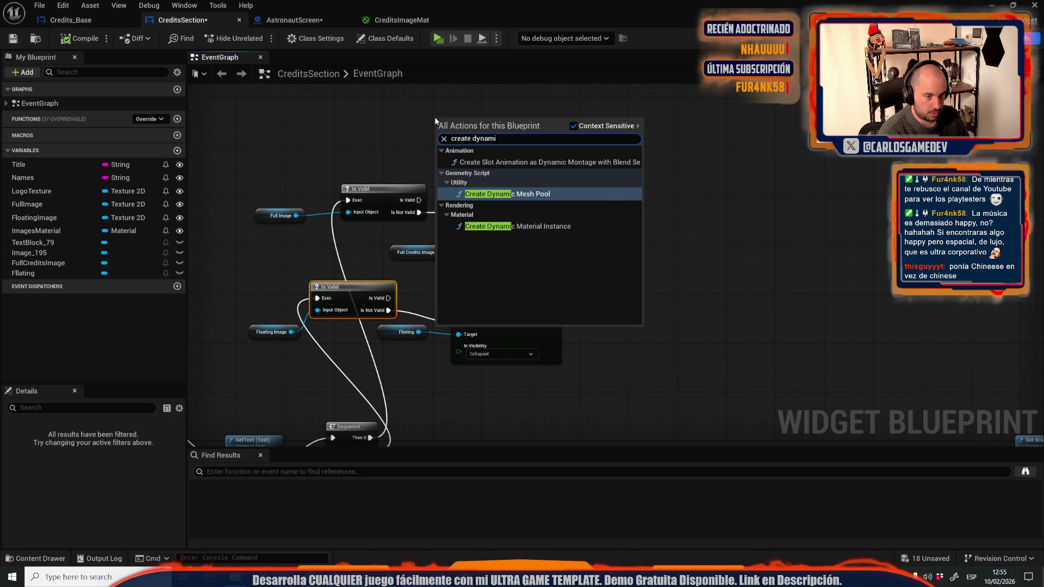
{"action": "key", "text": "Down"}
{"action": "key", "text": "Return"}
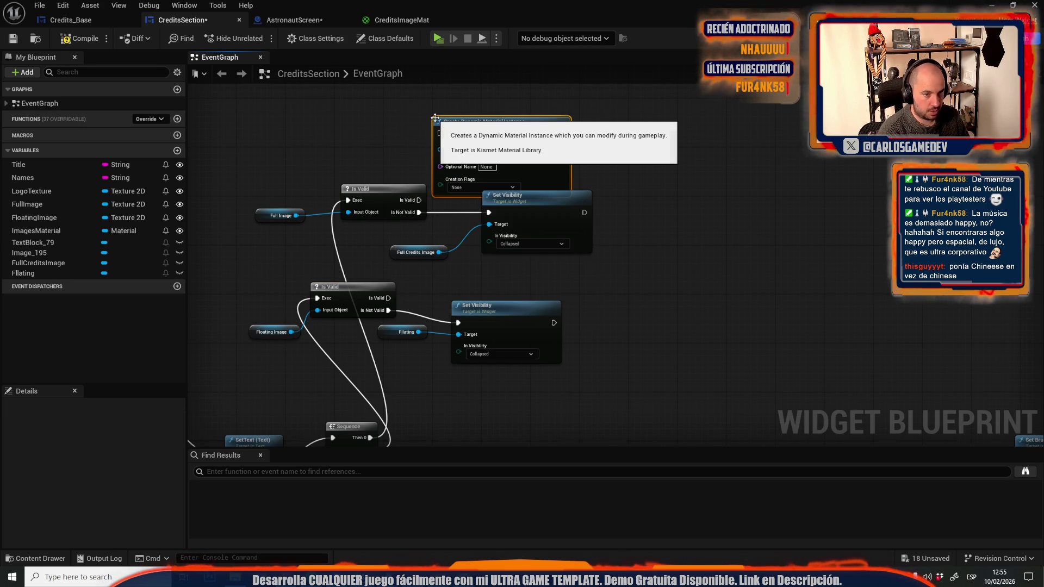
{"action": "mouse_move", "coordinate": [415, 124]}
{"action": "left_mouse_down"}
{"action": "mouse_move", "coordinate": [463, 233]}
{"action": "mouse_move", "coordinate": [517, 166]}
{"action": "left_mouse_up"}
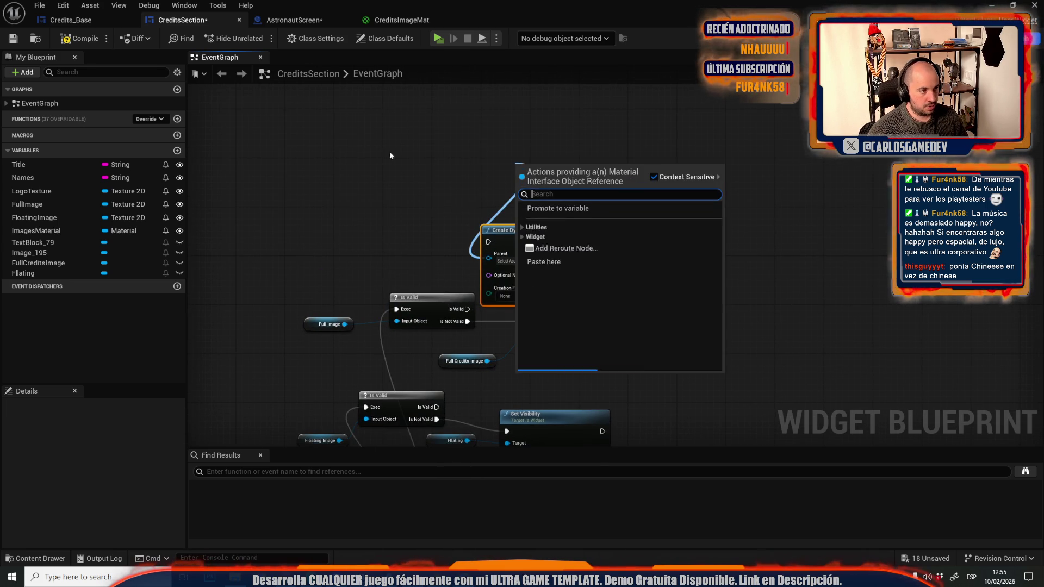
Wire the Images Material variable into the node's Parent input and arrange both nodes.
{"action": "left_click", "coordinate": [37, 231]}
{"action": "left_click_drag", "start_coordinate": [38, 234], "coordinate": [489, 258]}
{"action": "left_click_drag", "start_coordinate": [544, 231], "coordinate": [555, 194]}
{"action": "left_click_drag", "start_coordinate": [534, 265], "coordinate": [535, 265]}
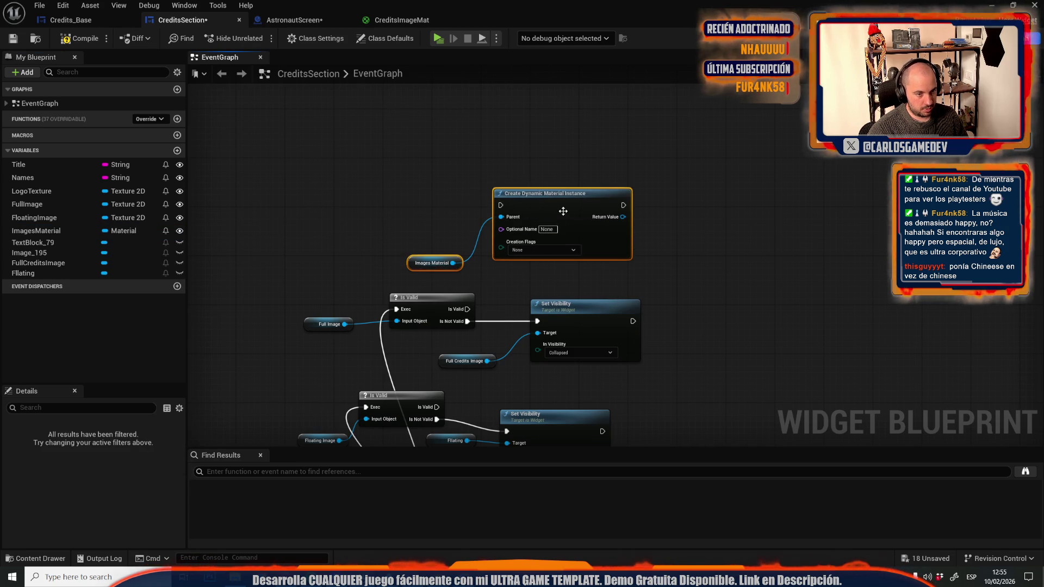
{"action": "left_click_drag", "start_coordinate": [563, 213], "coordinate": [531, 177]}
{"action": "left_click_drag", "start_coordinate": [528, 217], "coordinate": [607, 229]}
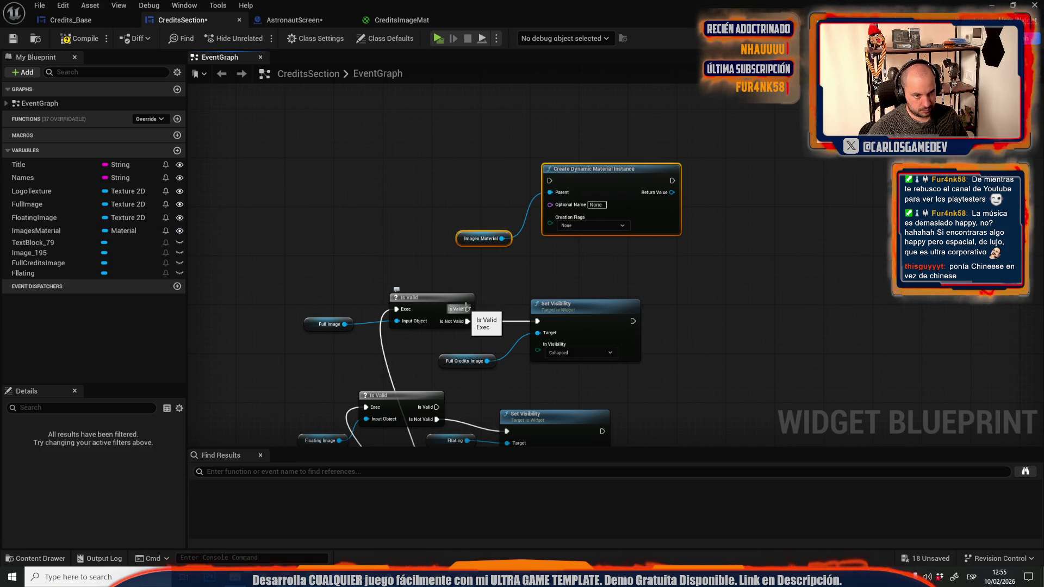
{"action": "mouse_move", "coordinate": [608, 145]}
{"action": "left_mouse_down"}
{"action": "mouse_move", "coordinate": [450, 182]}
{"action": "mouse_move", "coordinate": [468, 166]}
{"action": "mouse_move", "coordinate": [413, 258]}
{"action": "left_mouse_up"}
{"action": "scroll", "coordinate": [450, 216], "scroll_direction": "up", "scroll_amount": 1}
Run the instance creation from Full Image's Is Valid output, discarding a stray Images Material setter.
{"action": "mouse_move", "coordinate": [346, 327]}
{"action": "left_mouse_down"}
{"action": "mouse_move", "coordinate": [453, 189]}
{"action": "mouse_move", "coordinate": [453, 156]}
{"action": "left_mouse_up"}
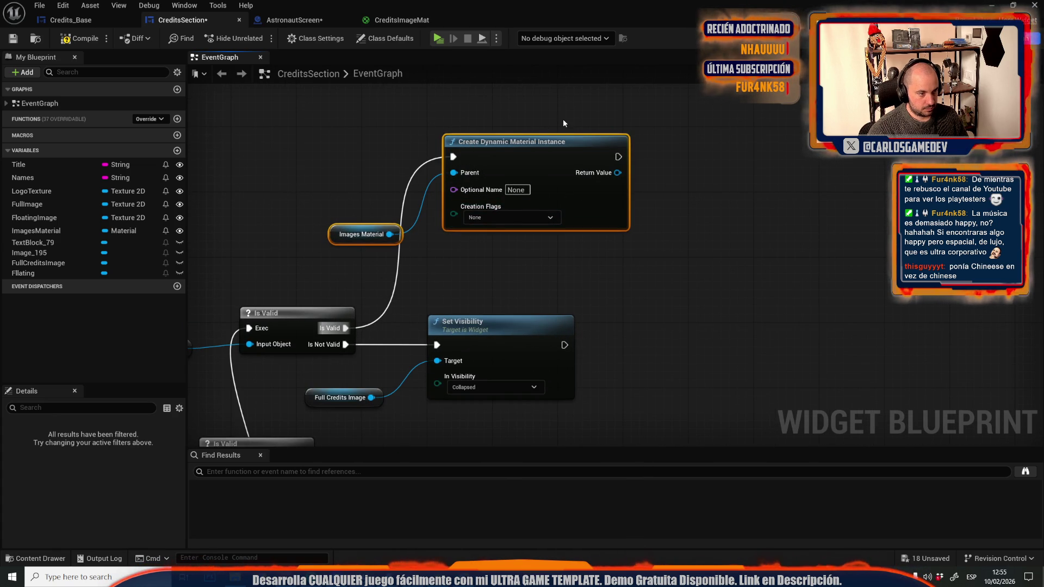
{"action": "left_click", "coordinate": [563, 123]}
{"action": "left_click_drag", "start_coordinate": [348, 235], "coordinate": [331, 235]}
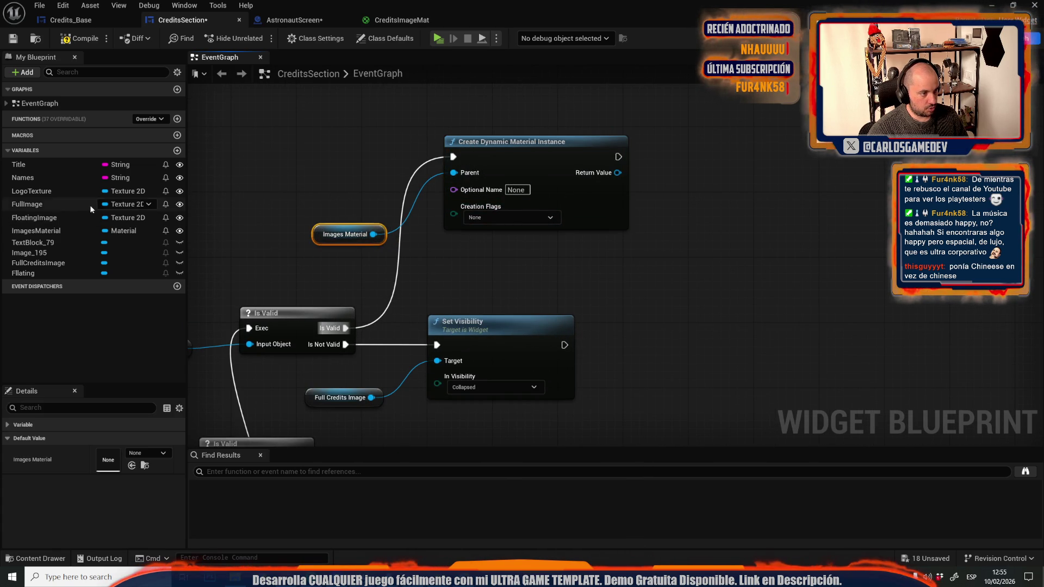
{"action": "left_click", "coordinate": [54, 232]}
{"action": "mouse_move", "coordinate": [54, 231]}
{"action": "left_mouse_down"}
{"action": "mouse_move", "coordinate": [647, 187]}
{"action": "mouse_move", "coordinate": [645, 161]}
{"action": "mouse_move", "coordinate": [662, 187]}
{"action": "mouse_move", "coordinate": [673, 251]}
{"action": "left_mouse_up"}
{"action": "key", "text": "Escape"}
Promote the Return Value to a new MatInstance variable and position its SET node.
{"action": "left_click_drag", "start_coordinate": [617, 173], "coordinate": [675, 175]}
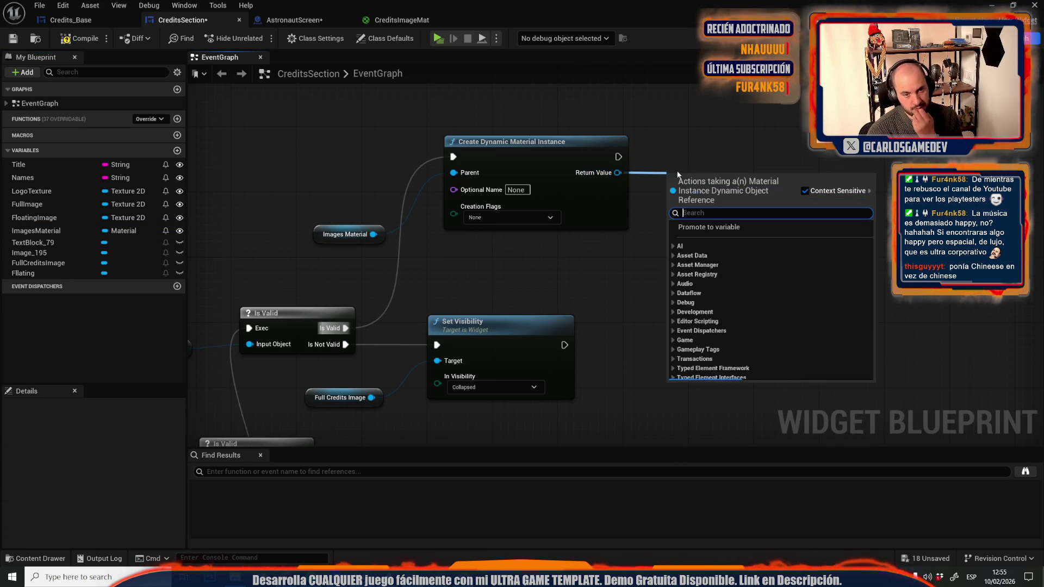
{"action": "left_click", "coordinate": [728, 226]}
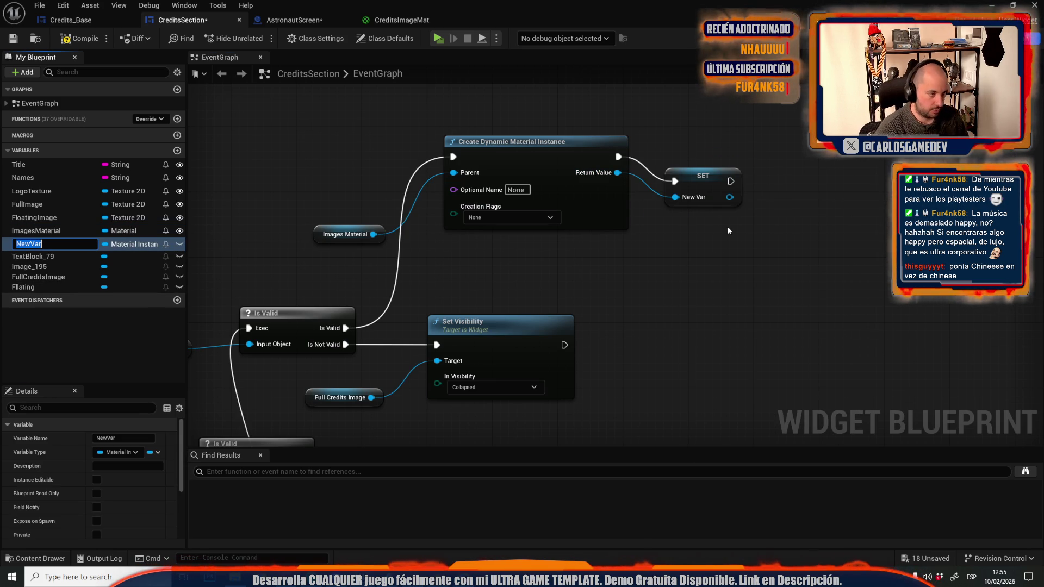
{"action": "type", "text": "MatInstance"}
{"action": "key", "text": "Return"}
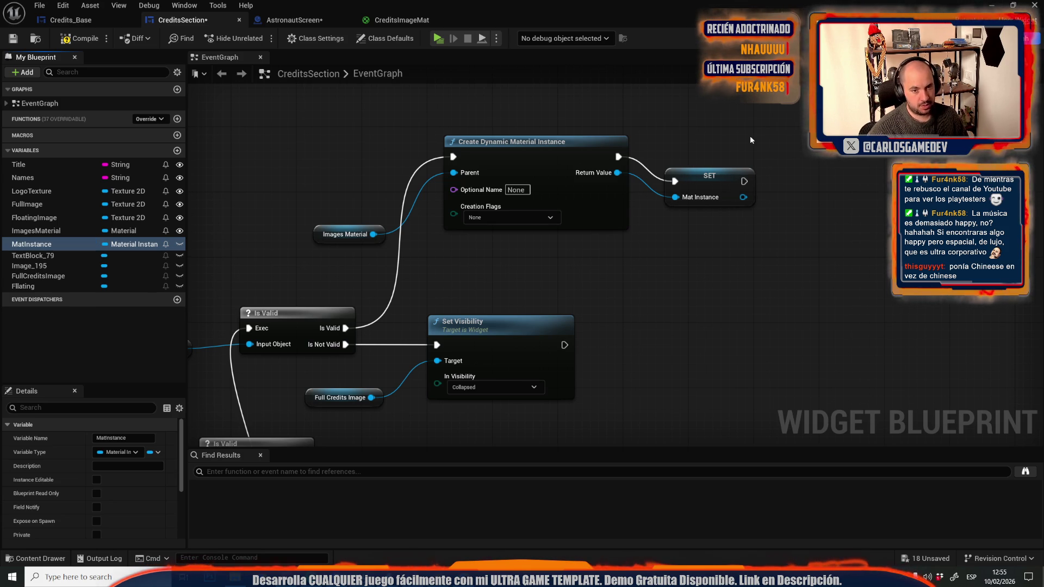
{"action": "left_click_drag", "start_coordinate": [750, 142], "coordinate": [624, 193]}
{"action": "left_click_drag", "start_coordinate": [567, 231], "coordinate": [573, 206]}
{"action": "mouse_move", "coordinate": [623, 180]}
{"action": "left_mouse_down"}
{"action": "mouse_move", "coordinate": [543, 173]}
{"action": "mouse_move", "coordinate": [604, 217]}
{"action": "left_mouse_up"}
Add a Set Texture Parameter Value node and bring a Full Image getter into the graph.
{"action": "type", "text": "set texture"}
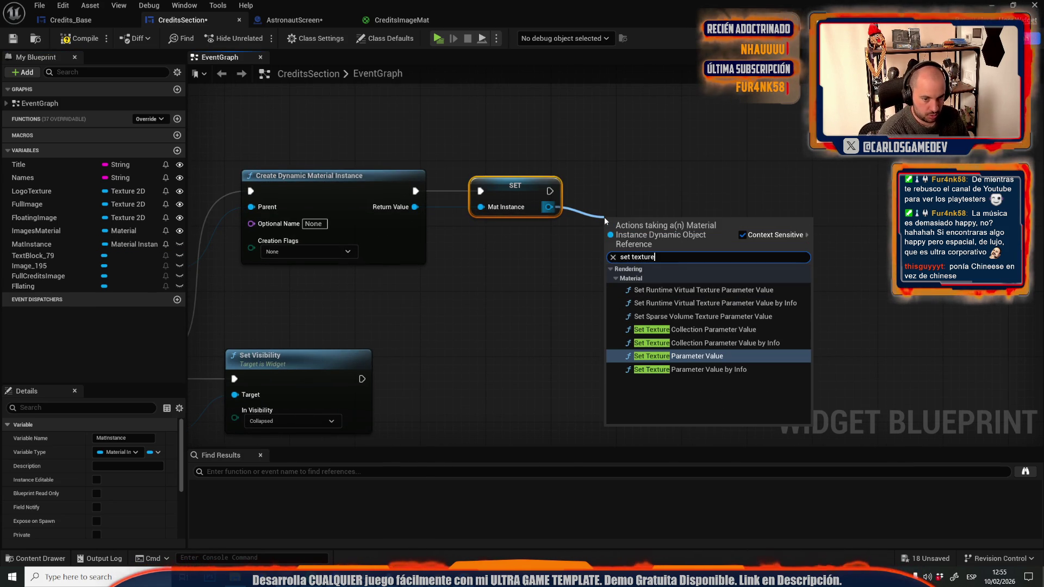
{"action": "key", "text": "Return"}
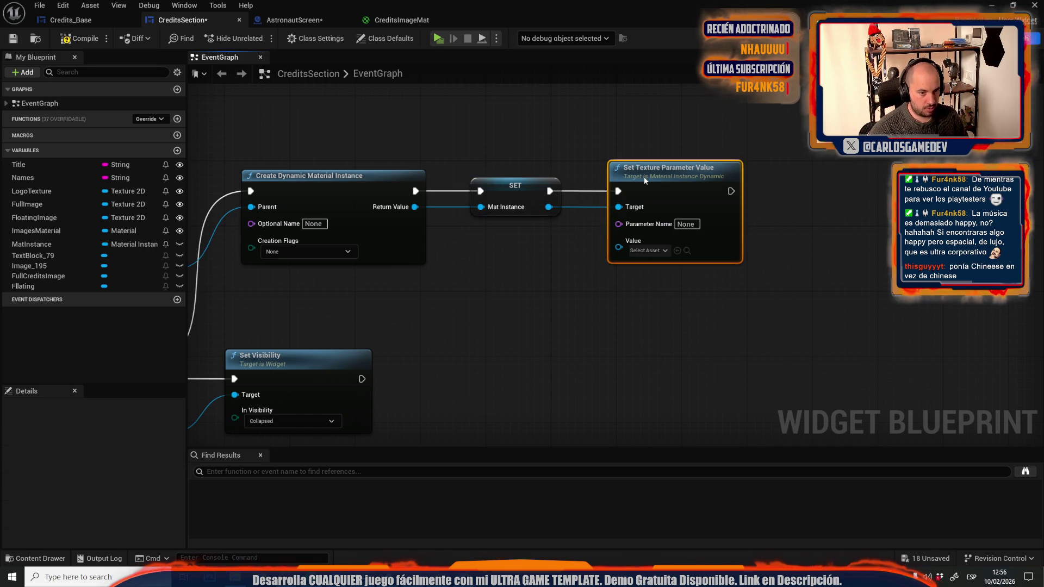
{"action": "left_click_drag", "start_coordinate": [423, 314], "coordinate": [628, 273]}
{"action": "scroll", "coordinate": [628, 272], "scroll_direction": "down", "scroll_amount": 1}
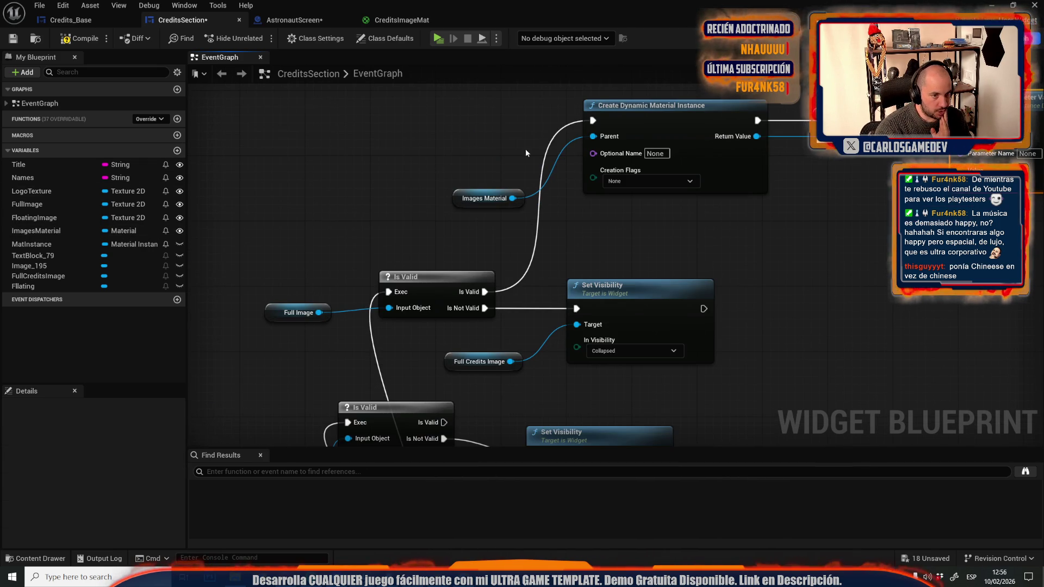
{"action": "scroll", "coordinate": [488, 191], "scroll_direction": "down", "scroll_amount": 1}
{"action": "scroll", "coordinate": [475, 278], "scroll_direction": "up", "scroll_amount": 1}
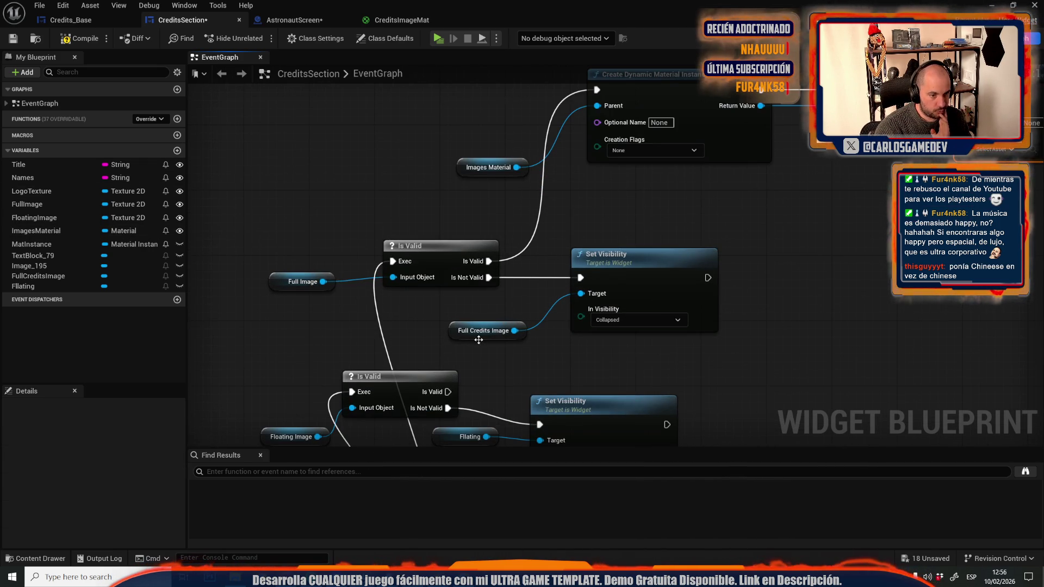
{"action": "left_click_drag", "start_coordinate": [628, 205], "coordinate": [371, 276]}
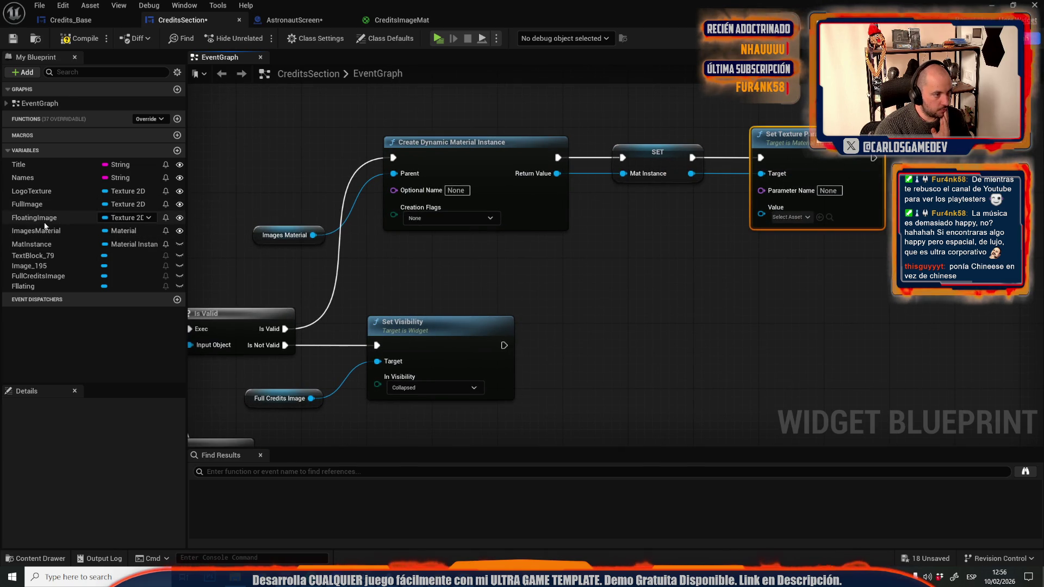
{"action": "mouse_move", "coordinate": [27, 204]}
{"action": "left_mouse_down"}
{"action": "mouse_move", "coordinate": [567, 235]}
{"action": "mouse_move", "coordinate": [761, 214]}
{"action": "left_mouse_up"}
Look up the Texture parameter name in CreditsImageMat, then return to CreditsSection's Event Graph.
{"action": "left_click", "coordinate": [396, 24]}
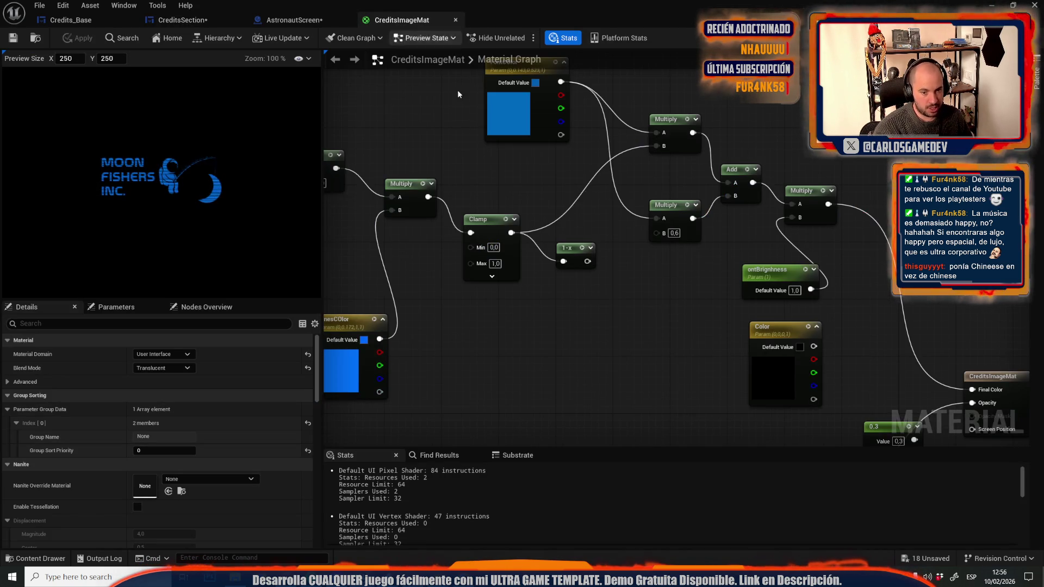
{"action": "scroll", "coordinate": [596, 387], "scroll_direction": "up", "scroll_amount": 4}
{"action": "left_click", "coordinate": [594, 381]}
{"action": "left_click", "coordinate": [163, 353]}
{"action": "left_click", "coordinate": [292, 20]}
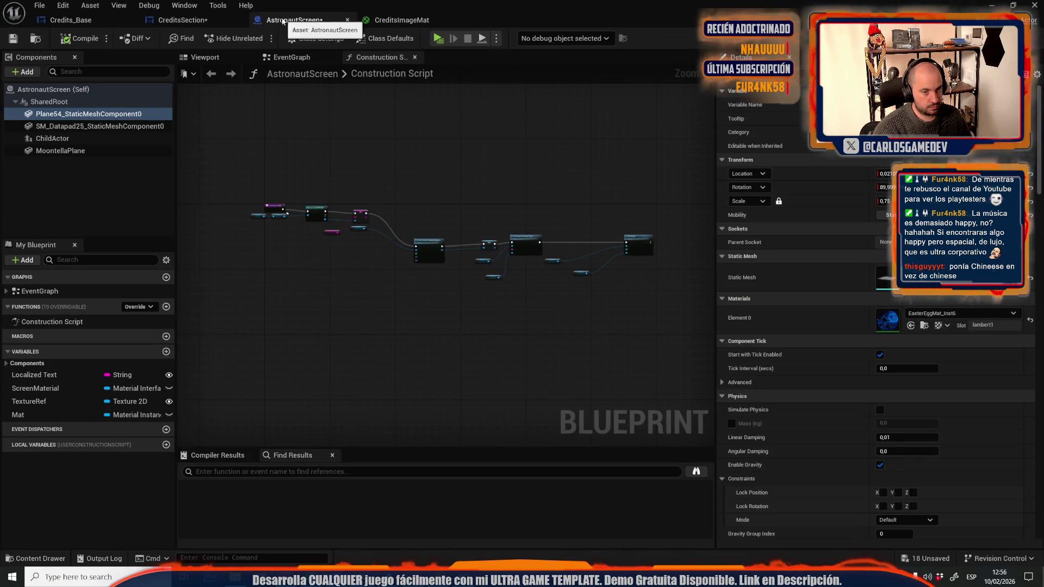
{"action": "left_click", "coordinate": [185, 7]}
{"action": "left_click", "coordinate": [87, 24]}
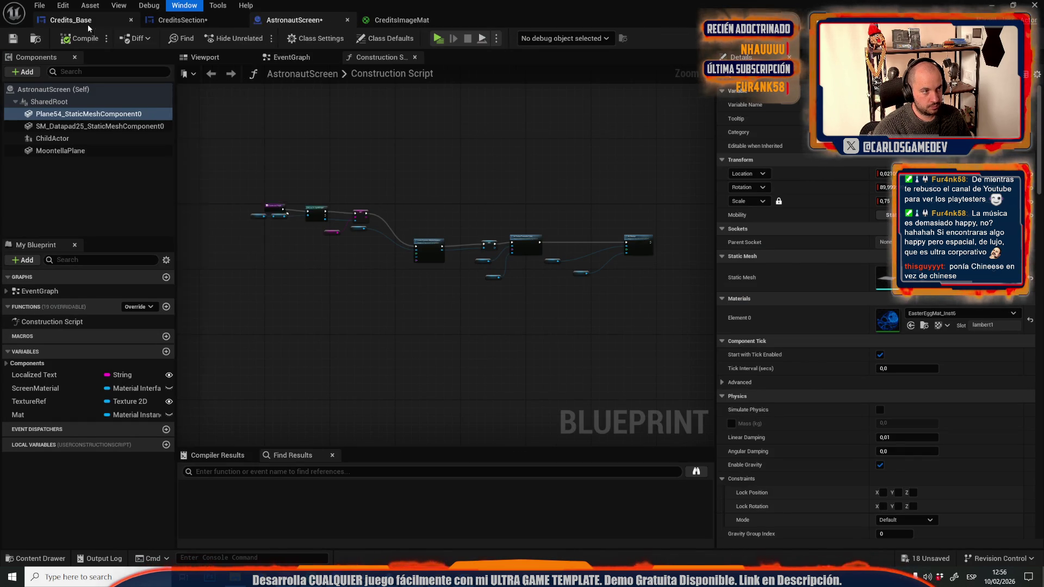
{"action": "left_click", "coordinate": [87, 24]}
{"action": "left_click", "coordinate": [179, 21]}
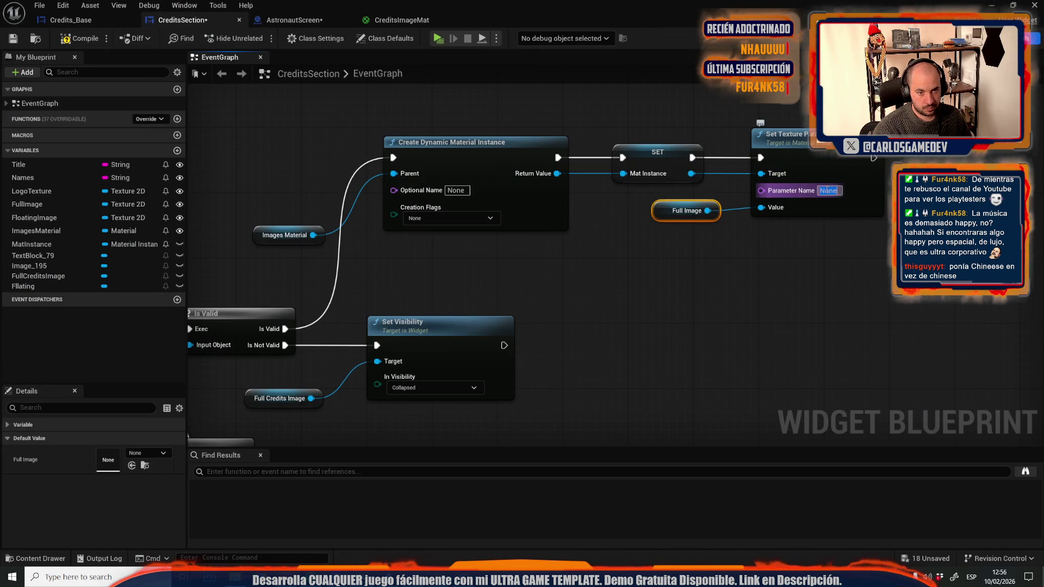
Set the Set Texture Parameter Value node's Parameter Name to Texture.
{"action": "type", "text": "Texture"}
{"action": "left_click", "coordinate": [801, 239]}
{"action": "mouse_move", "coordinate": [824, 256]}
{"action": "left_mouse_down"}
{"action": "mouse_move", "coordinate": [521, 250]}
{"action": "mouse_move", "coordinate": [555, 252]}
{"action": "mouse_move", "coordinate": [628, 224]}
{"action": "left_mouse_up"}
{"action": "scroll", "coordinate": [629, 224], "scroll_direction": "down", "scroll_amount": 1}
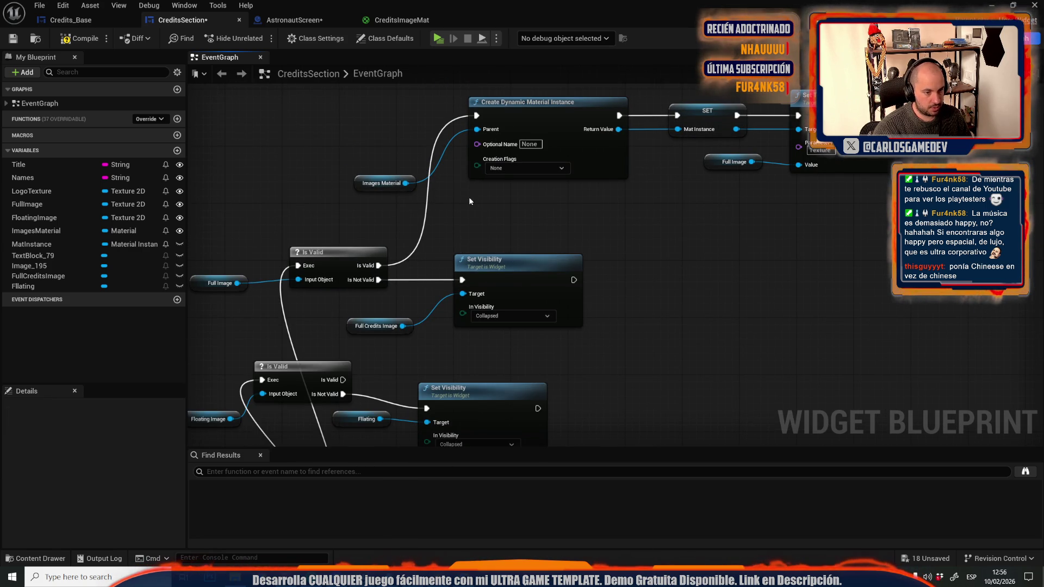
{"action": "left_click_drag", "start_coordinate": [693, 197], "coordinate": [612, 212]}
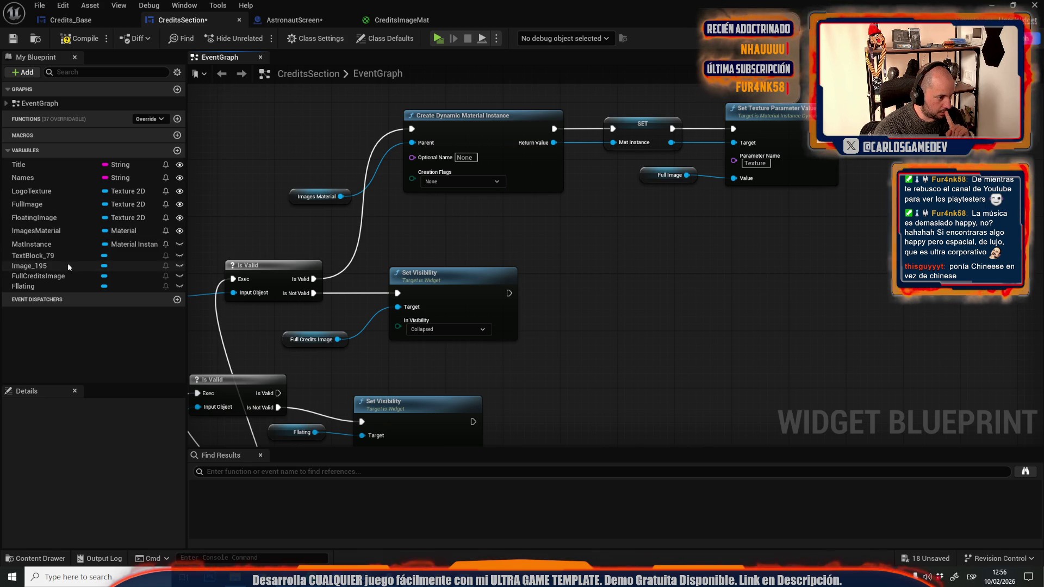
Place a Full Credits Image getter in the CreditsSection graph.
{"action": "left_click", "coordinate": [54, 277]}
{"action": "mouse_move", "coordinate": [54, 280]}
{"action": "left_mouse_down"}
{"action": "mouse_move", "coordinate": [813, 256]}
{"action": "mouse_move", "coordinate": [838, 234]}
{"action": "left_mouse_up"}
{"action": "left_click", "coordinate": [832, 269]}
Add a Set Brush from Material node fed by Mat Instance.
{"action": "type", "text": "set breu"}
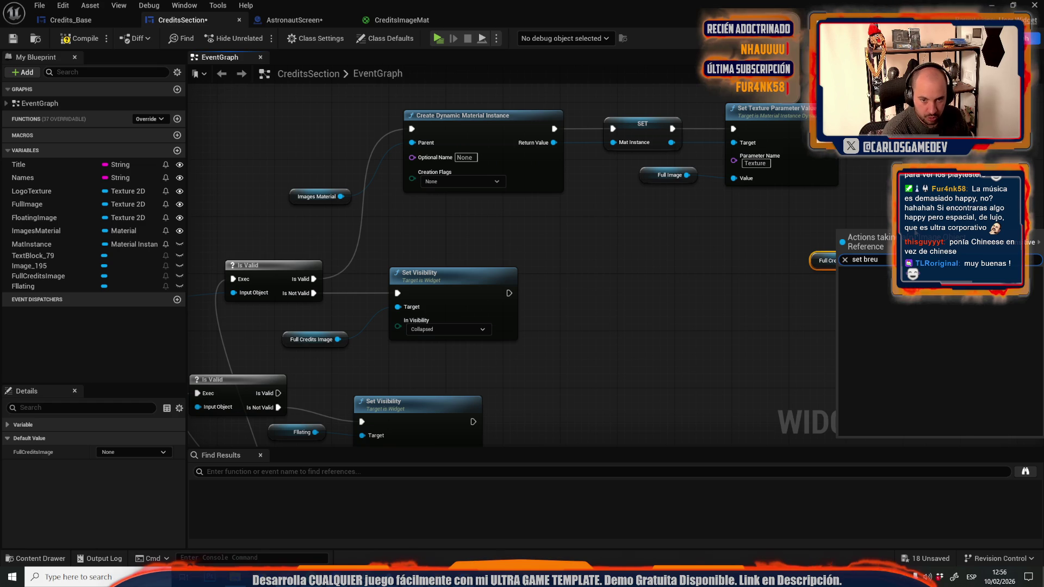
{"action": "key", "text": "BackSpace"}
{"action": "key", "text": "BackSpace"}
{"action": "key", "text": "Down"}
{"action": "key", "text": "Down"}
{"action": "key", "text": "Down"}
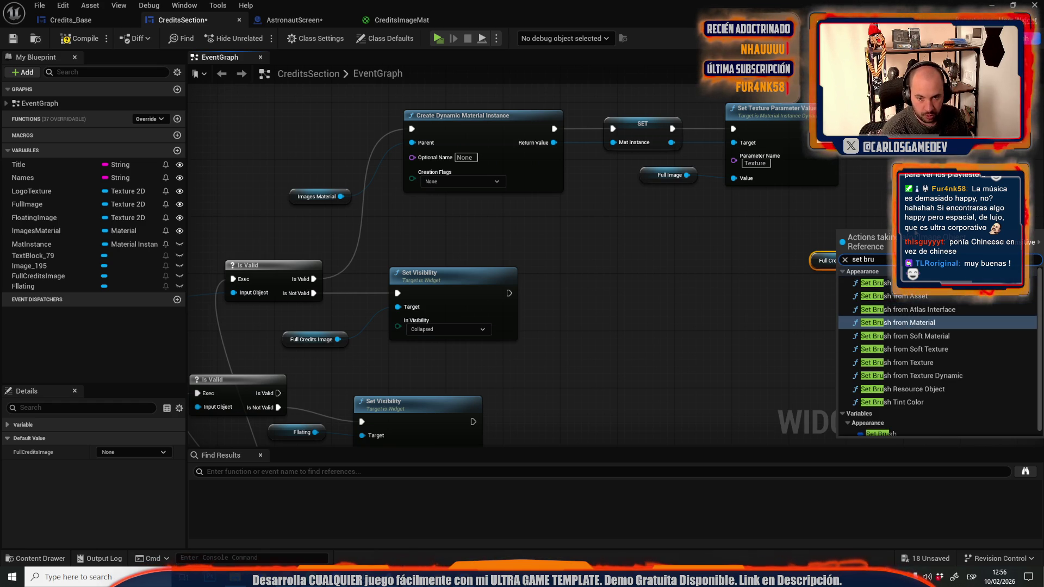
{"action": "key", "text": "Return"}
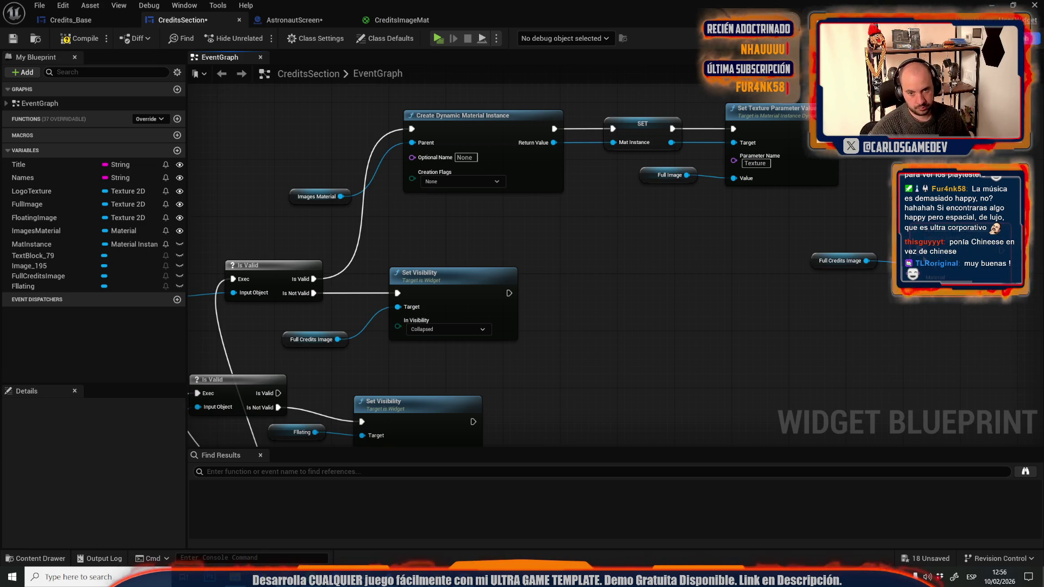
{"action": "mouse_move", "coordinate": [900, 242]}
{"action": "left_mouse_down"}
{"action": "mouse_move", "coordinate": [853, 167]}
{"action": "mouse_move", "coordinate": [866, 261]}
{"action": "mouse_move", "coordinate": [874, 166]}
{"action": "left_mouse_up"}
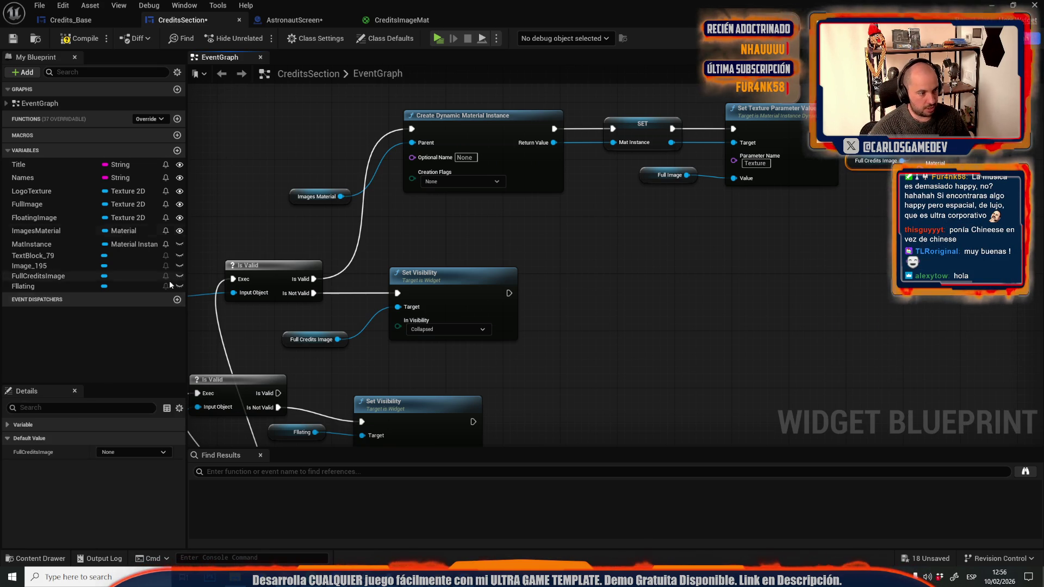
{"action": "left_click_drag", "start_coordinate": [55, 244], "coordinate": [829, 164]}
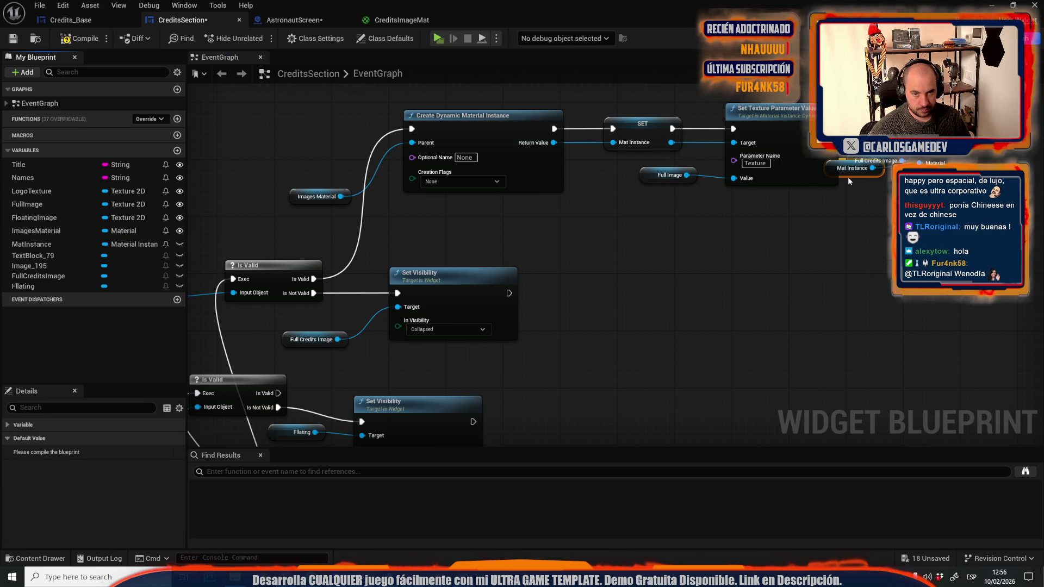
Move the SET and texture parameter nodes beside the lower Is Valid, wire them, and compile.
{"action": "mouse_move", "coordinate": [606, 90]}
{"action": "left_mouse_down"}
{"action": "mouse_move", "coordinate": [833, 157]}
{"action": "mouse_move", "coordinate": [868, 218]}
{"action": "left_mouse_up"}
{"action": "mouse_move", "coordinate": [666, 131]}
{"action": "left_mouse_down"}
{"action": "mouse_move", "coordinate": [563, 275]}
{"action": "mouse_move", "coordinate": [674, 373]}
{"action": "left_mouse_up"}
{"action": "mouse_move", "coordinate": [285, 291]}
{"action": "left_mouse_down"}
{"action": "mouse_move", "coordinate": [680, 288]}
{"action": "mouse_move", "coordinate": [629, 276]}
{"action": "left_mouse_up"}
{"action": "left_click", "coordinate": [640, 241]}
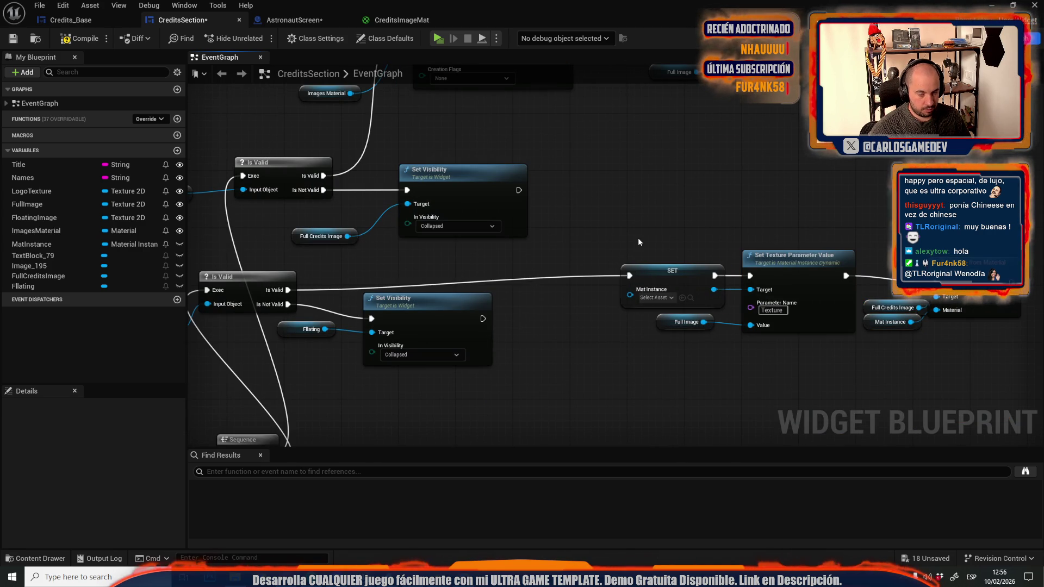
{"action": "left_click", "coordinate": [653, 273]}
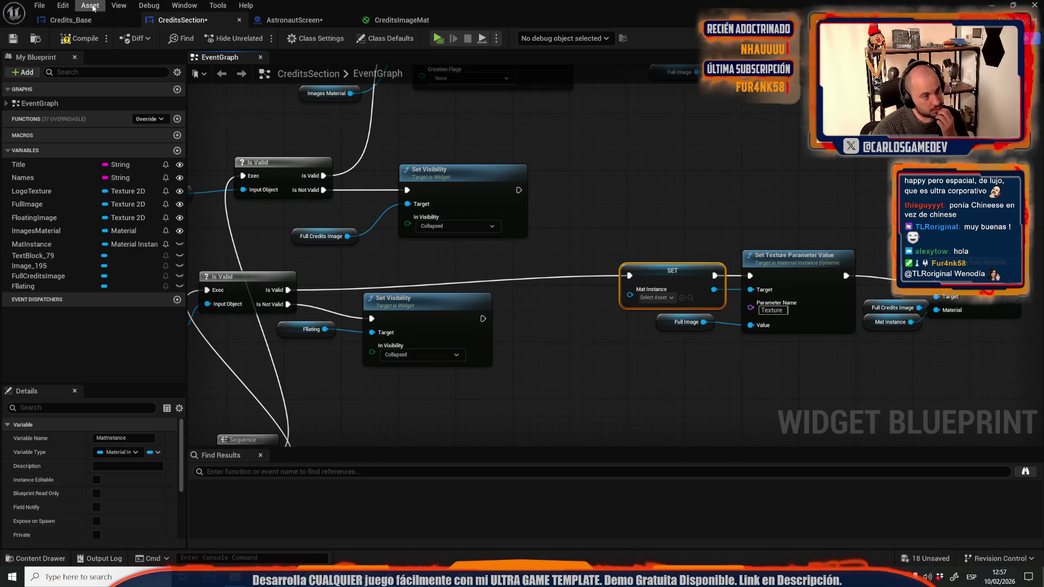
{"action": "left_click", "coordinate": [79, 38]}
Delete the misplaced brush chain nodes.
{"action": "left_click", "coordinate": [643, 234]}
{"action": "scroll", "coordinate": [652, 235], "scroll_direction": "down", "scroll_amount": 2}
{"action": "right_click", "coordinate": [658, 237]}
{"action": "left_click_drag", "start_coordinate": [595, 260], "coordinate": [558, 267]}
{"action": "left_click_drag", "start_coordinate": [588, 215], "coordinate": [902, 343]}
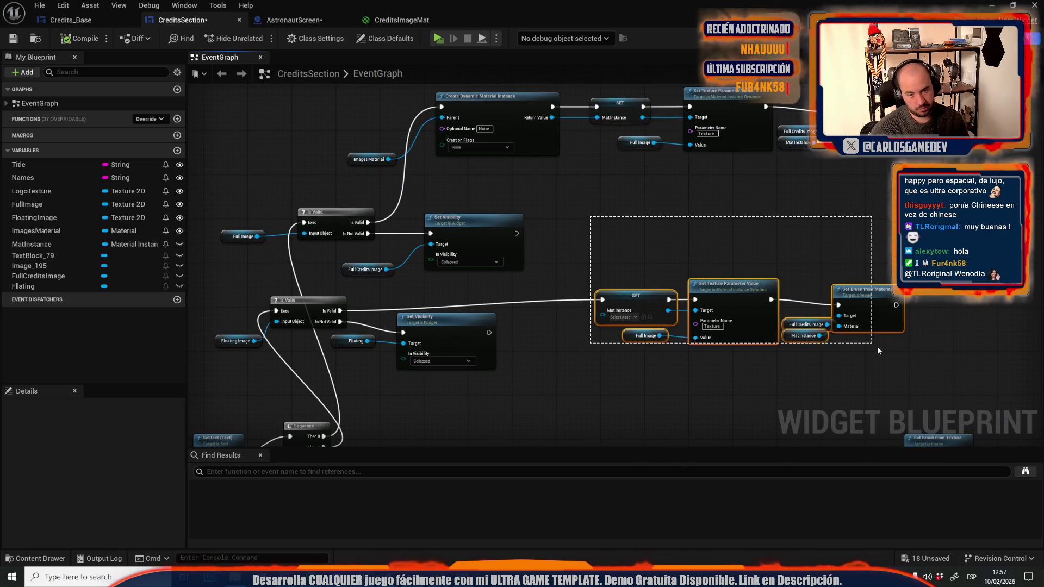
{"action": "key", "text": "Delete"}
Duplicate the full-image material setup and use FloatingImage as its texture value.
{"action": "mouse_move", "coordinate": [359, 97]}
{"action": "left_mouse_down"}
{"action": "mouse_move", "coordinate": [680, 156]}
{"action": "mouse_move", "coordinate": [838, 155]}
{"action": "left_mouse_up"}
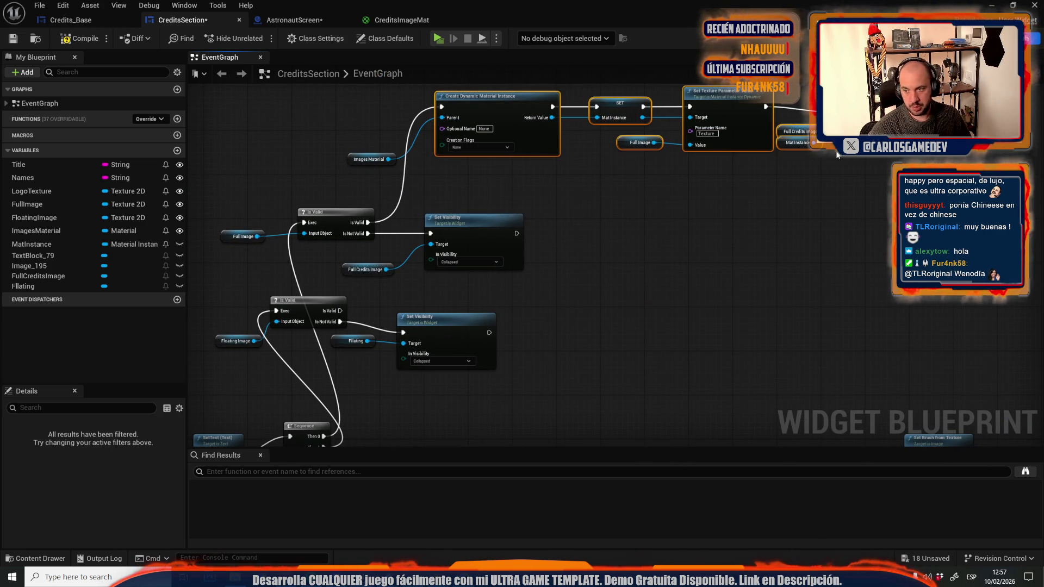
{"action": "key", "text": "ctrl+c"}
{"action": "key", "text": "ctrl+v"}
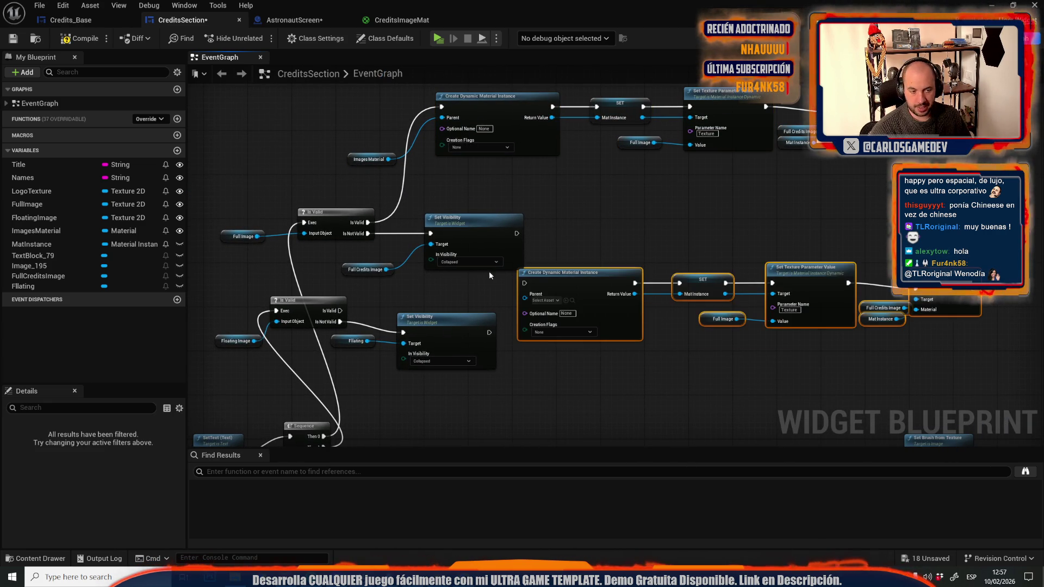
{"action": "scroll", "coordinate": [748, 244], "scroll_direction": "up", "scroll_amount": 2}
{"action": "left_click", "coordinate": [33, 205]}
{"action": "left_click", "coordinate": [58, 219]}
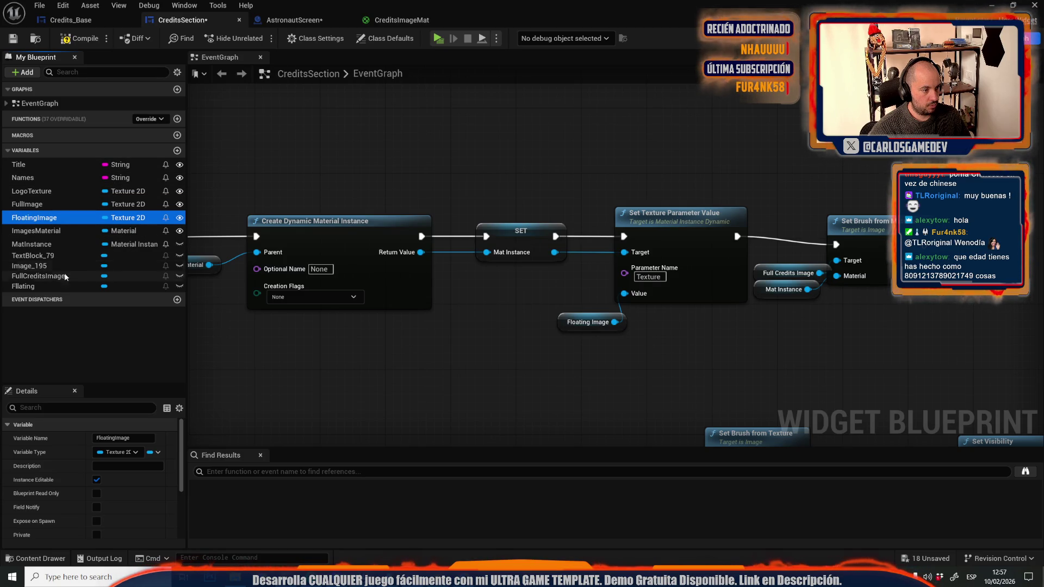
Make Flating the duplicated brush node's target, remove the extra Full Credits Image getter, and compile.
{"action": "left_click", "coordinate": [32, 287]}
{"action": "left_click_drag", "start_coordinate": [32, 287], "coordinate": [750, 318]}
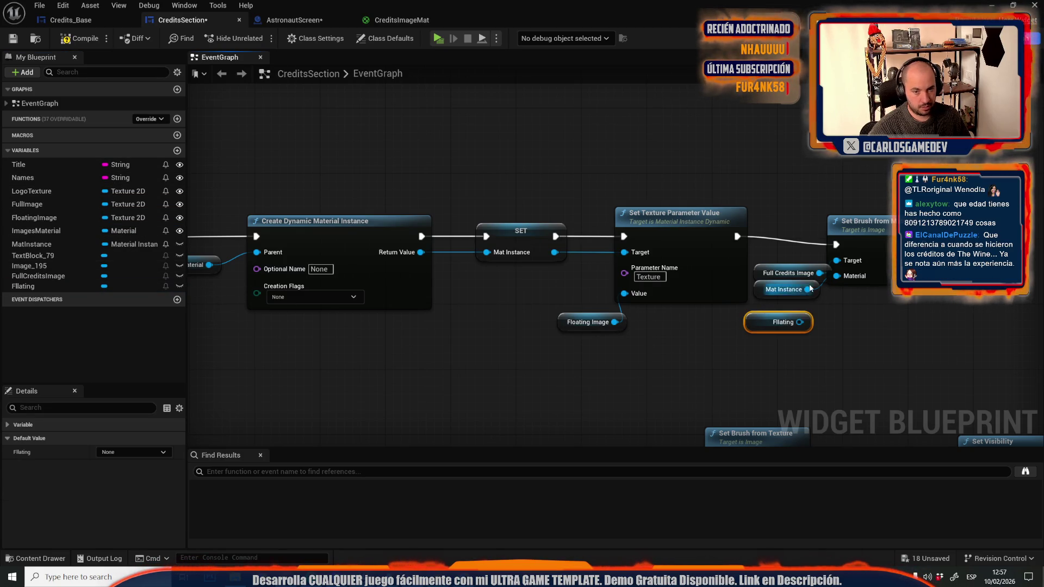
{"action": "left_click", "coordinate": [790, 219]}
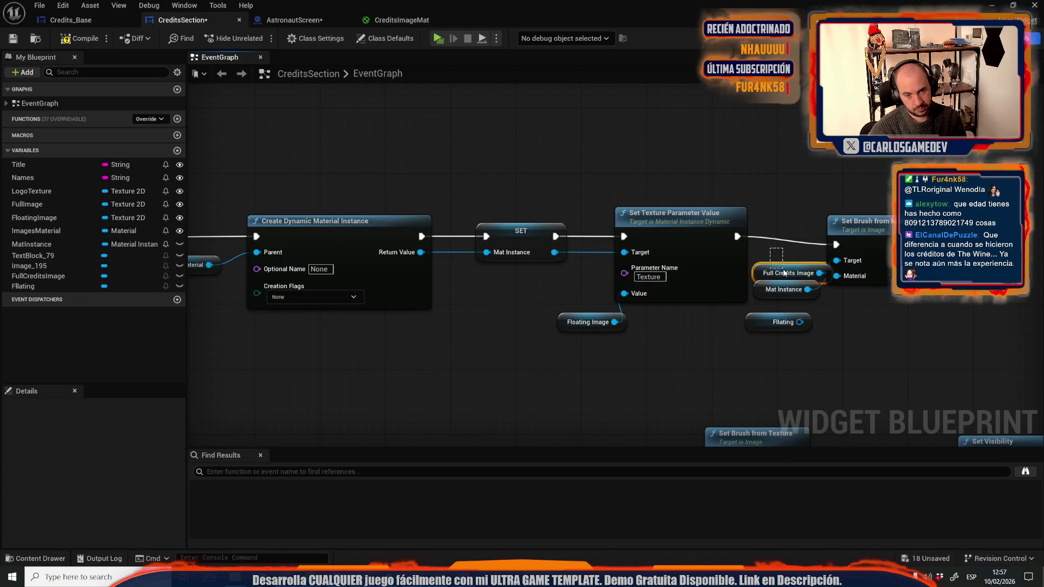
{"action": "key", "text": "Delete"}
{"action": "mouse_move", "coordinate": [800, 322]}
{"action": "left_mouse_down"}
{"action": "mouse_move", "coordinate": [771, 264]}
{"action": "mouse_move", "coordinate": [836, 275]}
{"action": "left_mouse_up"}
{"action": "left_click_drag", "start_coordinate": [760, 329], "coordinate": [769, 266]}
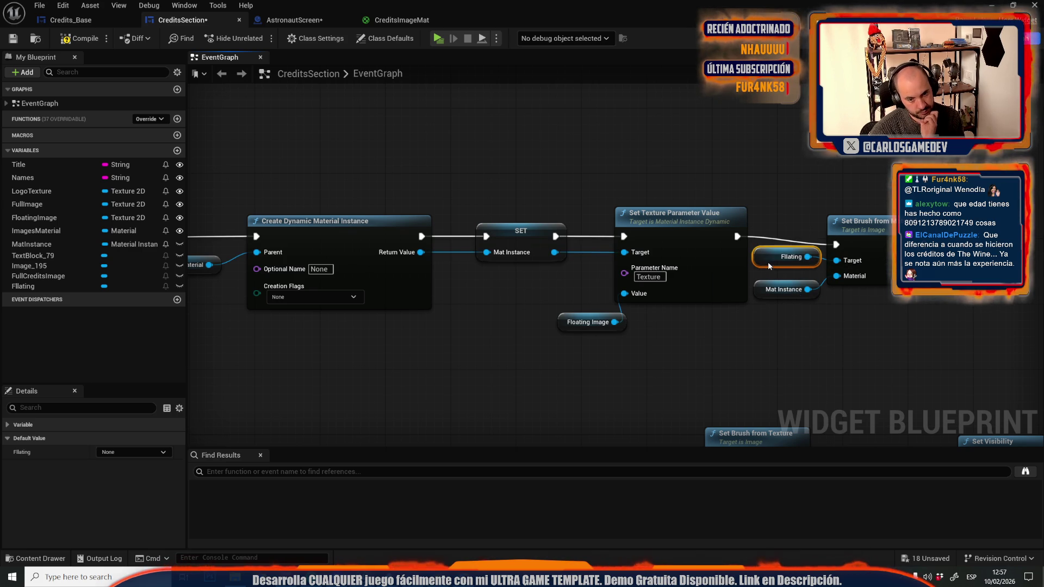
{"action": "left_click", "coordinate": [79, 39]}
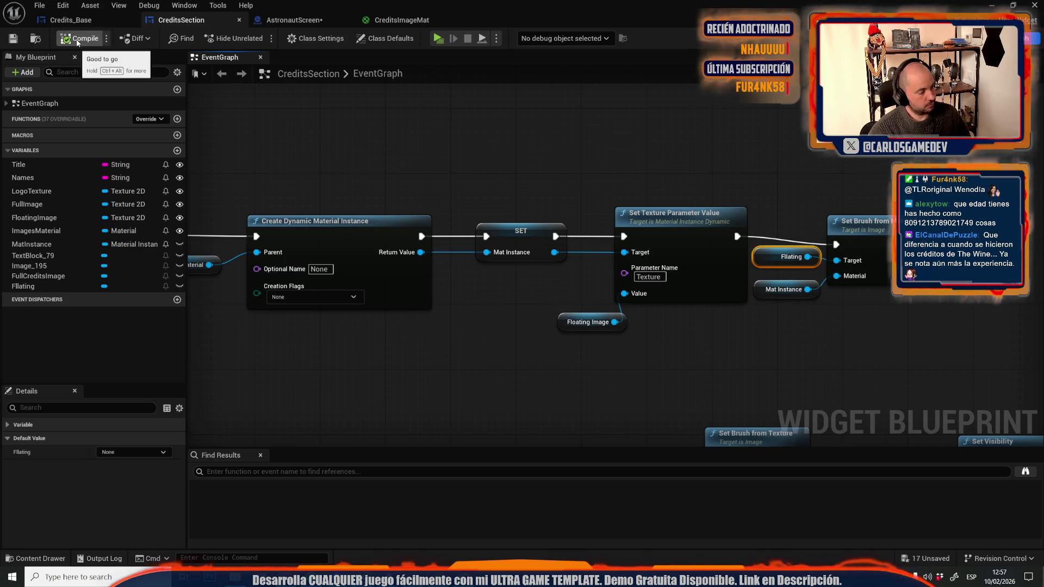
Set the Images Material variable's default value to CreditsImageMat.
{"action": "left_click", "coordinate": [81, 20]}
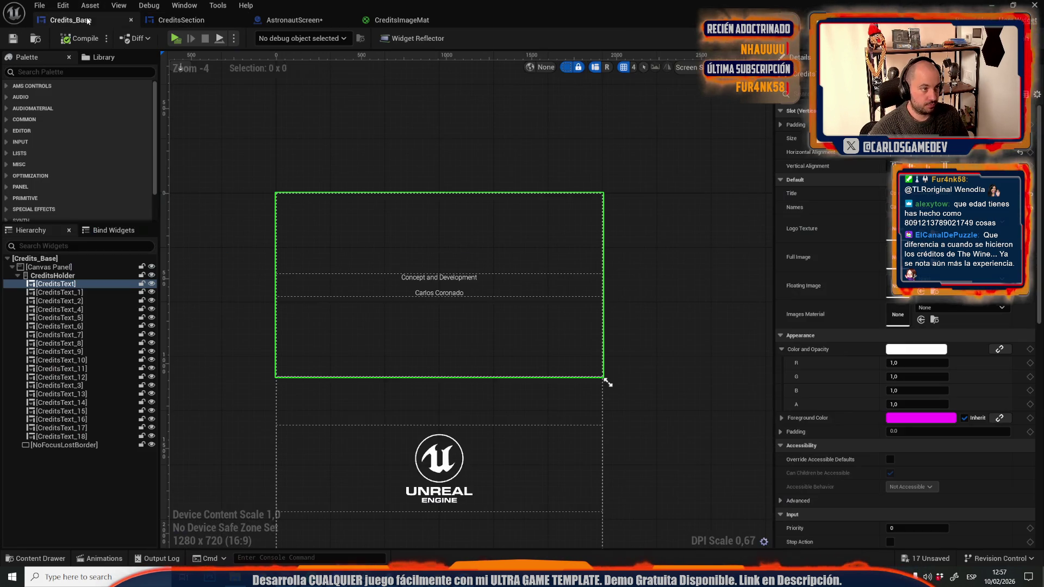
{"action": "scroll", "coordinate": [402, 272], "scroll_direction": "down", "scroll_amount": 3}
{"action": "scroll", "coordinate": [407, 300], "scroll_direction": "up", "scroll_amount": 3}
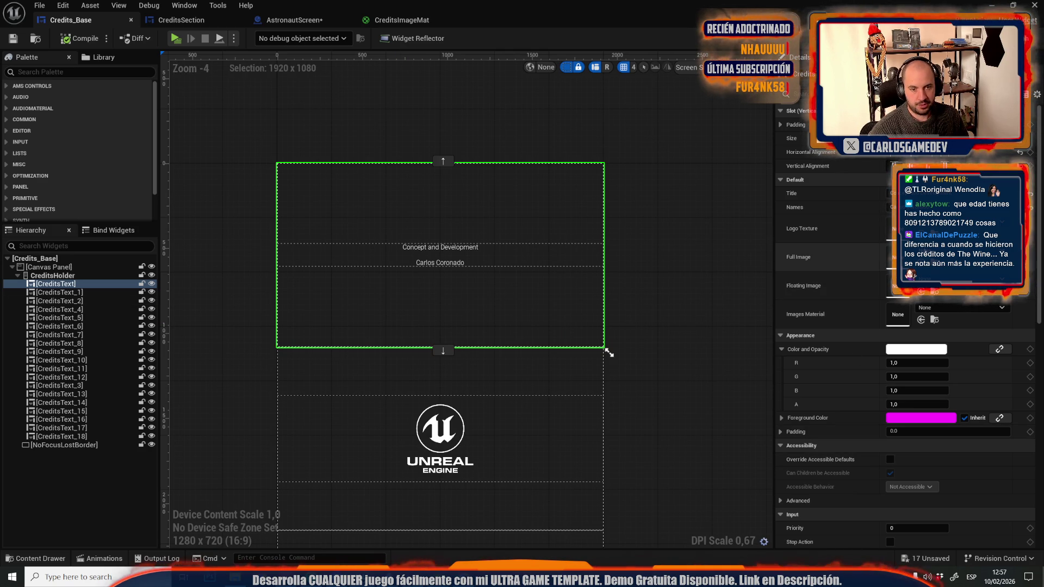
{"action": "left_click", "coordinate": [402, 21]}
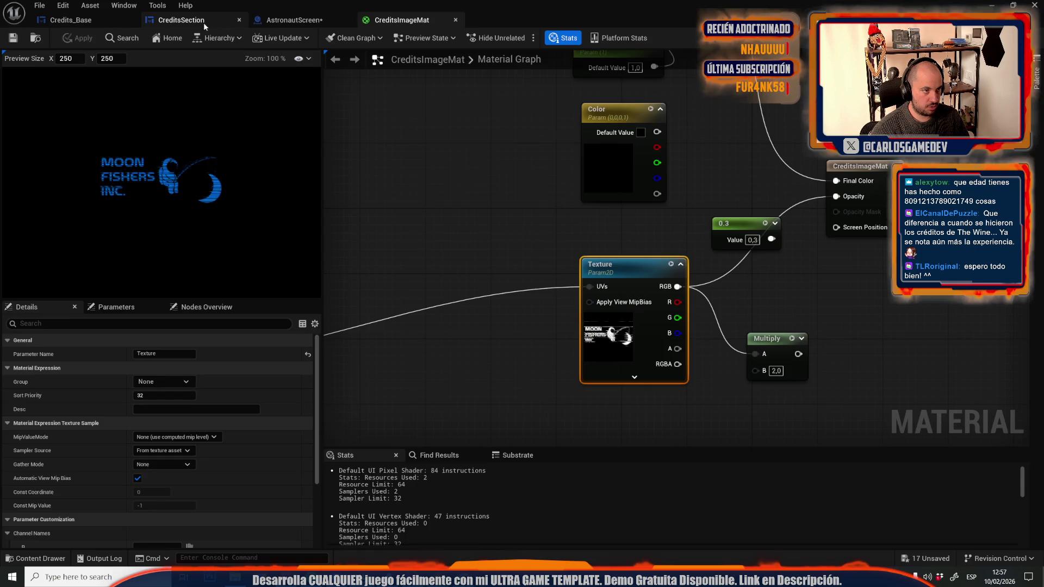
{"action": "left_click", "coordinate": [214, 22]}
{"action": "left_click", "coordinate": [63, 230]}
{"action": "scroll", "coordinate": [136, 461], "scroll_direction": "down", "scroll_amount": 5}
{"action": "left_click", "coordinate": [127, 529]}
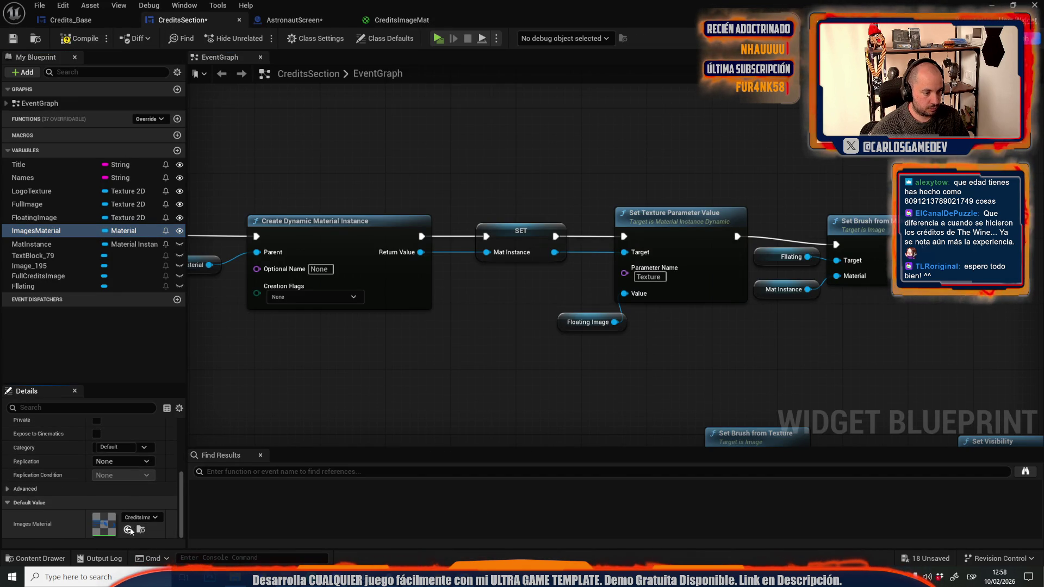
Save CreditsSection and frame the credits layout in the Credits_Base designer.
{"action": "left_click", "coordinate": [13, 38]}
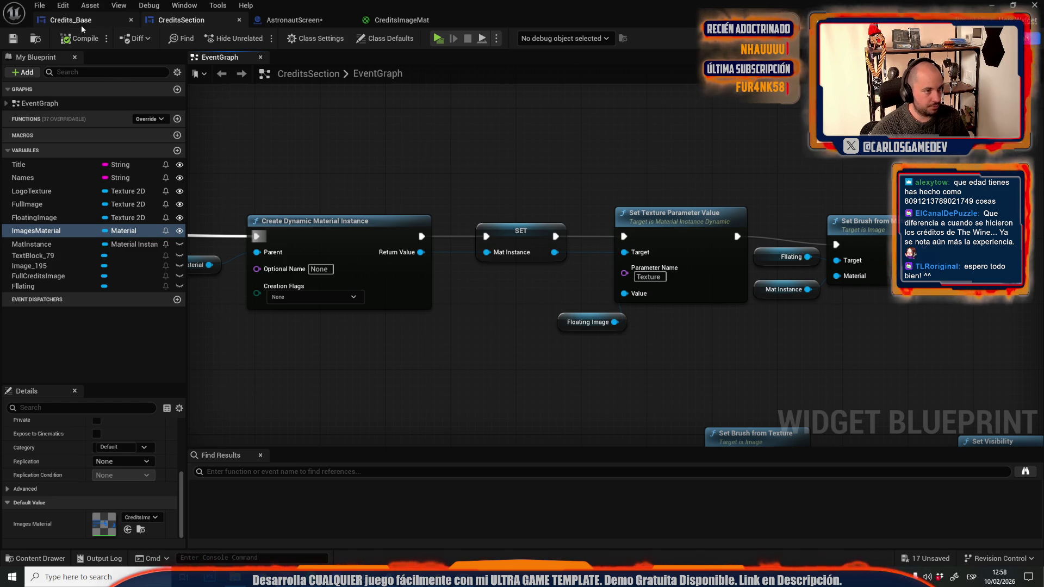
{"action": "left_click", "coordinate": [90, 5]}
{"action": "left_click", "coordinate": [71, 20]}
{"action": "mouse_move", "coordinate": [454, 282]}
{"action": "left_mouse_down"}
{"action": "mouse_move", "coordinate": [454, 125]}
{"action": "mouse_move", "coordinate": [527, 405]}
{"action": "left_mouse_up"}
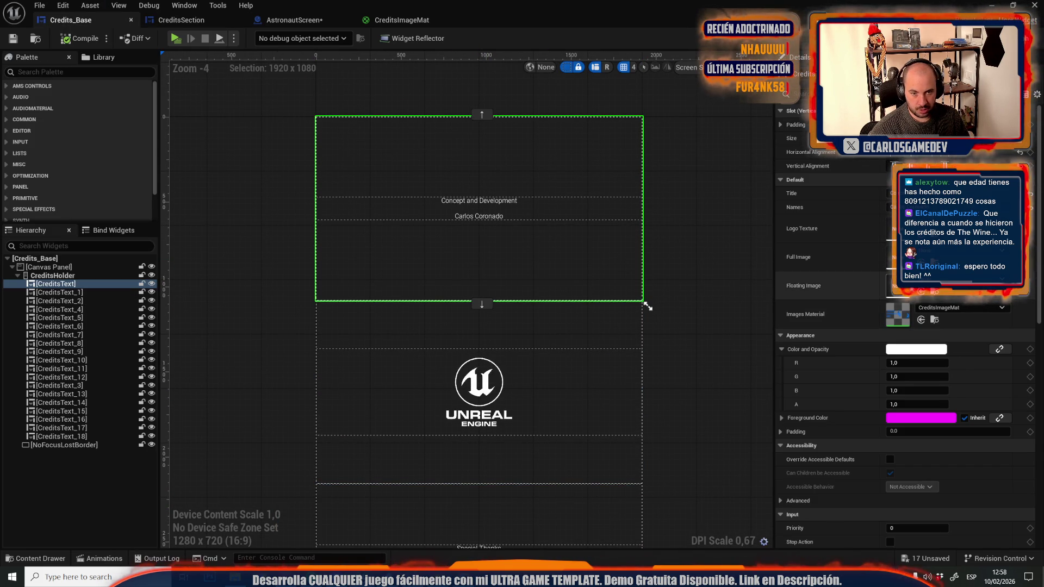
Assign the astronaut picture as Full Image and compile to preview it in the credits.
{"action": "left_click", "coordinate": [921, 263]}
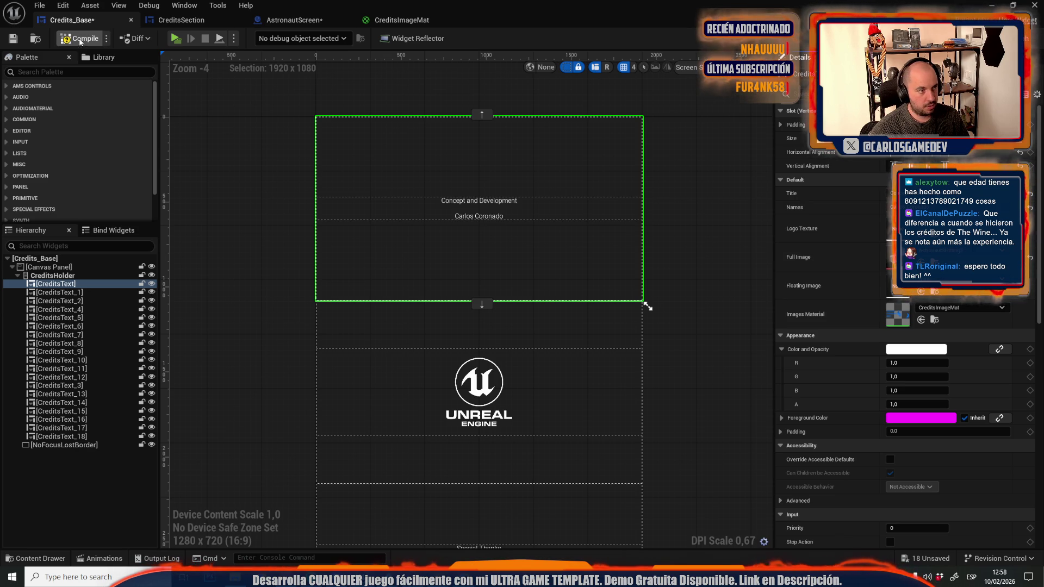
{"action": "left_click", "coordinate": [82, 41]}
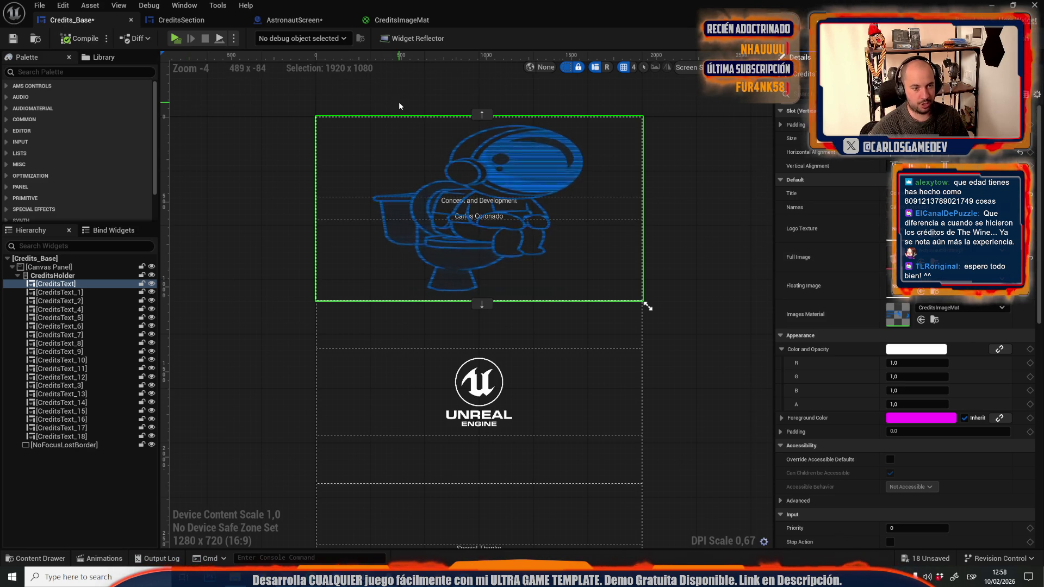
{"action": "scroll", "coordinate": [391, 106], "scroll_direction": "up", "scroll_amount": 3}
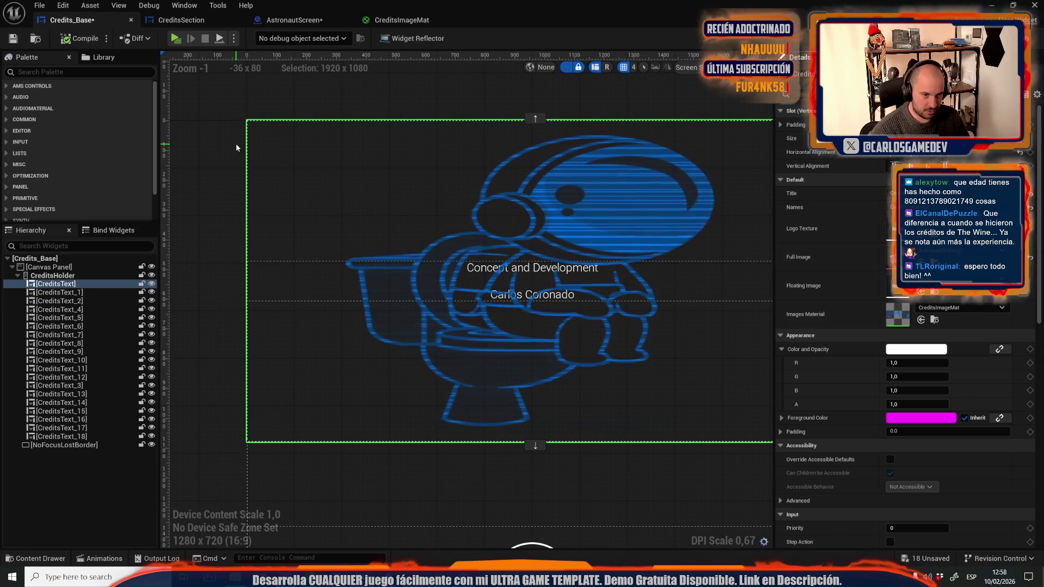
{"action": "scroll", "coordinate": [278, 205], "scroll_direction": "down", "scroll_amount": 1}
{"action": "scroll", "coordinate": [279, 205], "scroll_direction": "down", "scroll_amount": 2}
{"action": "scroll", "coordinate": [531, 288], "scroll_direction": "up", "scroll_amount": 2}
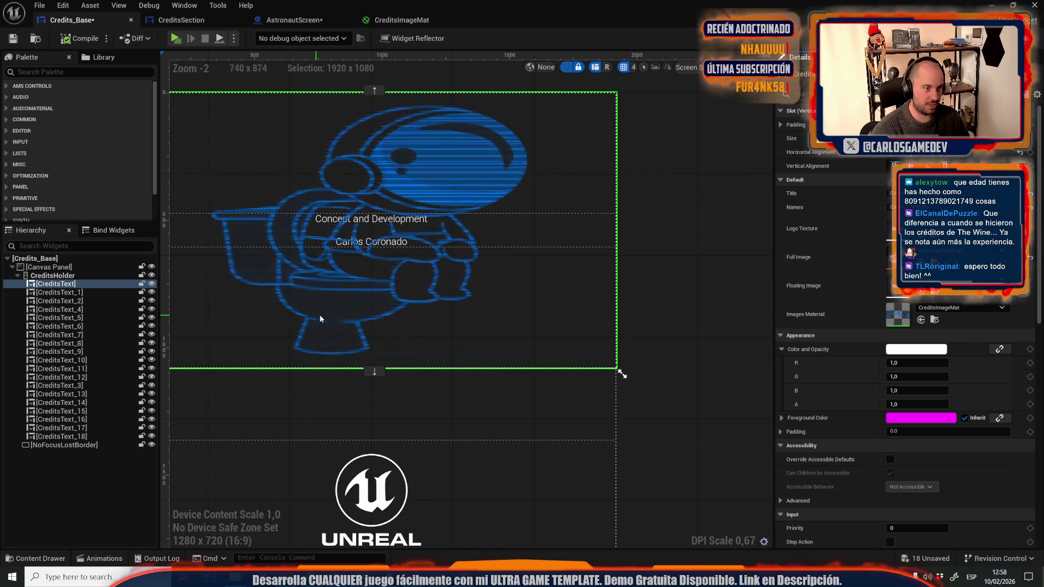
{"action": "left_click_drag", "start_coordinate": [355, 320], "coordinate": [454, 358]}
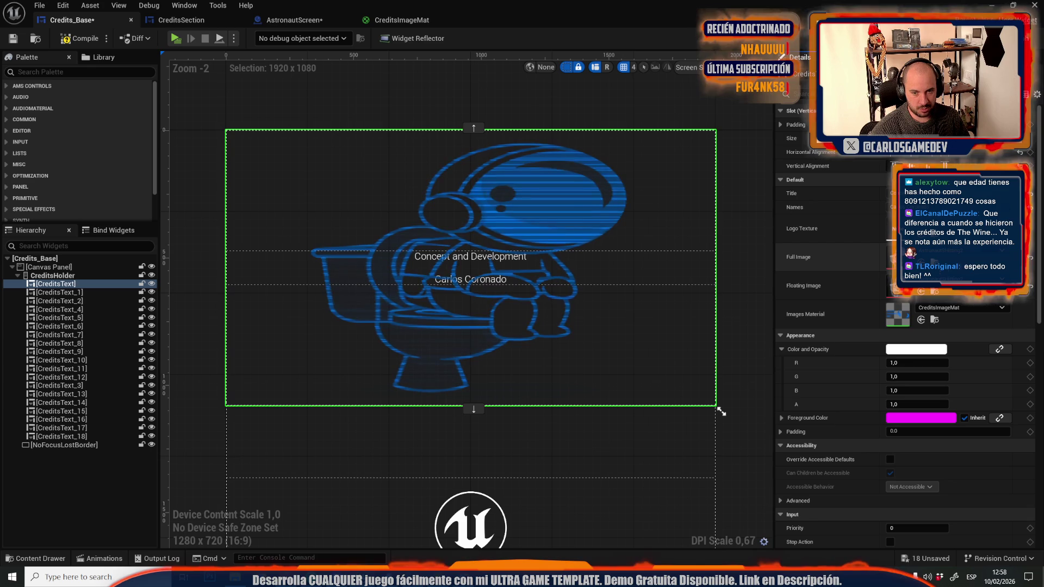
Reset Full Image to its default, recompile, and open the AstronautScreen blueprint.
{"action": "left_click", "coordinate": [1029, 258]}
{"action": "left_click", "coordinate": [85, 42]}
{"action": "scroll", "coordinate": [267, 187], "scroll_direction": "up", "scroll_amount": 13}
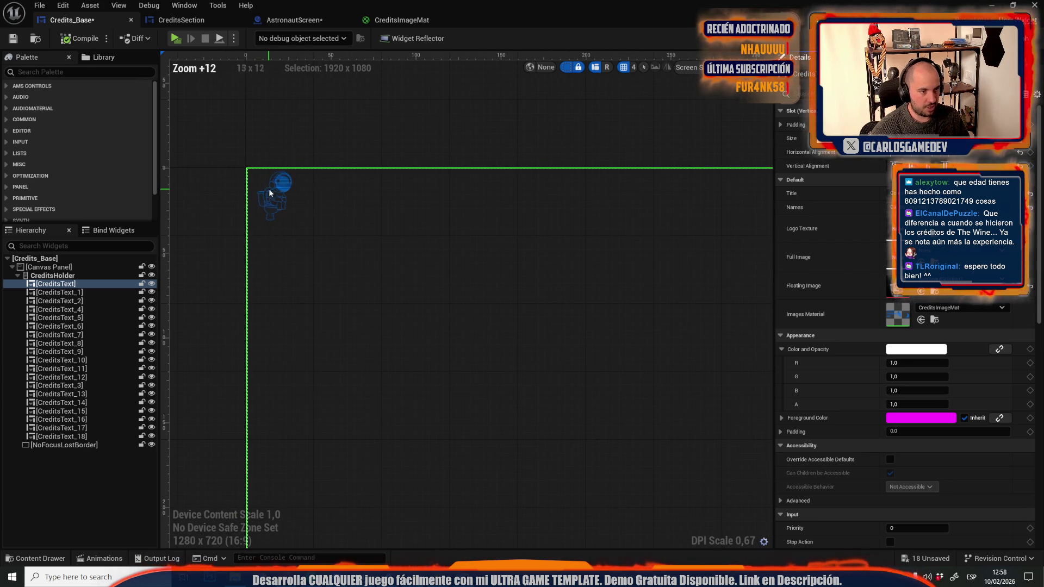
{"action": "scroll", "coordinate": [301, 296], "scroll_direction": "down", "scroll_amount": 13}
{"action": "left_click_drag", "start_coordinate": [312, 285], "coordinate": [262, 185]}
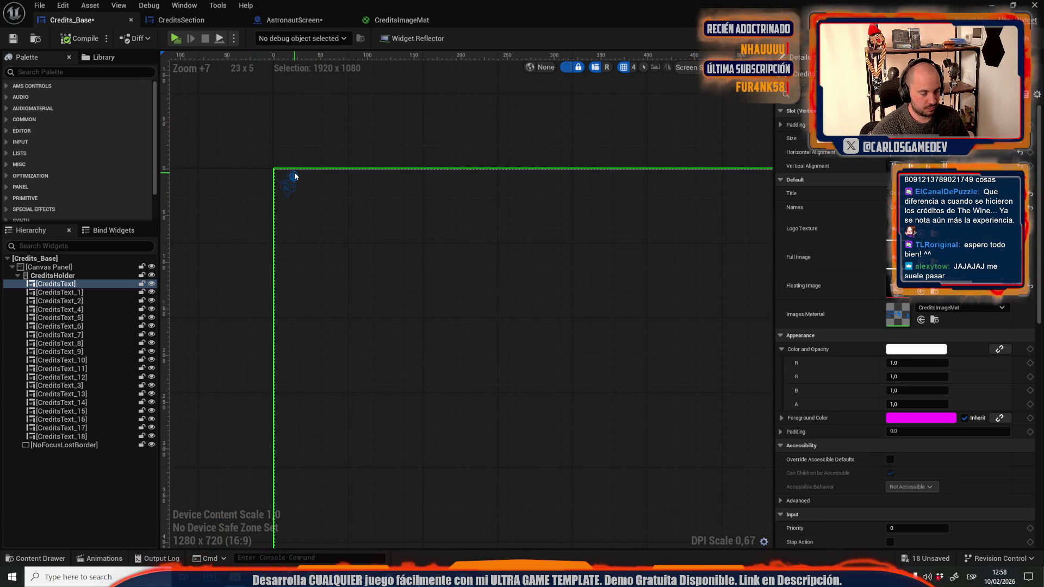
{"action": "scroll", "coordinate": [321, 290], "scroll_direction": "down", "scroll_amount": 10}
{"action": "scroll", "coordinate": [361, 265], "scroll_direction": "up", "scroll_amount": 4}
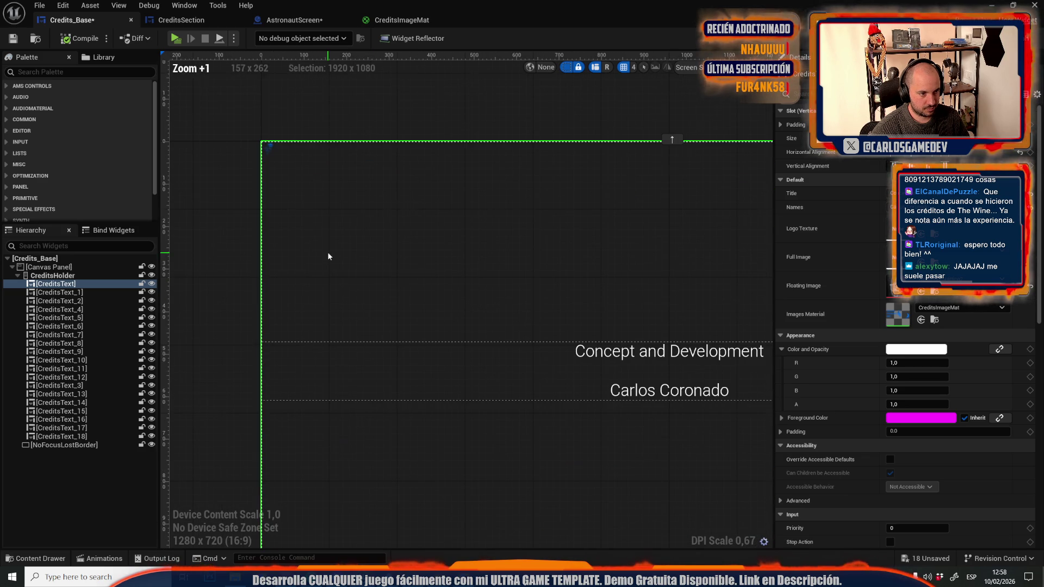
{"action": "left_click", "coordinate": [293, 19]}
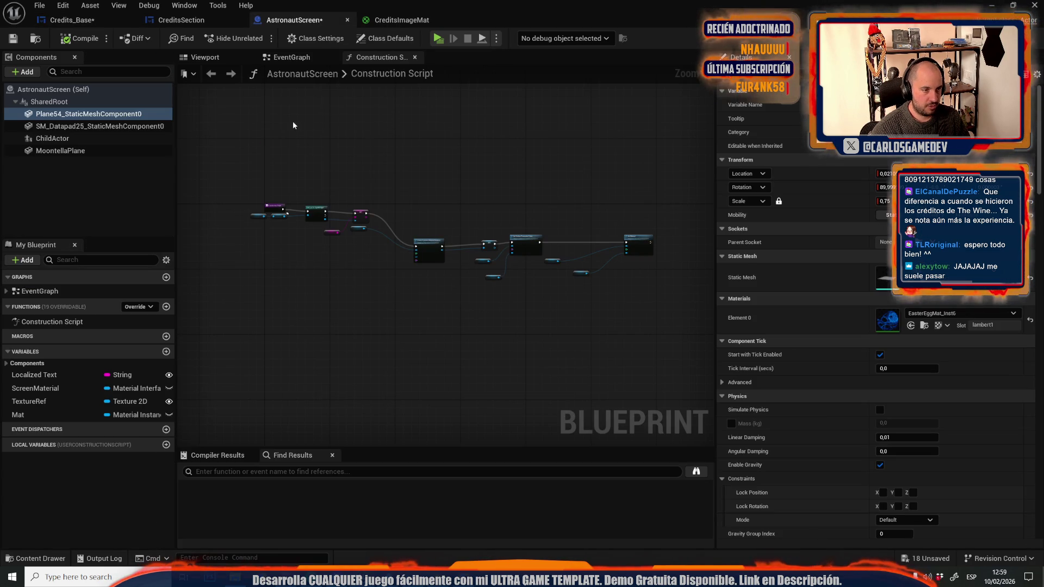
Select the Fllating image in the CreditsSection designer.
{"action": "left_click", "coordinate": [197, 24]}
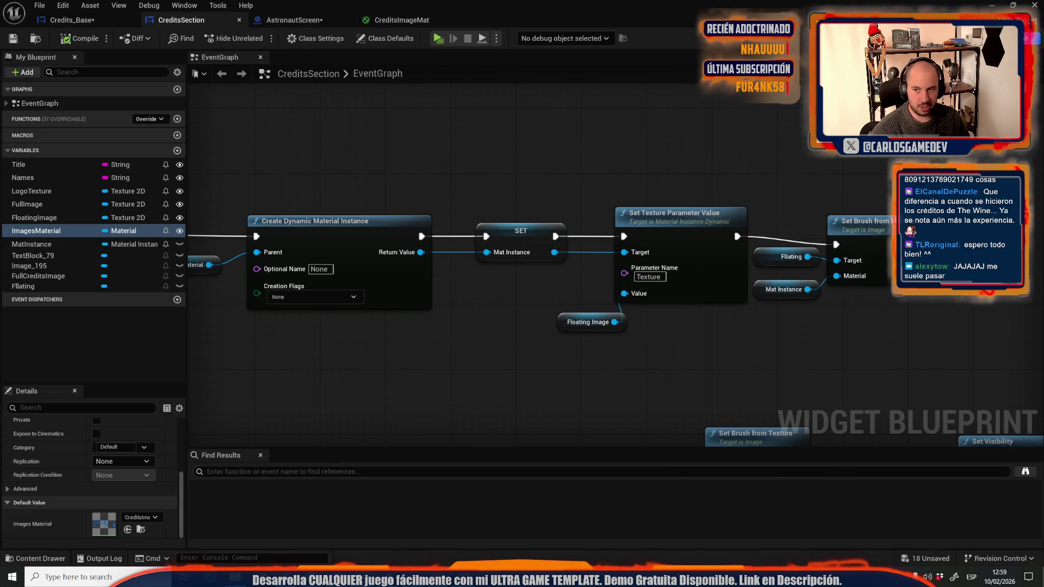
{"action": "left_click", "coordinate": [1006, 38]}
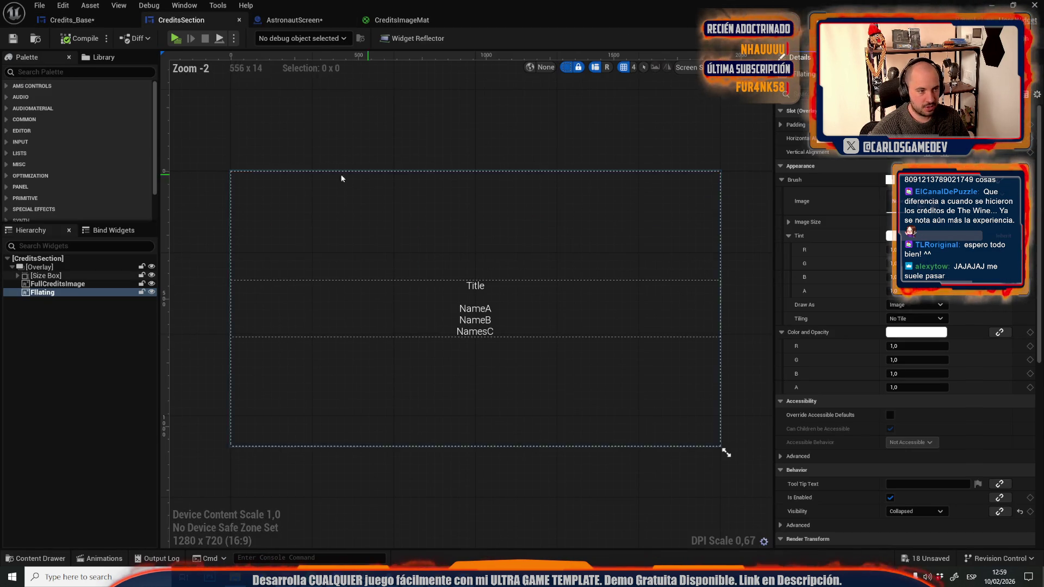
{"action": "scroll", "coordinate": [235, 175], "scroll_direction": "up", "scroll_amount": 4}
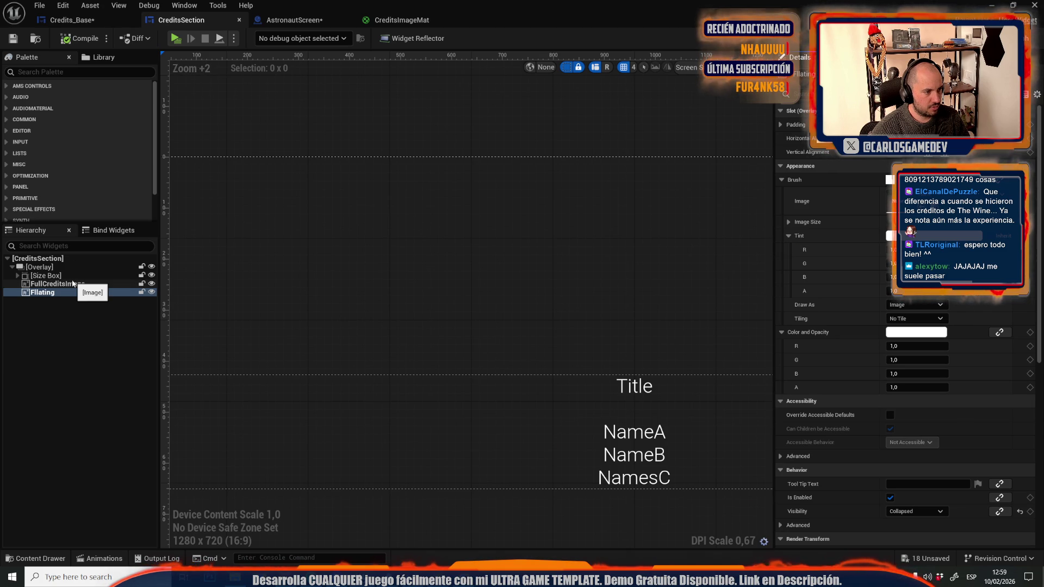
{"action": "left_click", "coordinate": [44, 293]}
{"action": "left_click_drag", "start_coordinate": [314, 129], "coordinate": [506, 145]}
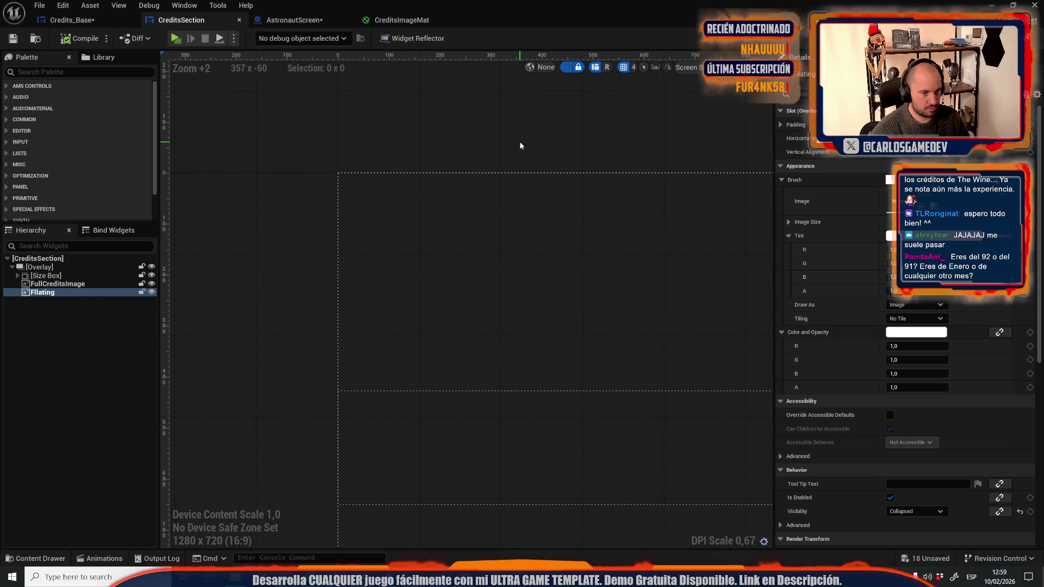
Disconnect Is Not Valid from the Set Visibility node, compile, and return to Designer.
{"action": "left_click", "coordinate": [1026, 38]}
{"action": "scroll", "coordinate": [715, 132], "scroll_direction": "down", "scroll_amount": 3}
{"action": "scroll", "coordinate": [293, 154], "scroll_direction": "up", "scroll_amount": 4}
{"action": "left_click", "coordinate": [293, 153], "text": "alt"}
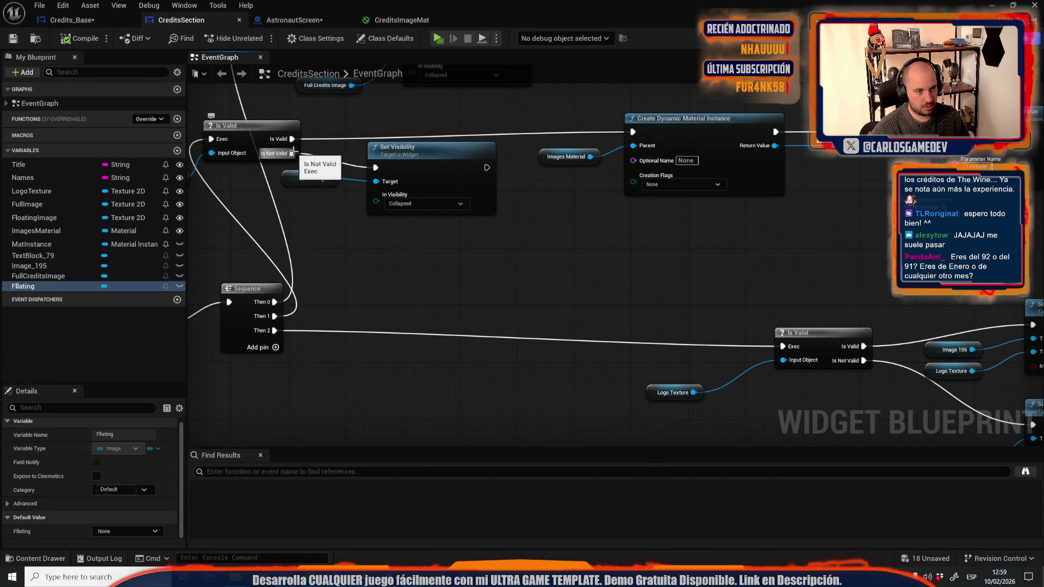
{"action": "key", "text": "F7"}
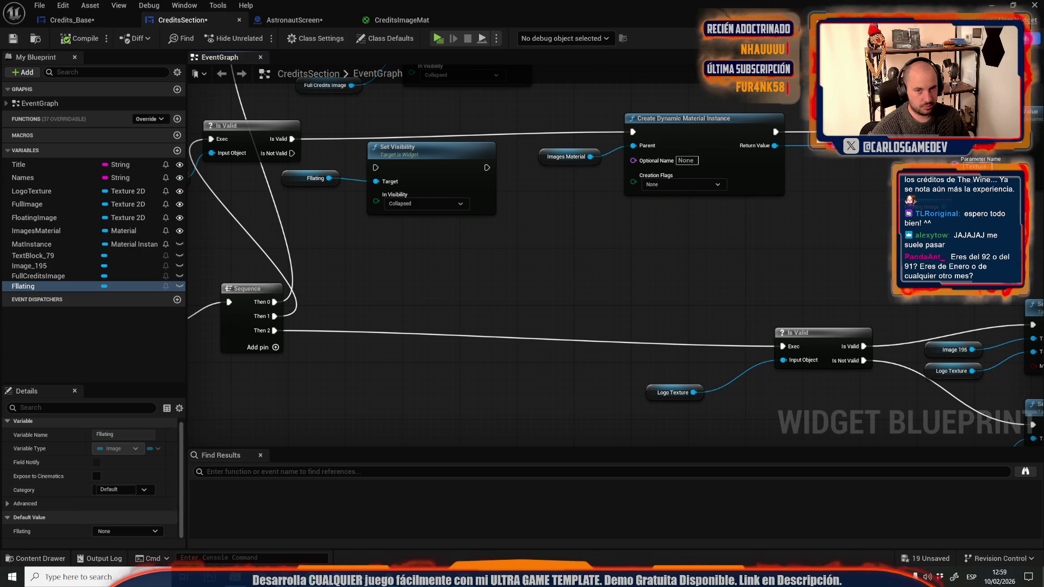
{"action": "left_click", "coordinate": [995, 38]}
{"action": "scroll", "coordinate": [378, 162], "scroll_direction": "up", "scroll_amount": 6}
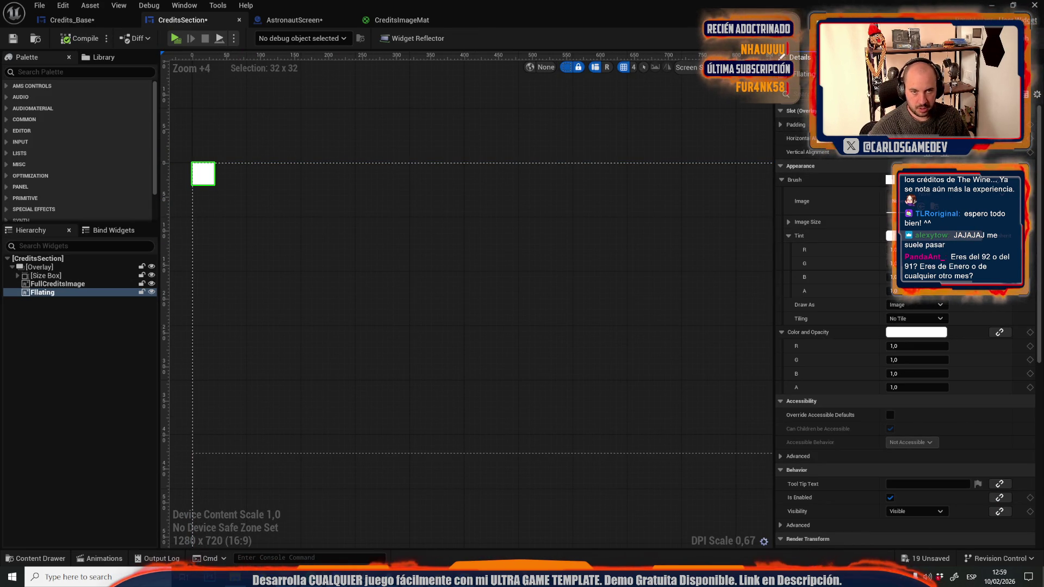
Scale the Fllating image to 5 by 5, then enlarge it to 32 by 32.
{"action": "type", "text": "scale"}
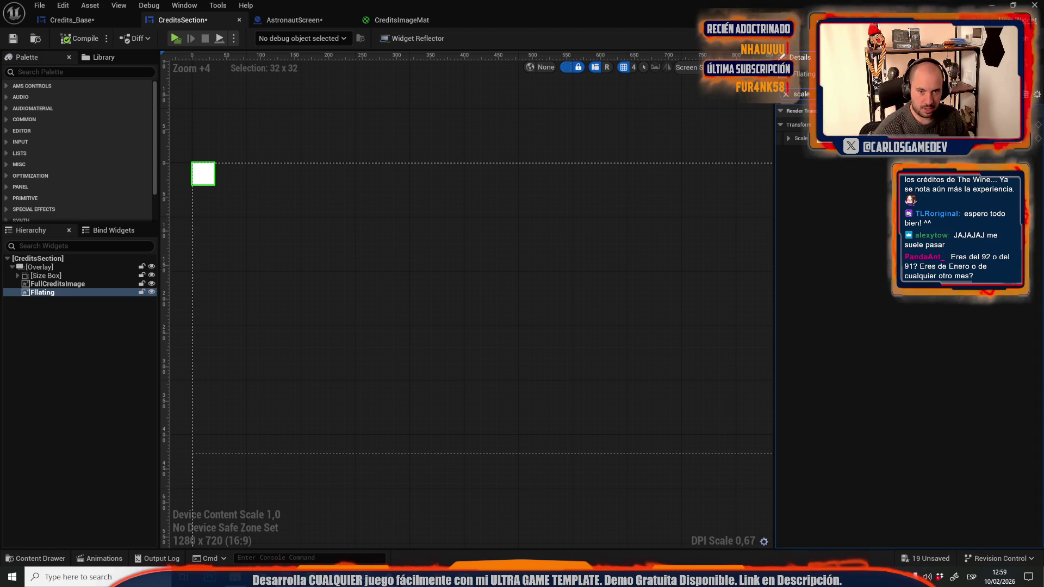
{"action": "type", "text": "5"}
{"action": "key", "text": "Return"}
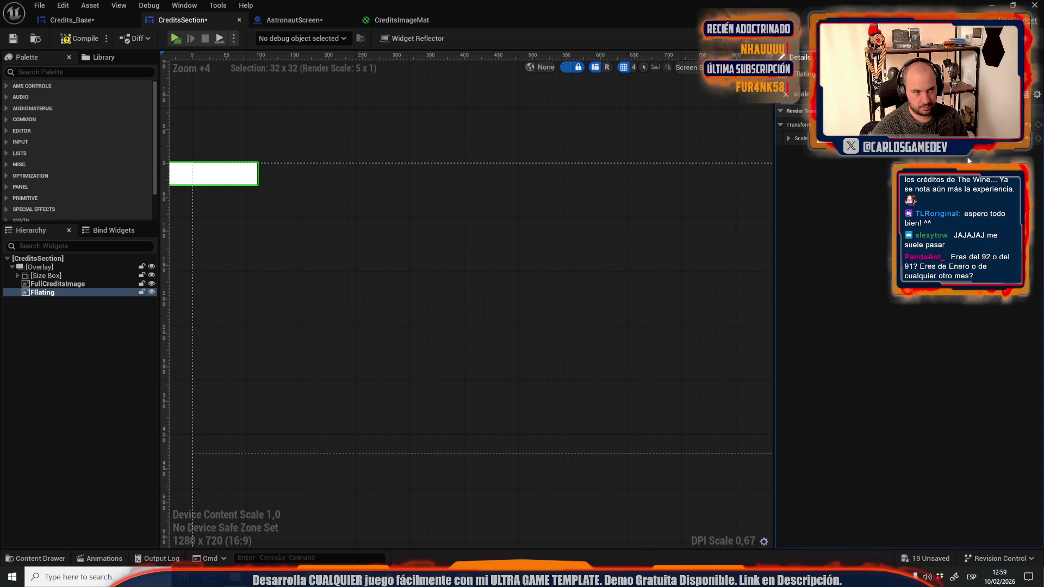
{"action": "type", "text": "5"}
{"action": "key", "text": "Return"}
{"action": "scroll", "coordinate": [572, 198], "scroll_direction": "down", "scroll_amount": 5}
{"action": "scroll", "coordinate": [473, 190], "scroll_direction": "up", "scroll_amount": 3}
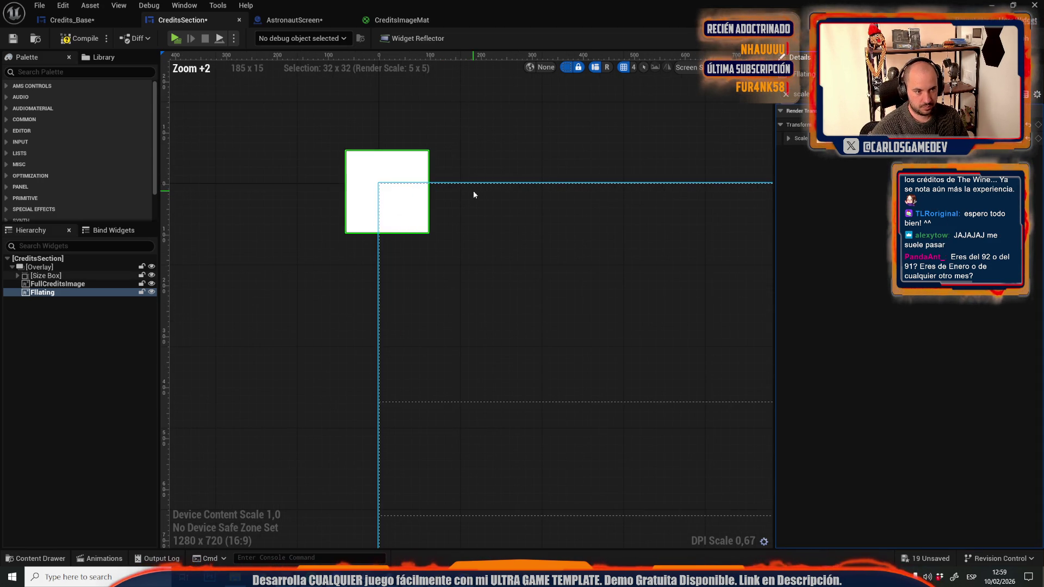
{"action": "type", "text": "32"}
{"action": "key", "text": "Tab"}
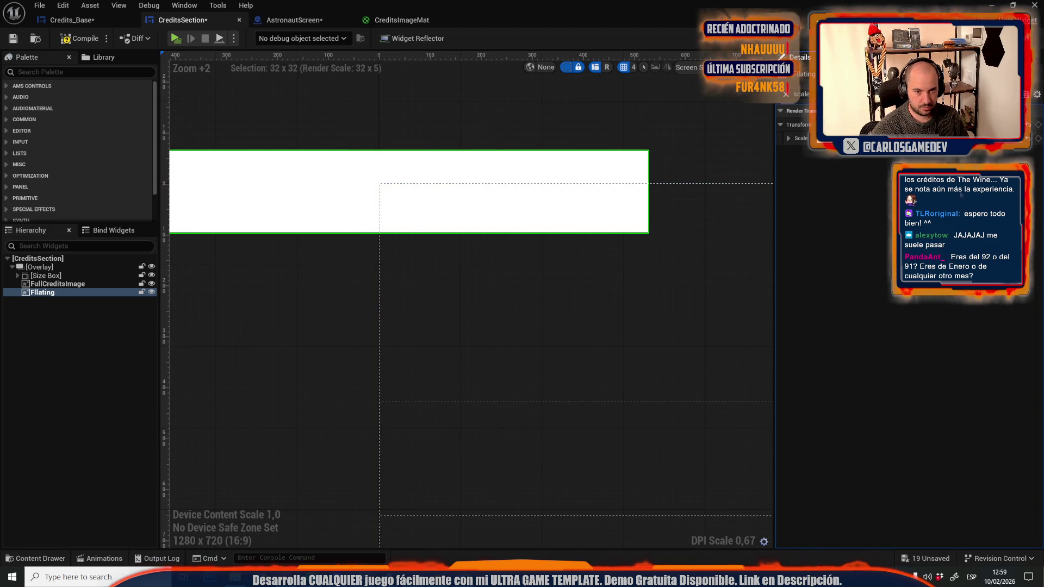
{"action": "type", "text": "32"}
{"action": "key", "text": "Return"}
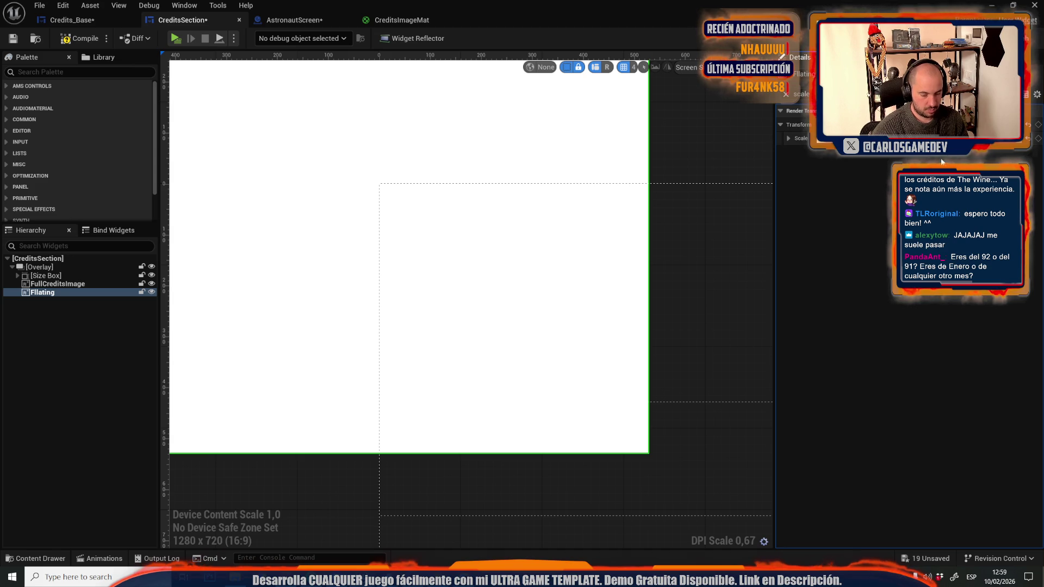
Raise the Fllating image's scale through 10, 13 and 15 up to 20.
{"action": "scroll", "coordinate": [379, 147], "scroll_direction": "down", "scroll_amount": 3}
{"action": "scroll", "coordinate": [591, 238], "scroll_direction": "down", "scroll_amount": 3}
{"action": "scroll", "coordinate": [400, 140], "scroll_direction": "up", "scroll_amount": 3}
{"action": "scroll", "coordinate": [400, 140], "scroll_direction": "down", "scroll_amount": 5}
{"action": "scroll", "coordinate": [393, 142], "scroll_direction": "up", "scroll_amount": 4}
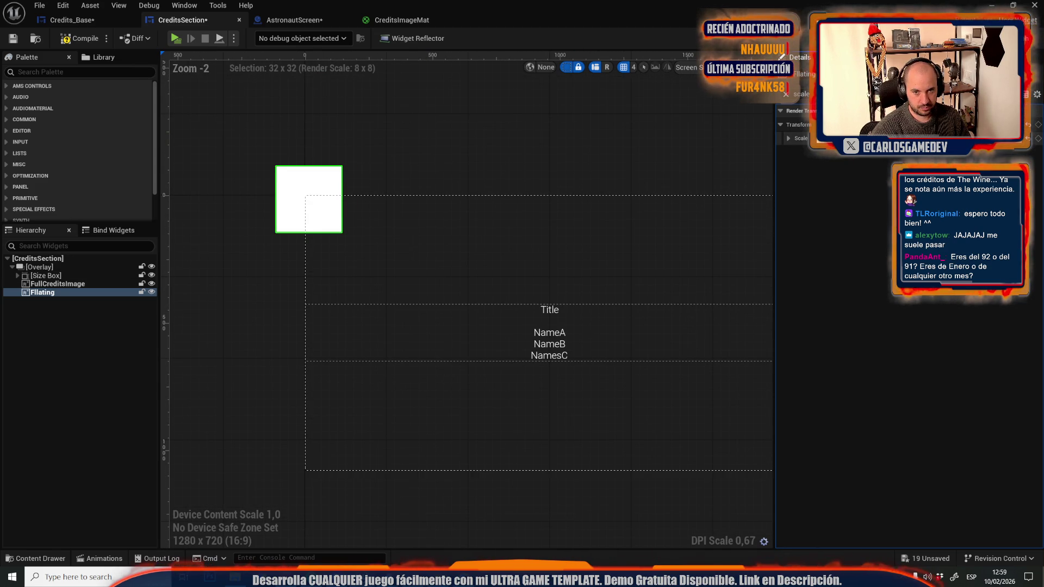
{"action": "type", "text": "10"}
{"action": "key", "text": "Return"}
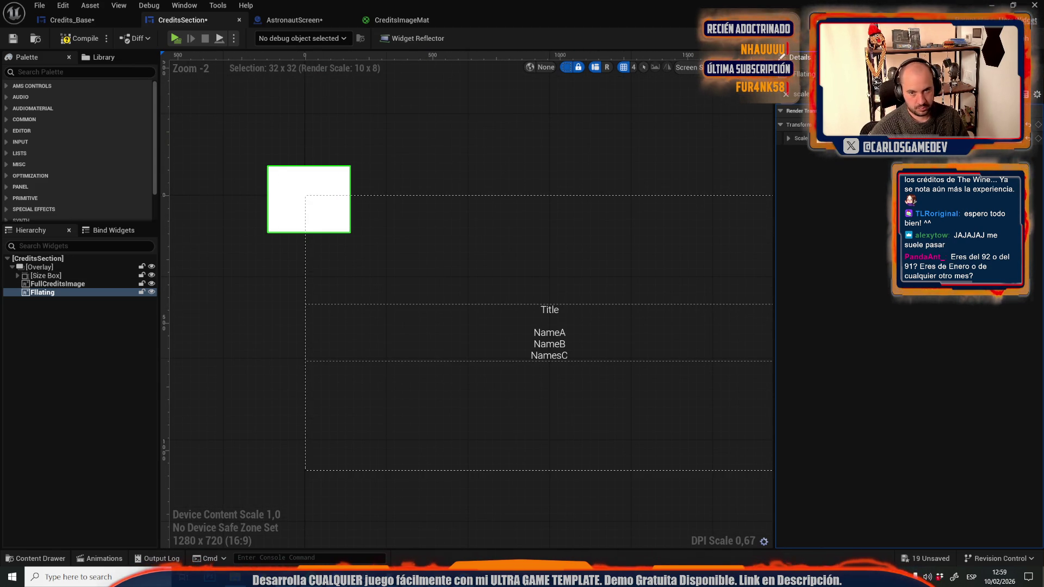
{"action": "type", "text": "13"}
{"action": "key", "text": "Return"}
{"action": "type", "text": "13"}
{"action": "key", "text": "Return"}
{"action": "scroll", "coordinate": [530, 215], "scroll_direction": "down", "scroll_amount": 3}
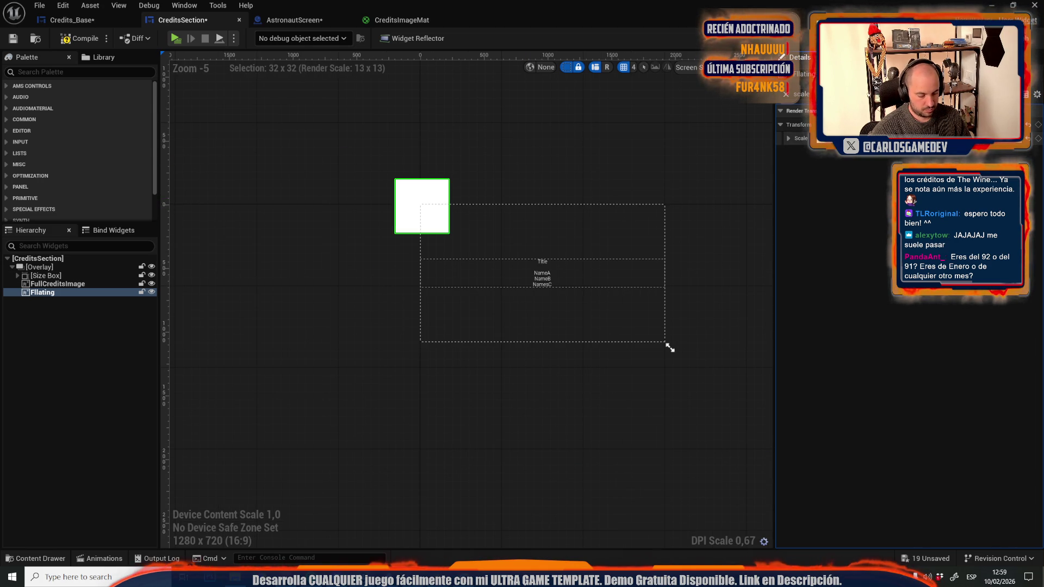
{"action": "type", "text": "15"}
{"action": "key", "text": "Return"}
{"action": "type", "text": "15"}
{"action": "key", "text": "Return"}
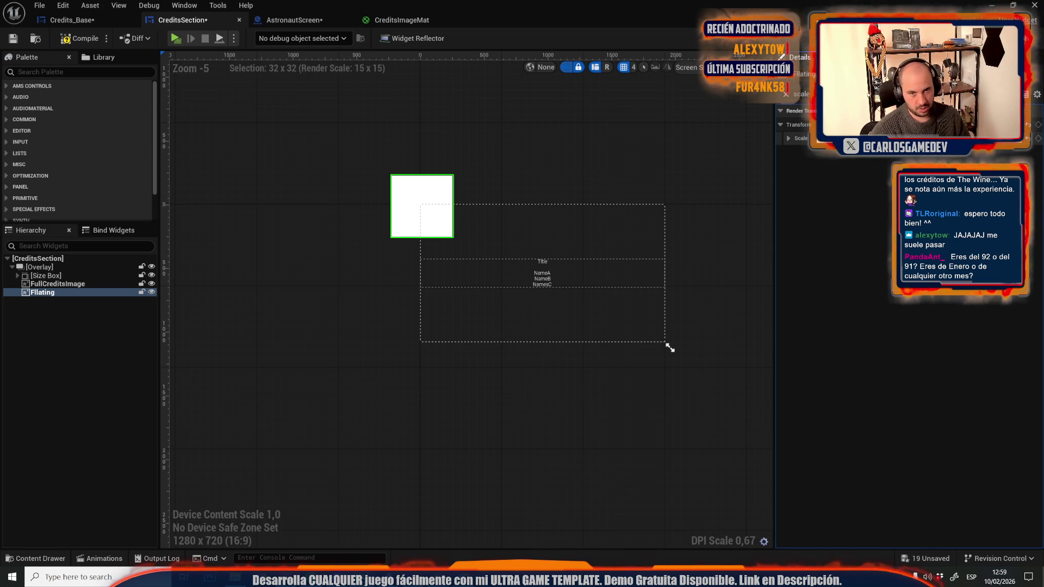
{"action": "type", "text": "20"}
{"action": "key", "text": "Return"}
{"action": "type", "text": "20"}
{"action": "key", "text": "Return"}
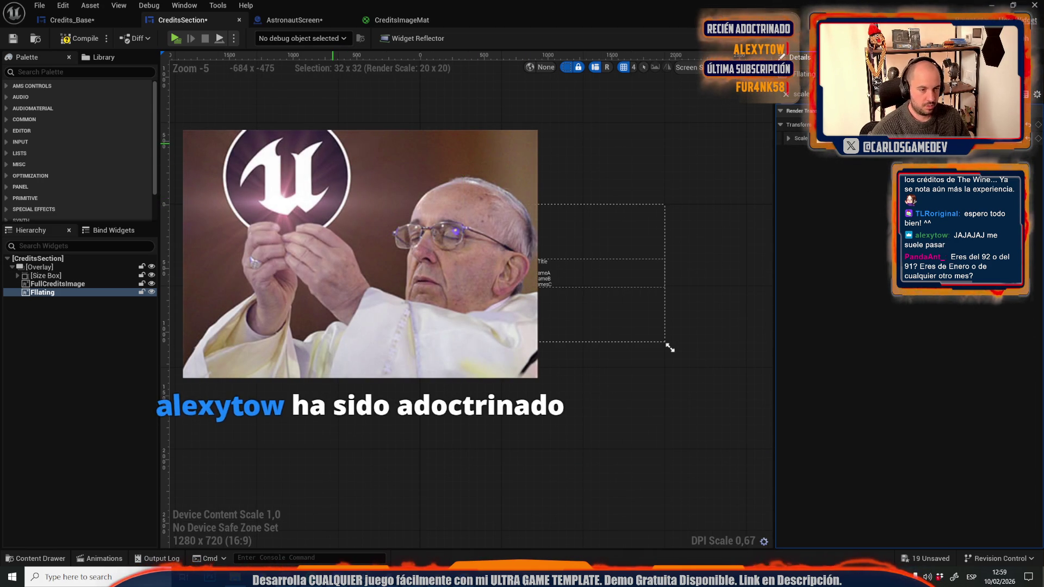
Clear the Details filter and search 'trans' to show Render Transform properties.
{"action": "key", "text": "ctrl+f"}
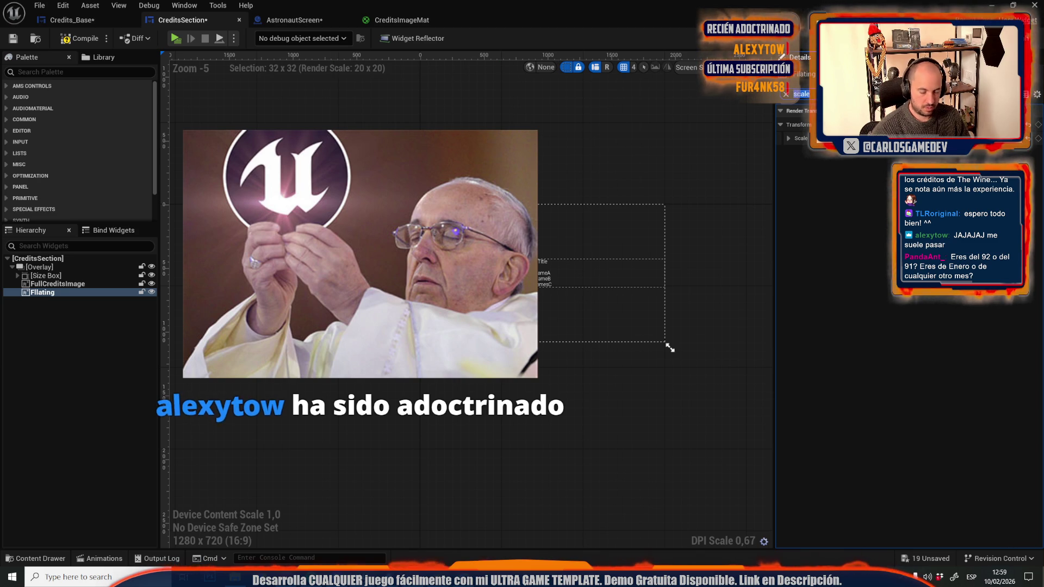
{"action": "key", "text": "BackSpace"}
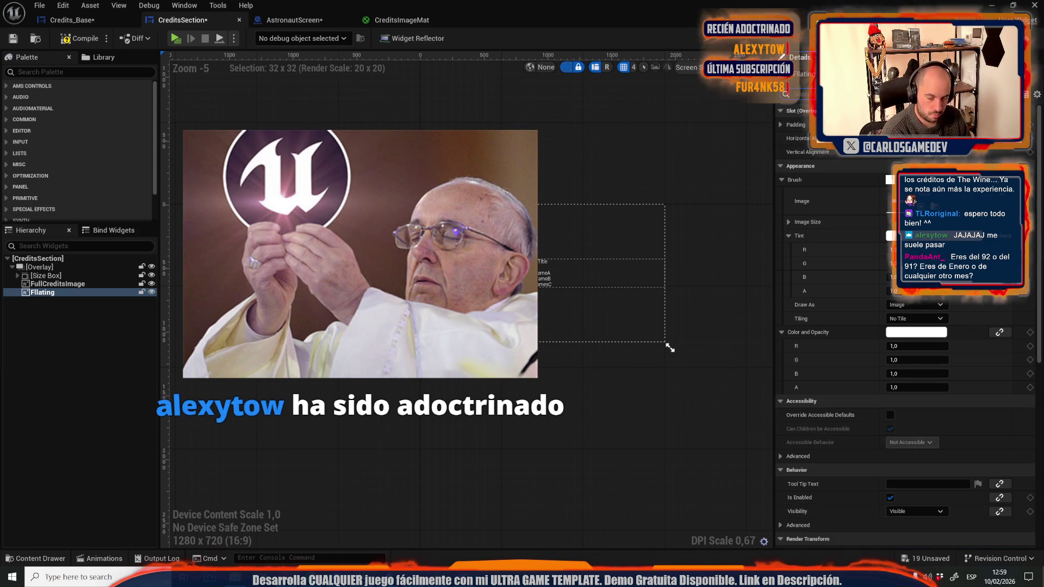
{"action": "type", "text": "trans"}
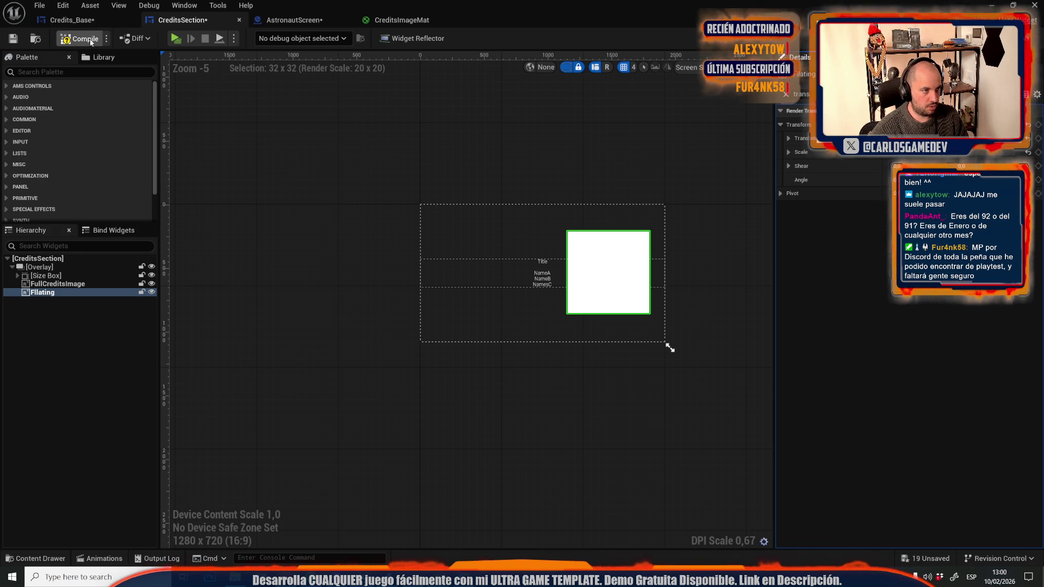
Compile CreditsSection, run a play preview, then exit it with Esc.
{"action": "left_click", "coordinate": [91, 42]}
{"action": "left_click", "coordinate": [175, 39]}
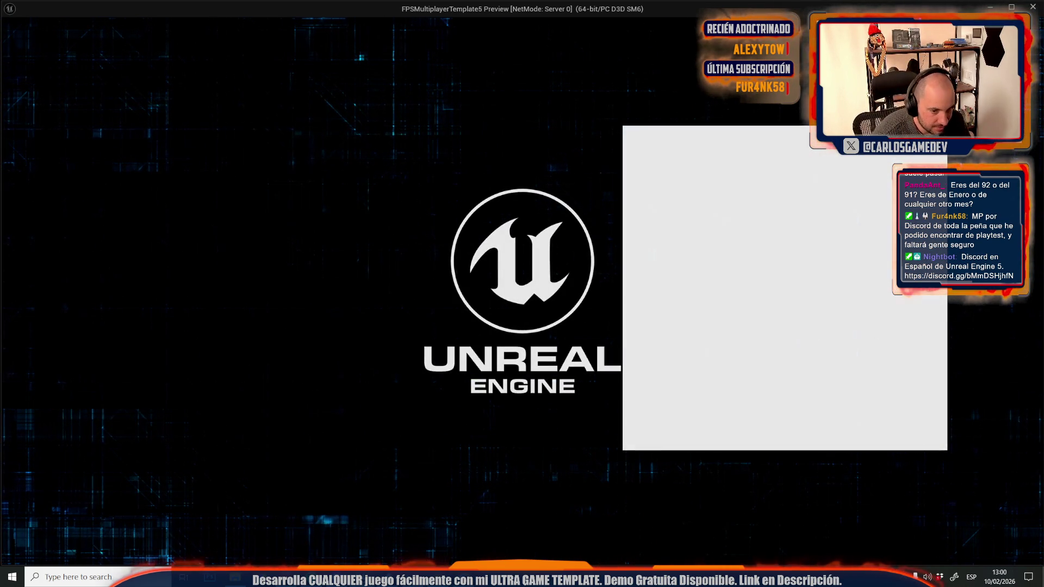
{"action": "key", "text": "Escape"}
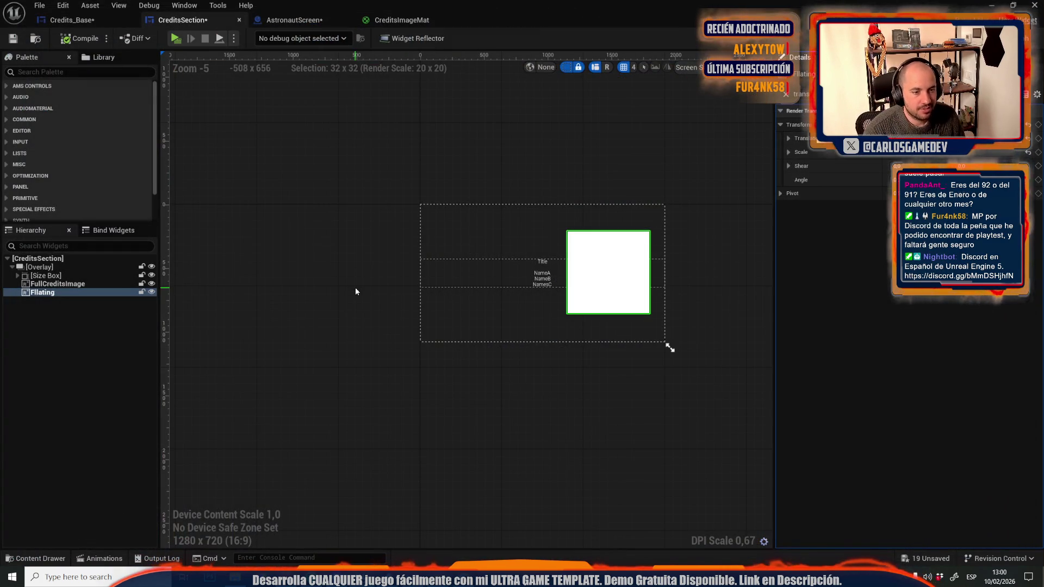
Nudge the white Flating image slightly left and up, then compile.
{"action": "left_click", "coordinate": [514, 269]}
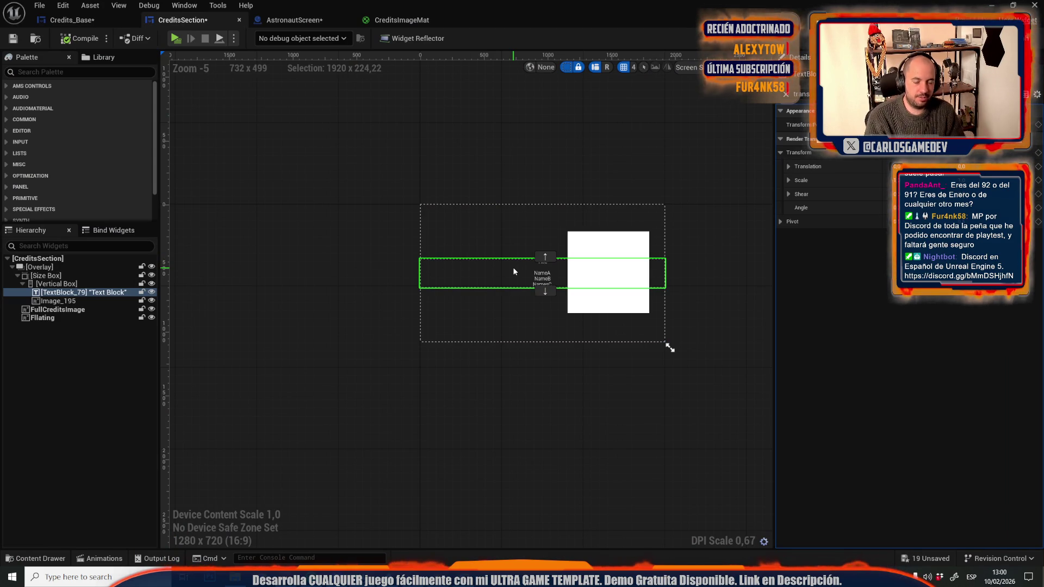
{"action": "left_click", "coordinate": [582, 259]}
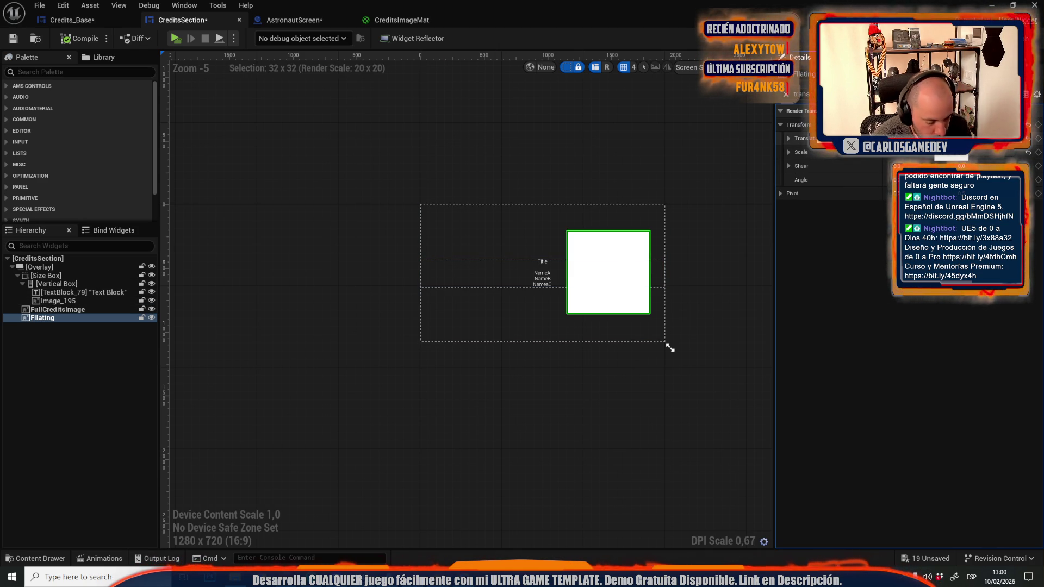
{"action": "key", "text": "Left"}
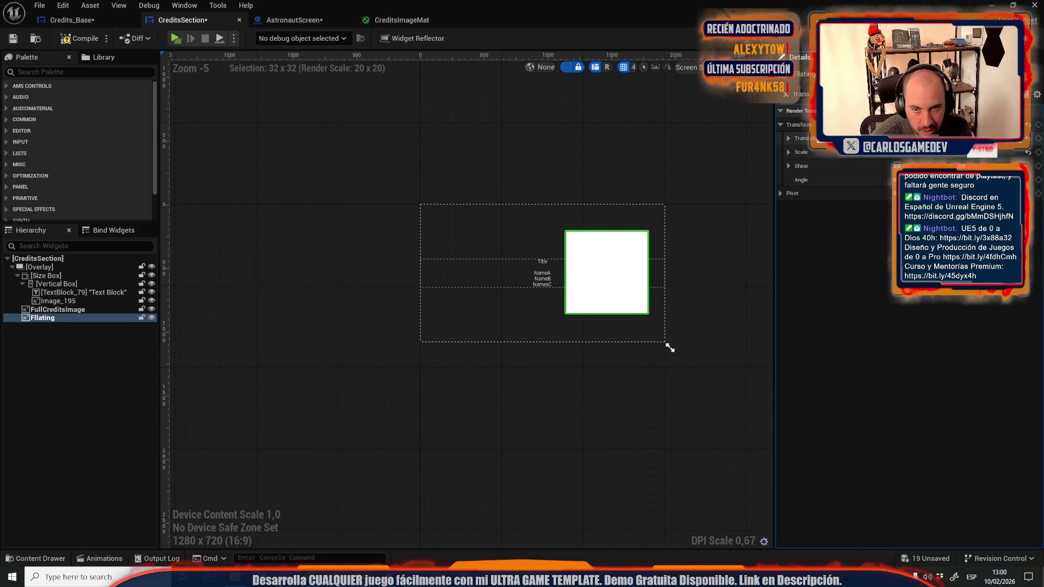
{"action": "key", "text": "Up"}
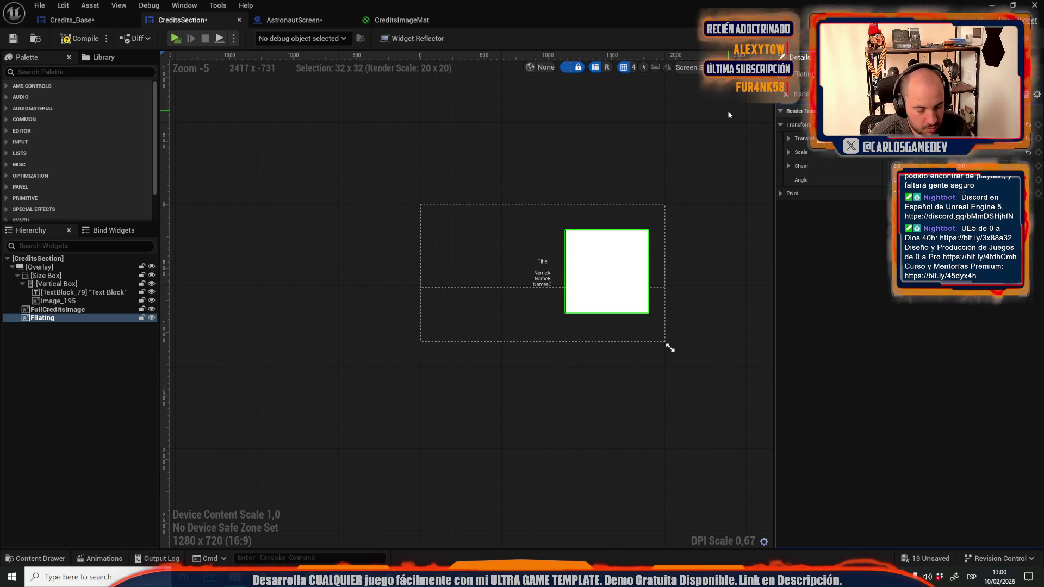
{"action": "left_click", "coordinate": [77, 38]}
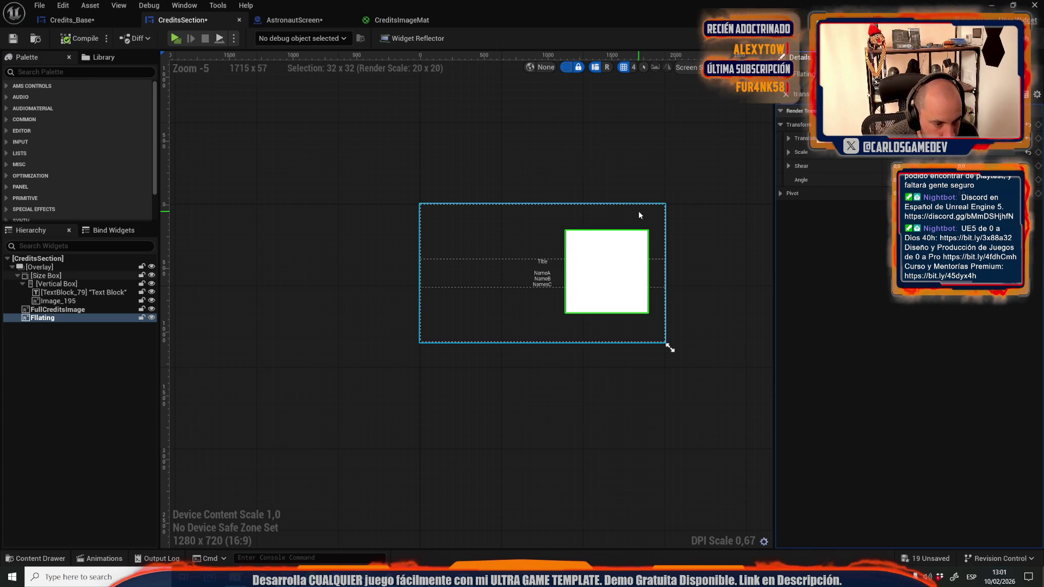
Select the credits text block and give it a large right padding.
{"action": "left_click", "coordinate": [527, 265]}
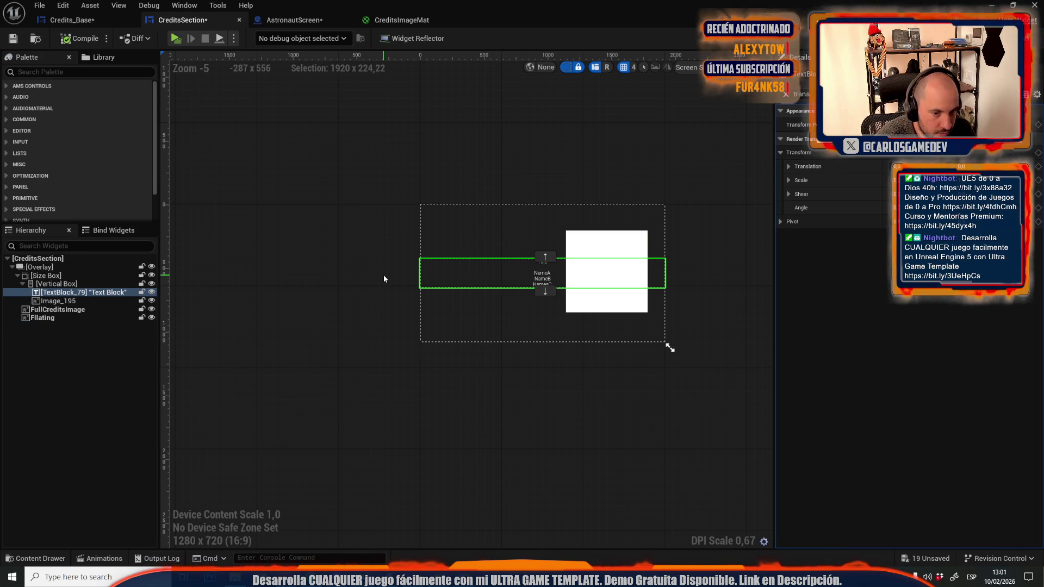
{"action": "left_click", "coordinate": [786, 94]}
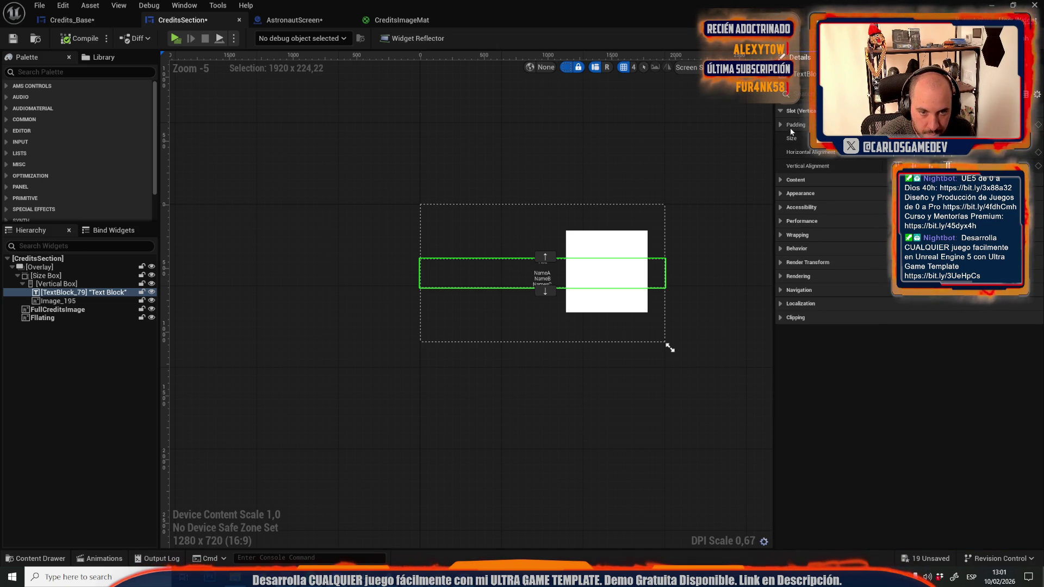
{"action": "left_click", "coordinate": [781, 125]}
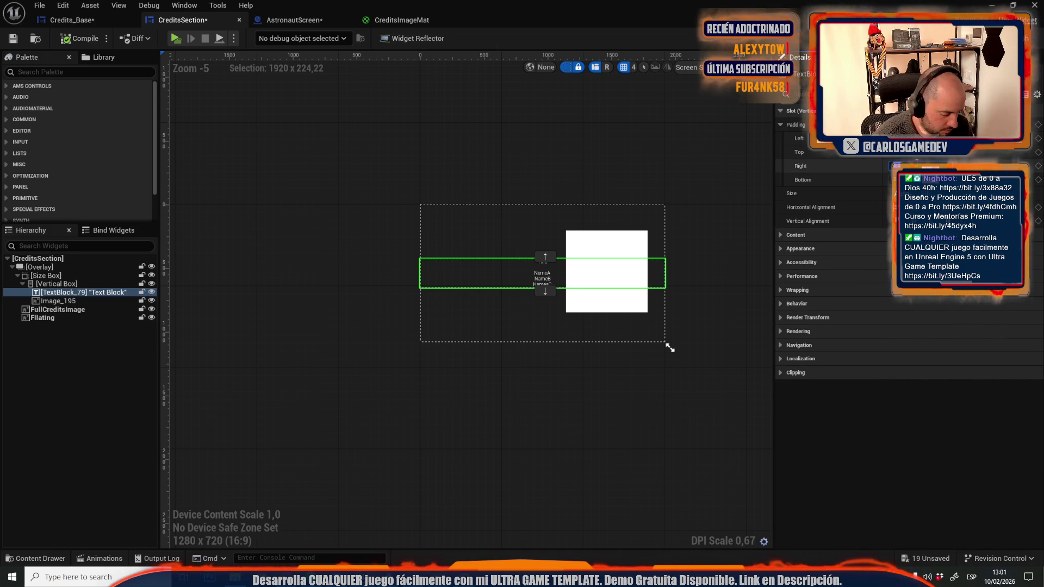
{"action": "key", "text": "Return"}
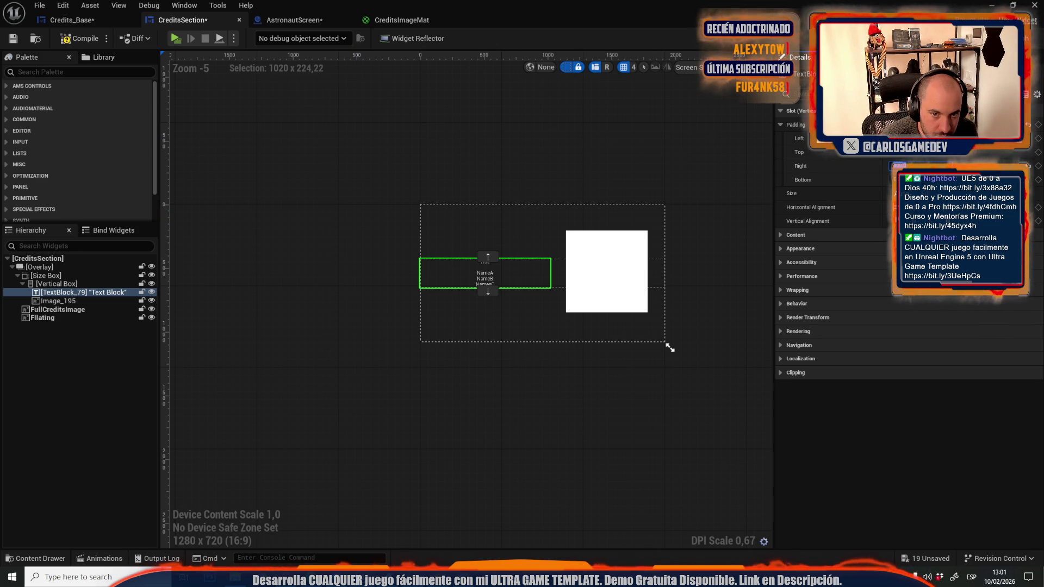
Turn on Auto Wrap Text for the credits text block.
{"action": "left_click", "coordinate": [805, 94]}
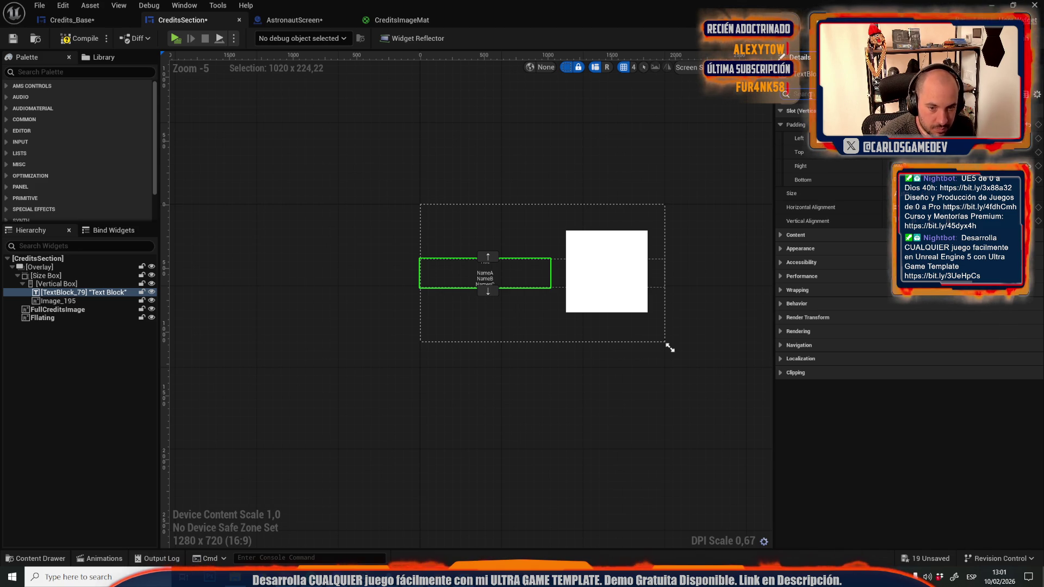
{"action": "type", "text": "lin"}
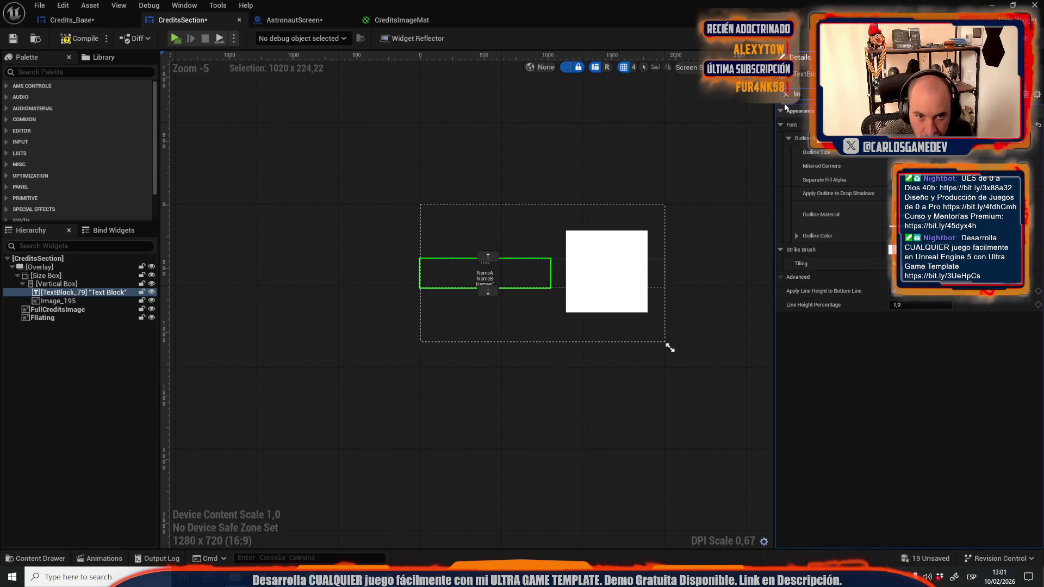
{"action": "left_click", "coordinate": [785, 94]}
{"action": "scroll", "coordinate": [872, 275], "scroll_direction": "down", "scroll_amount": 5}
{"action": "scroll", "coordinate": [866, 289], "scroll_direction": "up", "scroll_amount": 4}
{"action": "left_click", "coordinate": [890, 327]}
{"action": "scroll", "coordinate": [860, 202], "scroll_direction": "up", "scroll_amount": 3}
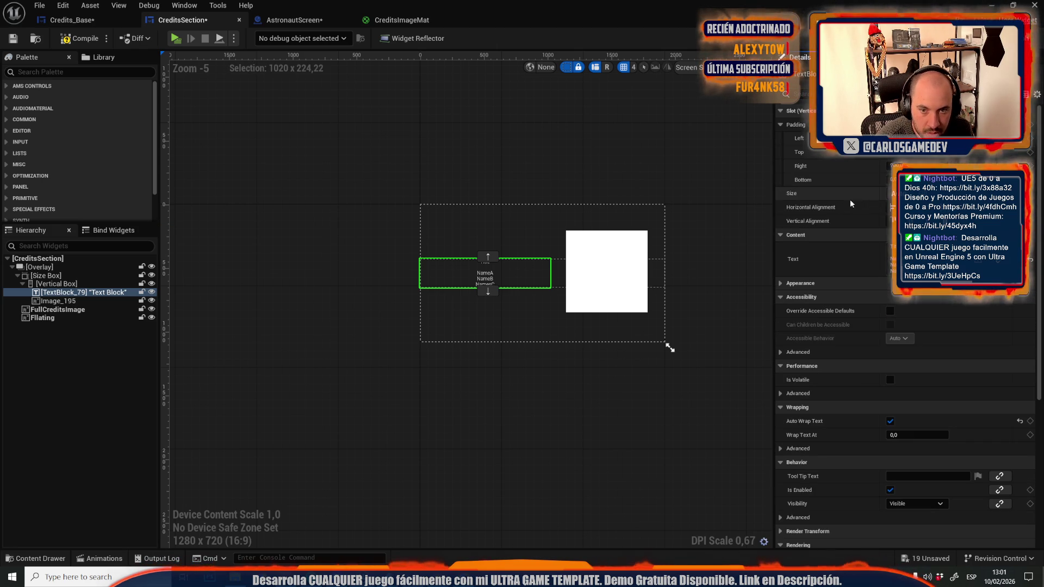
Reset the text block's right padding to 0 and compile.
{"action": "left_click", "coordinate": [894, 165]}
{"action": "type", "text": "0"}
{"action": "key", "text": "Return"}
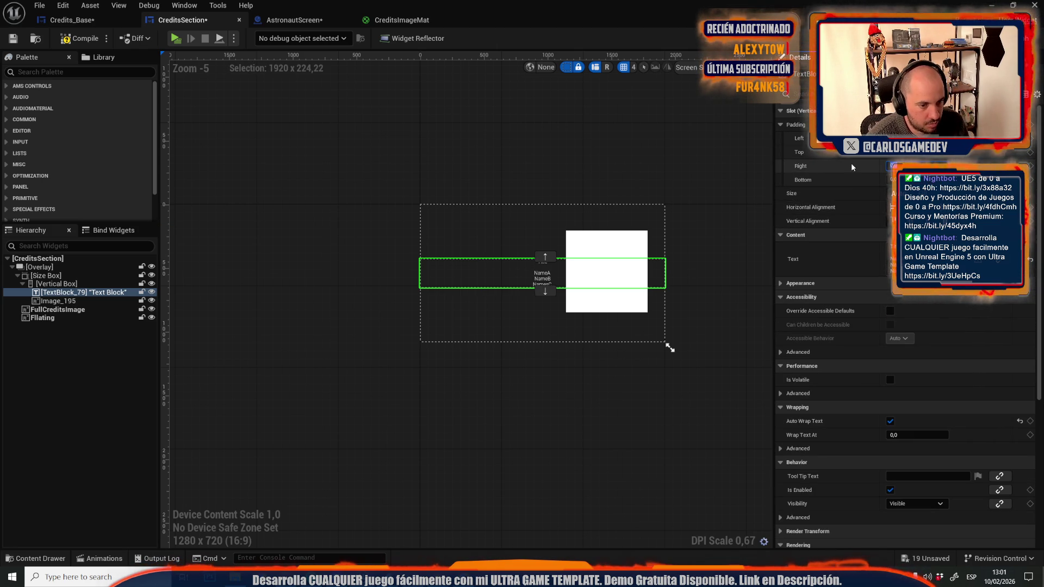
{"action": "left_click", "coordinate": [79, 38]}
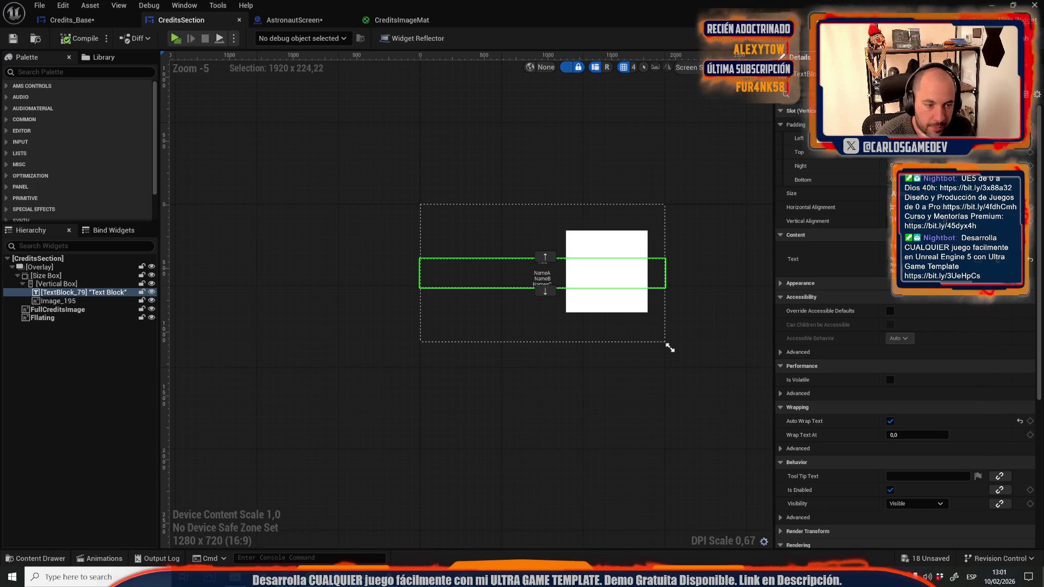
Add another output pin to the Sequence node and move the right-hand node group lower.
{"action": "left_click", "coordinate": [1022, 38]}
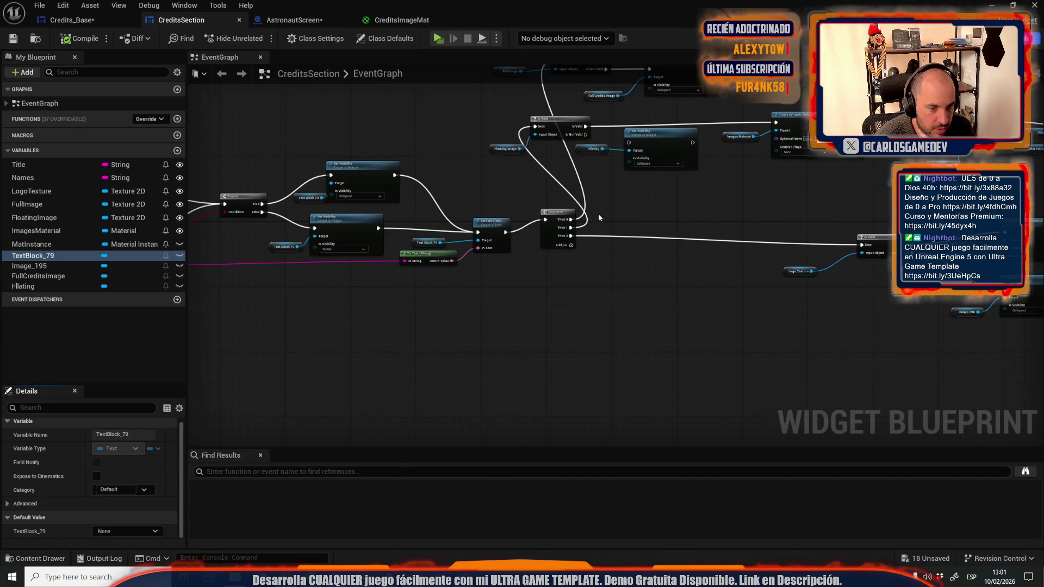
{"action": "left_click", "coordinate": [571, 245]}
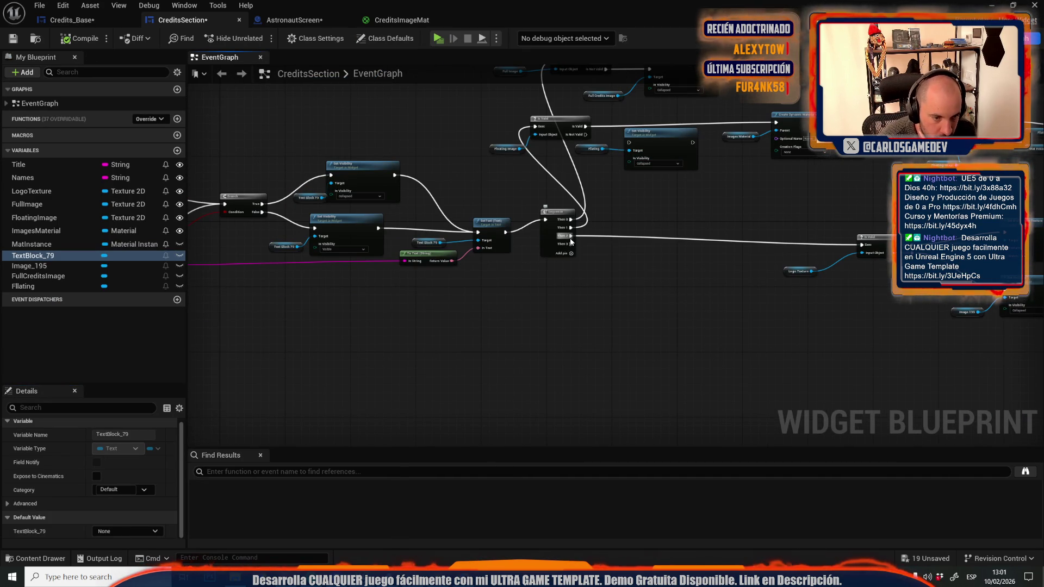
{"action": "scroll", "coordinate": [571, 241], "scroll_direction": "down", "scroll_amount": 6}
{"action": "left_click", "coordinate": [768, 276]}
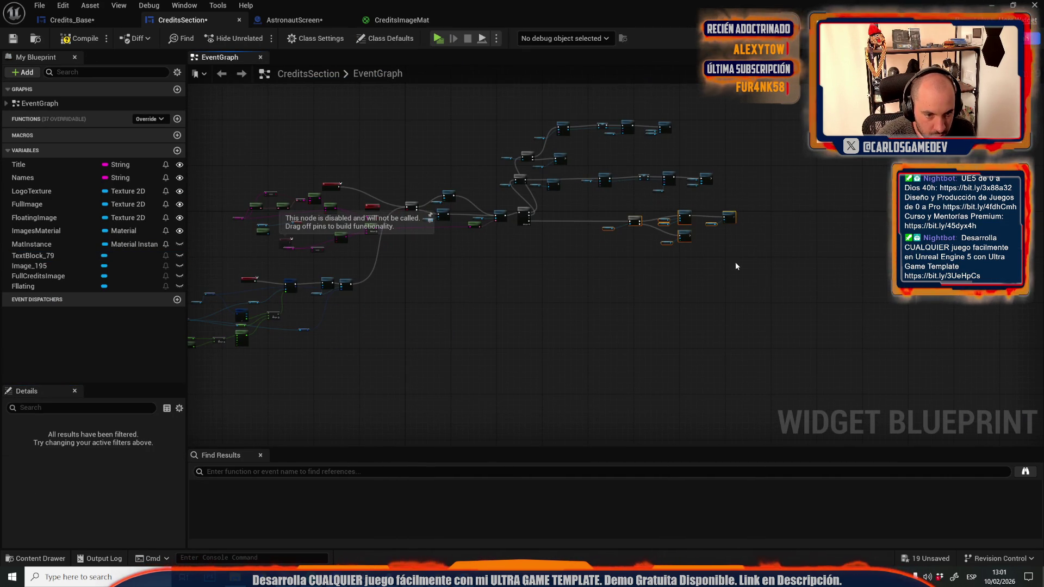
{"action": "left_click_drag", "start_coordinate": [580, 200], "coordinate": [764, 284]}
{"action": "left_click_drag", "start_coordinate": [684, 218], "coordinate": [664, 342]}
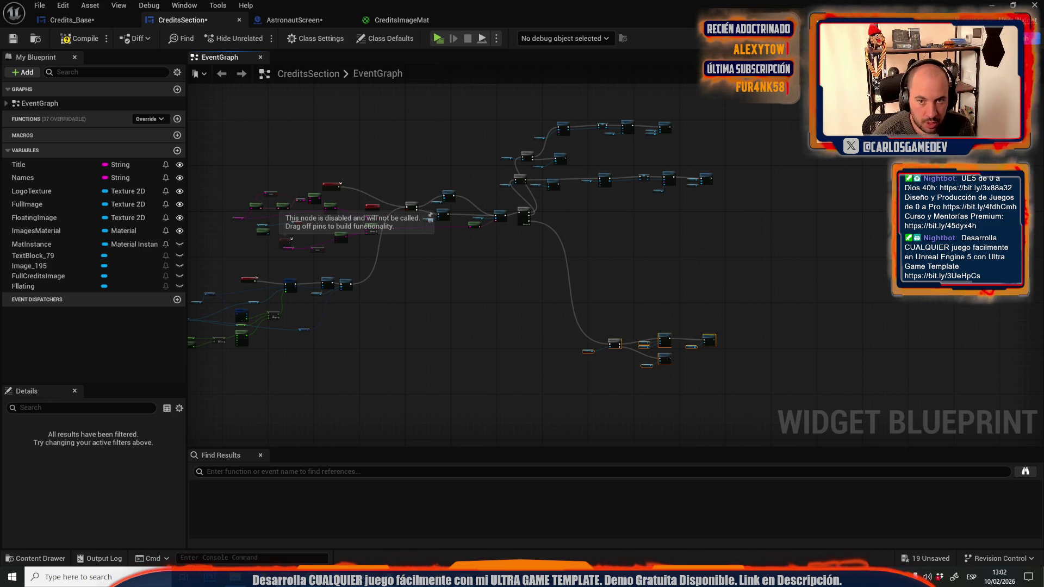
Rename the text block CreditsText and drag its getter into the event graph.
{"action": "left_click", "coordinate": [1000, 20]}
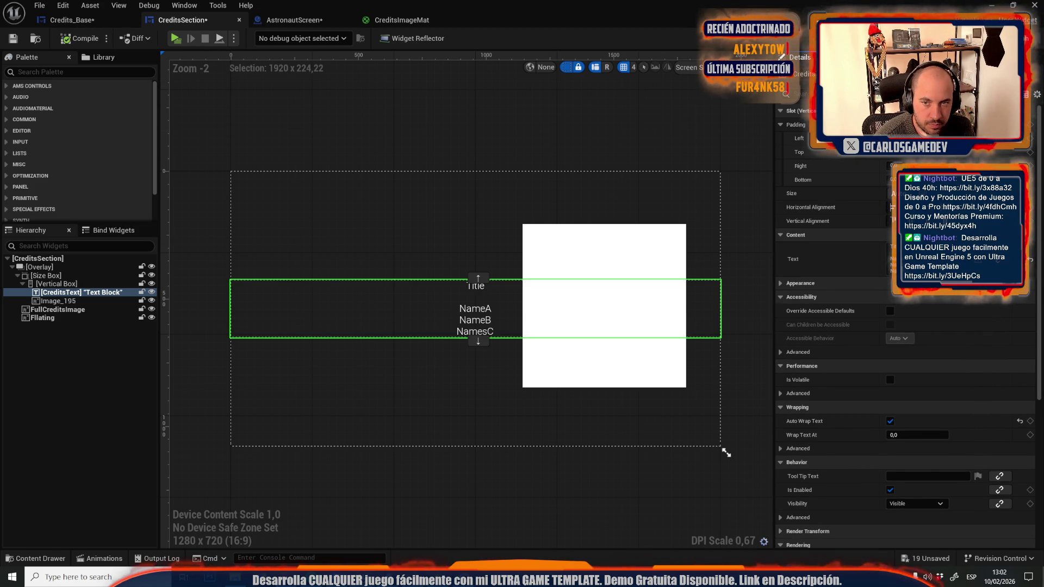
{"action": "key", "text": "ctrl+shift+g"}
{"action": "mouse_move", "coordinate": [39, 287]}
{"action": "left_mouse_down"}
{"action": "mouse_move", "coordinate": [218, 278]}
{"action": "mouse_move", "coordinate": [587, 234]}
{"action": "mouse_move", "coordinate": [634, 207]}
{"action": "left_mouse_up"}
{"action": "scroll", "coordinate": [598, 232], "scroll_direction": "up", "scroll_amount": 4}
Convert the CreditsText reference with a Slot as Vertical Box Slot node.
{"action": "type", "text": "set pad"}
{"action": "key", "text": "BackSpace"}
{"action": "key", "text": "BackSpace"}
{"action": "key", "text": "BackSpace"}
{"action": "type", "text": "padd"}
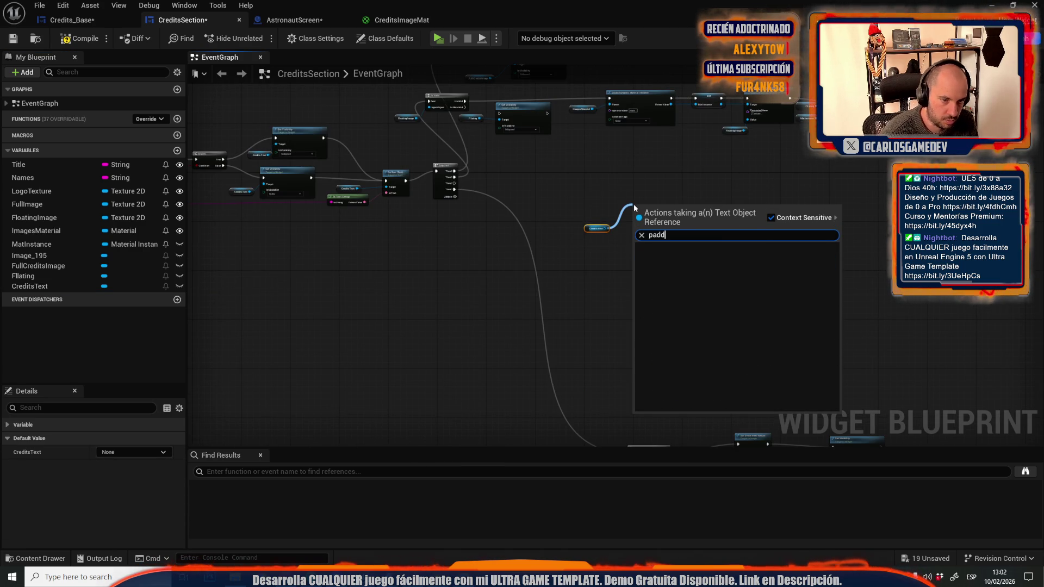
{"action": "key", "text": "Escape"}
{"action": "left_click", "coordinate": [1000, 20]}
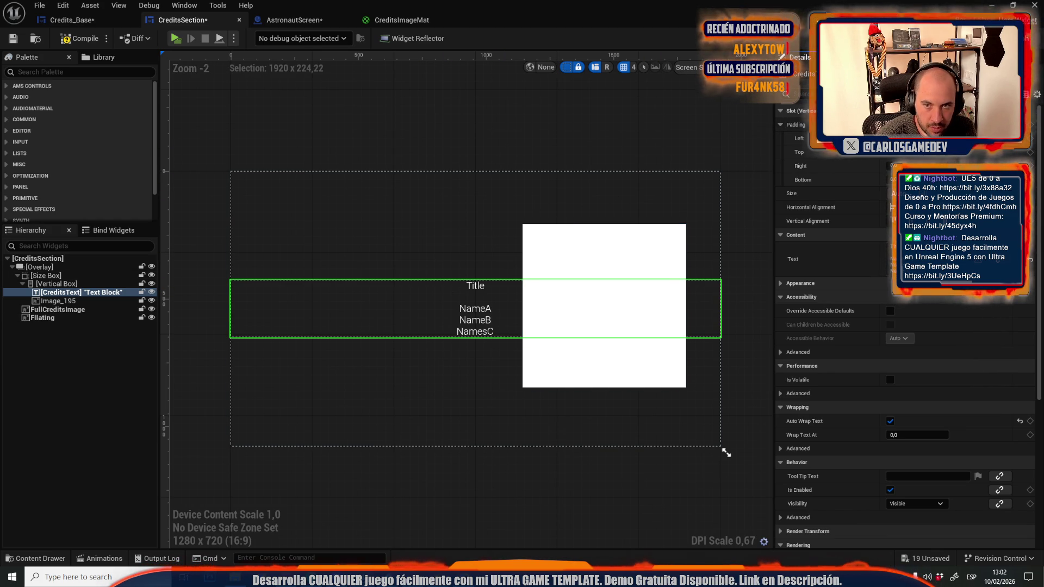
{"action": "double_click", "coordinate": [516, 272]}
{"action": "left_click_drag", "start_coordinate": [751, 174], "coordinate": [782, 172]}
{"action": "type", "text": "get slot"}
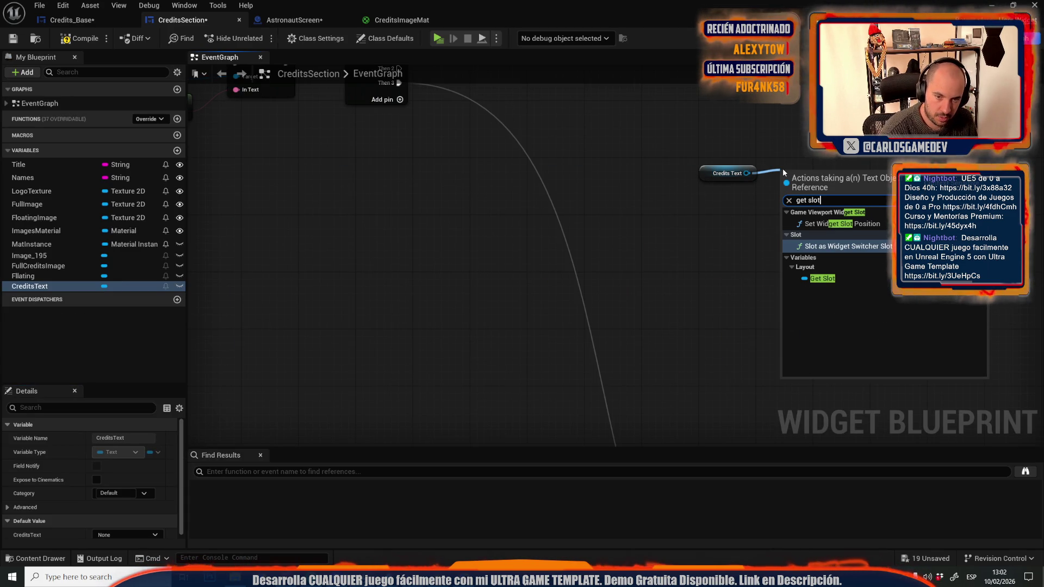
{"action": "key", "text": "BackSpace"}
{"action": "key", "text": "BackSpace"}
{"action": "key", "text": "BackSpace"}
{"action": "type", "text": "slot as ve"}
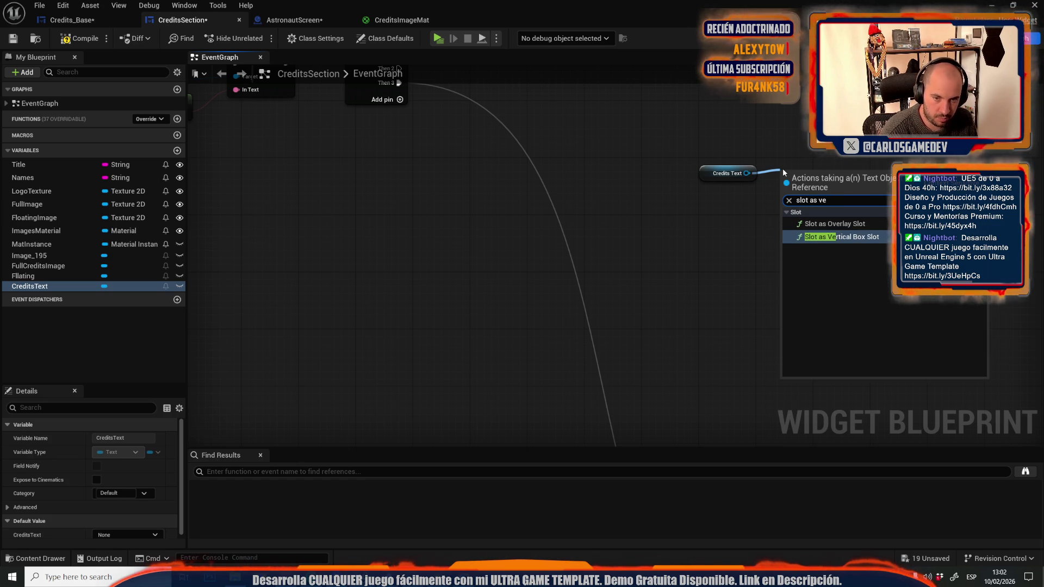
{"action": "key", "text": "Return"}
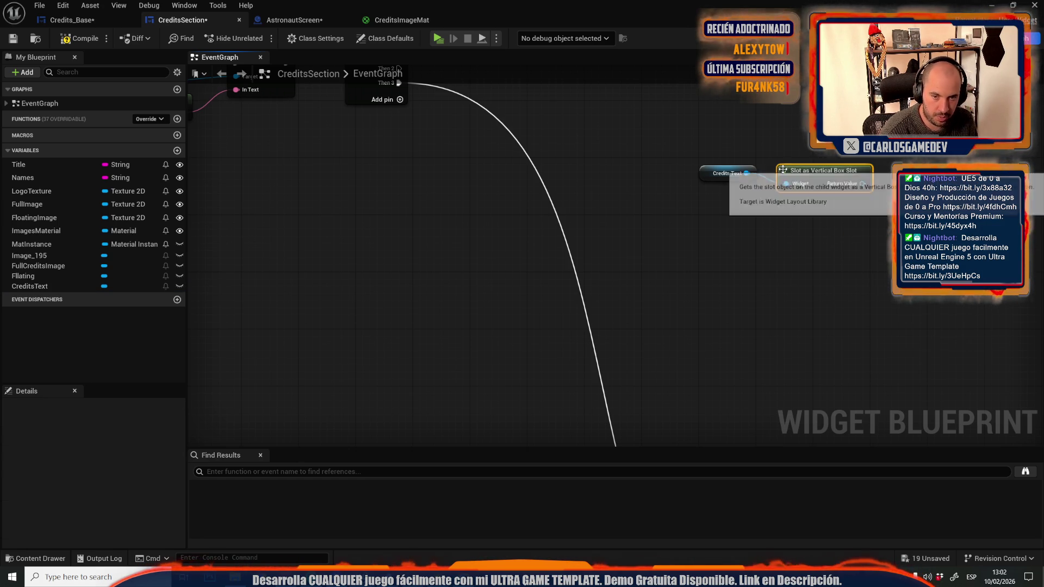
Add Set Padding from the slot's return value and run it from Sequence Then 2.
{"action": "left_click_drag", "start_coordinate": [822, 144], "coordinate": [738, 210]}
{"action": "left_click_drag", "start_coordinate": [777, 249], "coordinate": [833, 205]}
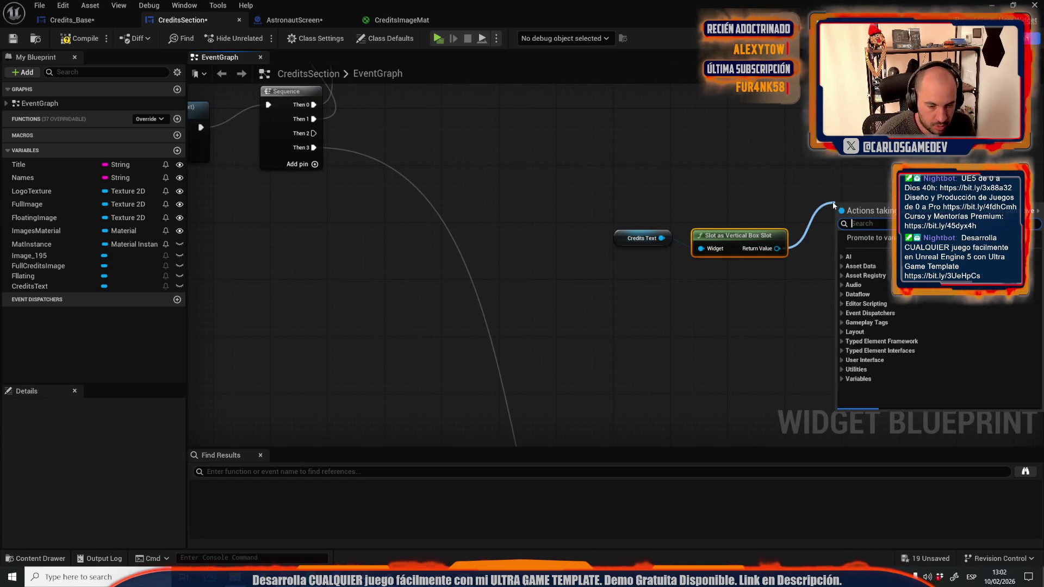
{"action": "type", "text": "set padd"}
{"action": "key", "text": "Return"}
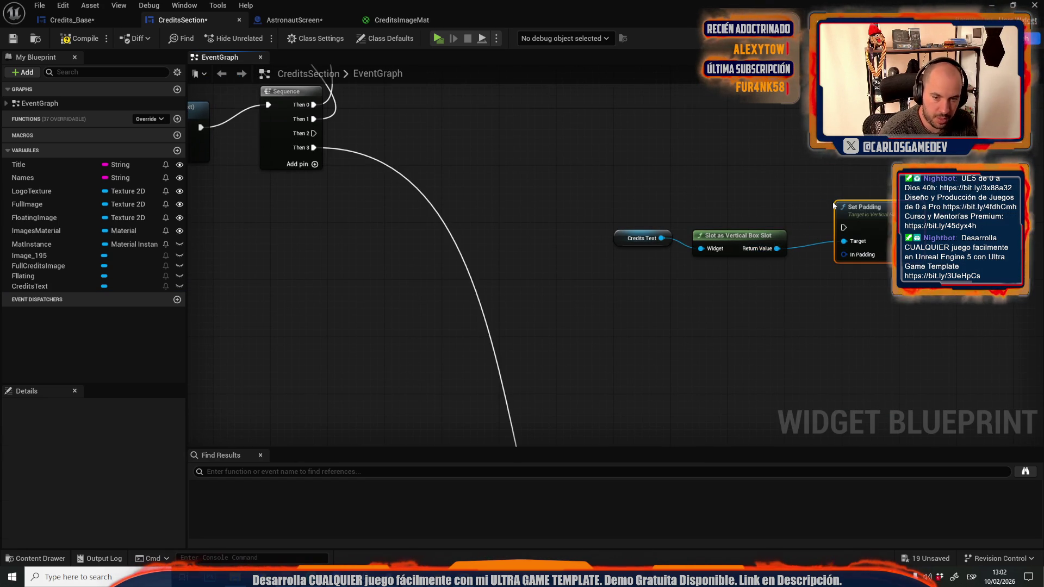
{"action": "mouse_move", "coordinate": [318, 136]}
{"action": "left_mouse_down"}
{"action": "mouse_move", "coordinate": [843, 227]}
{"action": "mouse_move", "coordinate": [859, 196]}
{"action": "mouse_move", "coordinate": [837, 303]}
{"action": "left_mouse_up"}
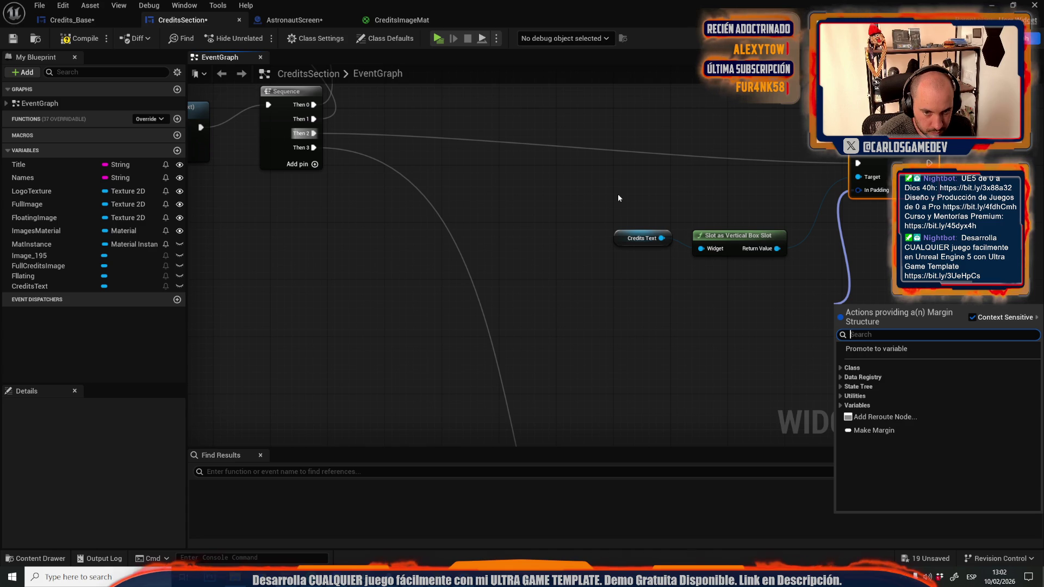
Promote In Padding to an instance-editable TextsPadding margin variable and compile.
{"action": "left_click", "coordinate": [940, 348]}
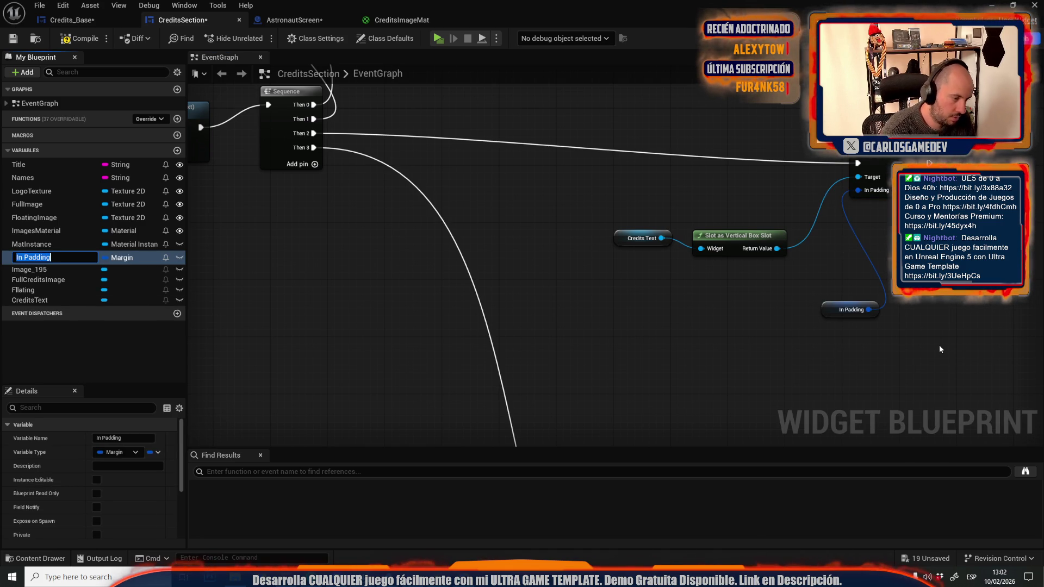
{"action": "type", "text": "Texts"}
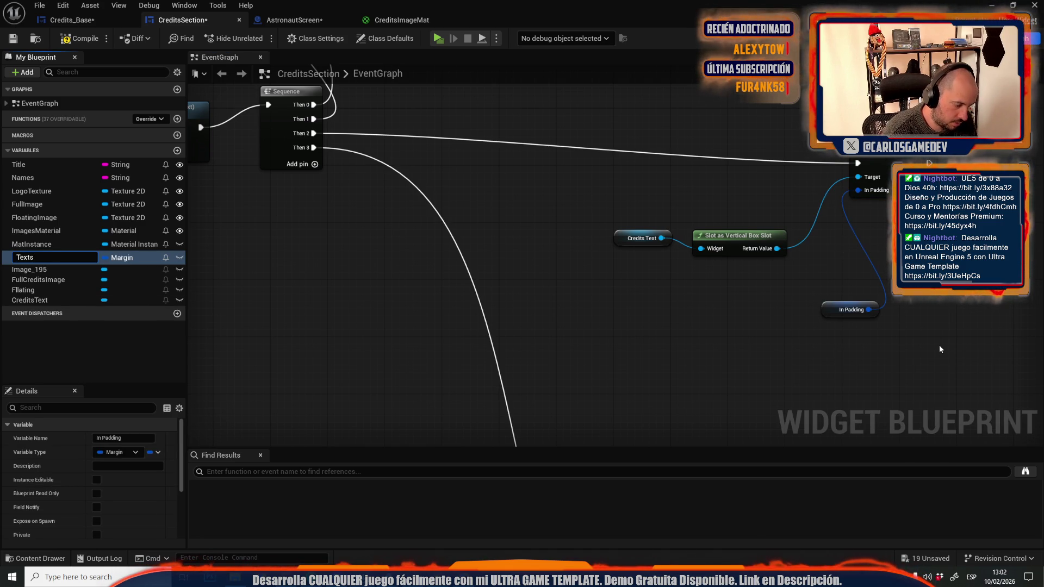
{"action": "type", "text": "Padding"}
{"action": "key", "text": "Return"}
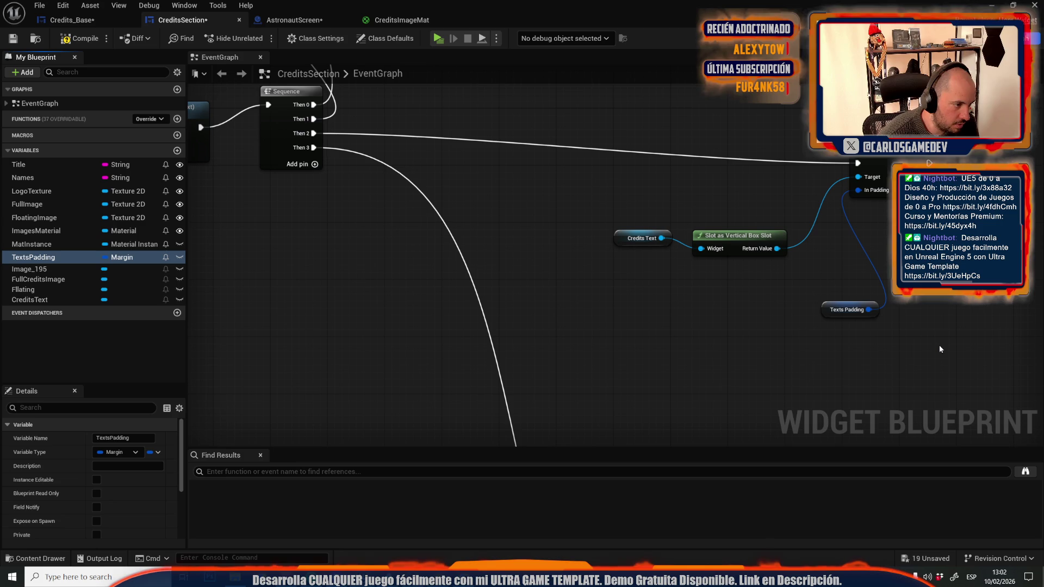
{"action": "left_click", "coordinate": [180, 257]}
{"action": "scroll", "coordinate": [87, 519], "scroll_direction": "down", "scroll_amount": 3}
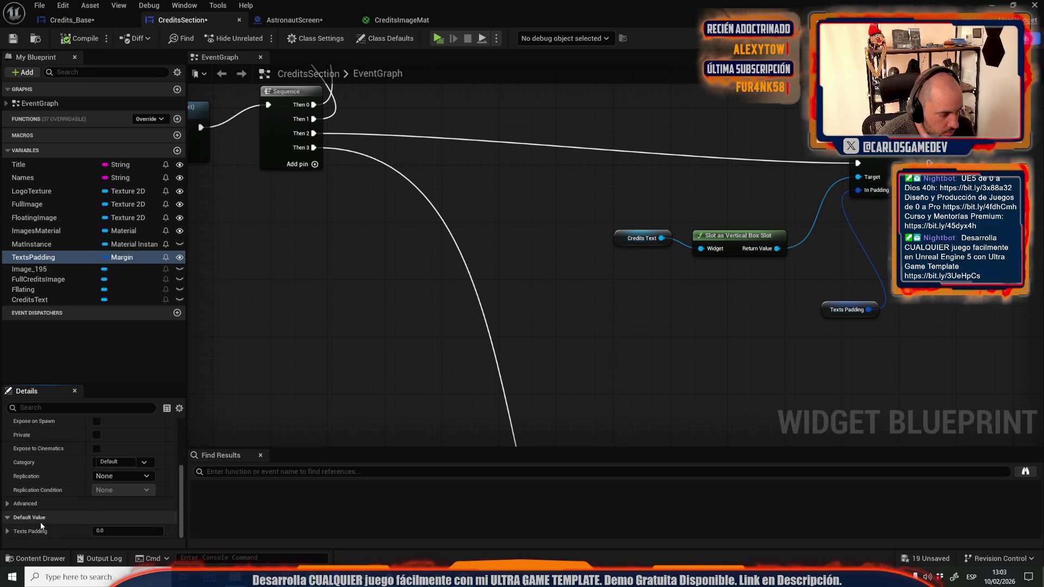
{"action": "left_click", "coordinate": [8, 531]}
{"action": "scroll", "coordinate": [87, 448], "scroll_direction": "down", "scroll_amount": 2}
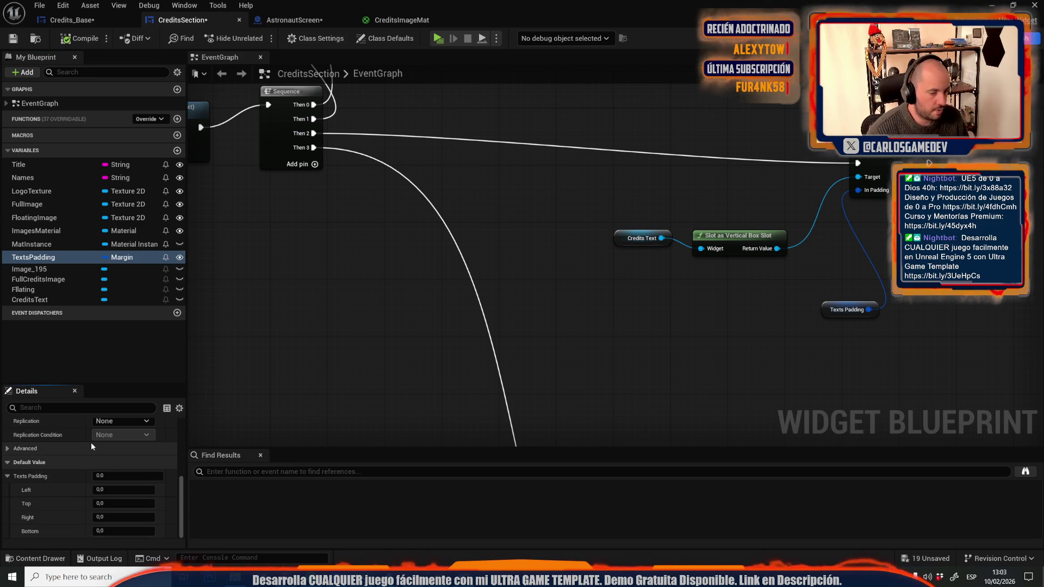
{"action": "left_click", "coordinate": [78, 39]}
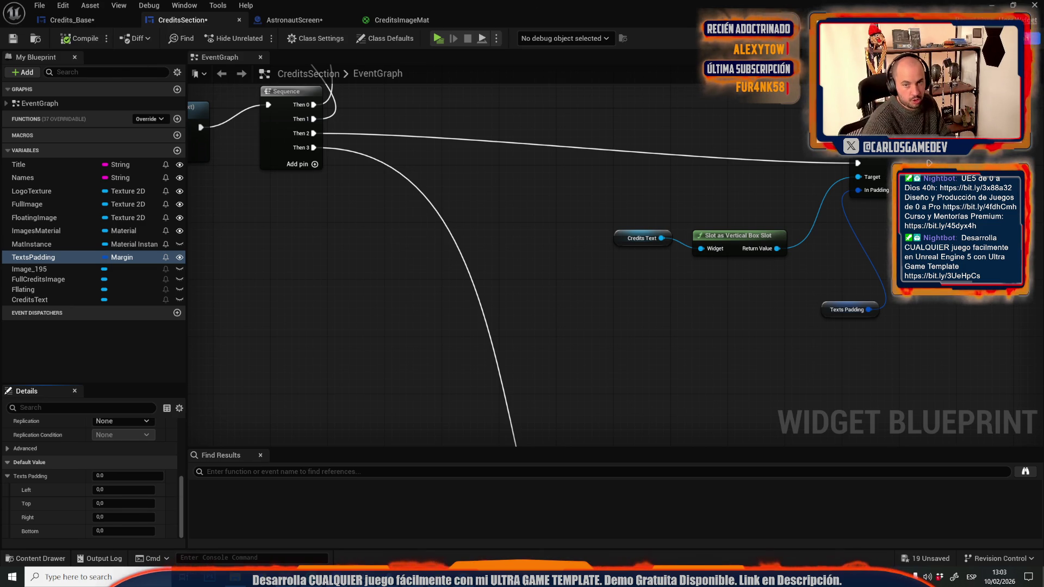
{"action": "left_click", "coordinate": [1003, 38]}
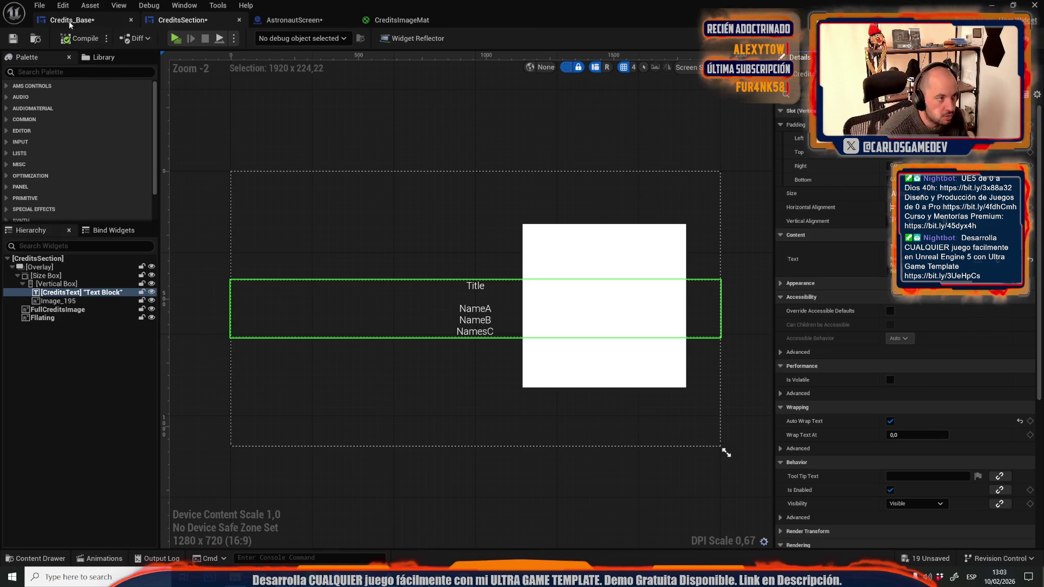
Set Credits_Base's first section Texts Padding Right to 512, then start Play.
{"action": "left_click", "coordinate": [70, 19]}
{"action": "scroll", "coordinate": [588, 293], "scroll_direction": "down", "scroll_amount": 3}
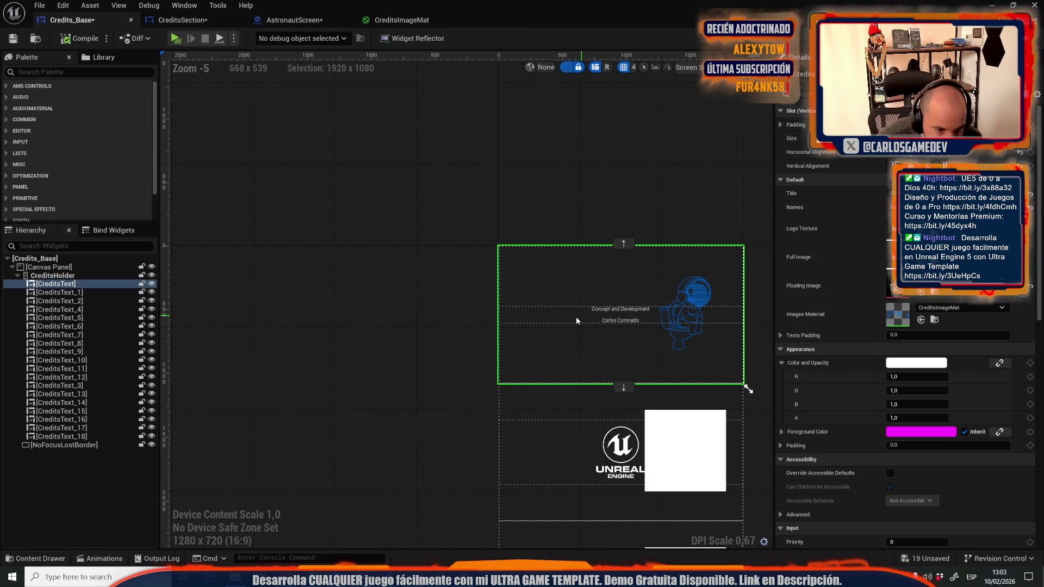
{"action": "left_click", "coordinate": [781, 336]}
{"action": "left_click", "coordinate": [911, 376]}
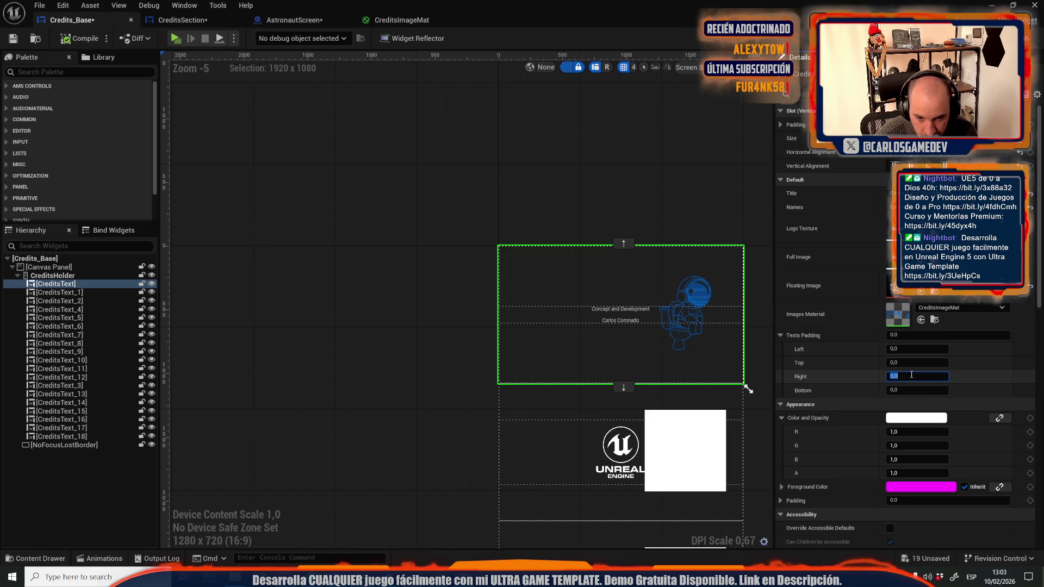
{"action": "type", "text": "300"}
{"action": "key", "text": "Return"}
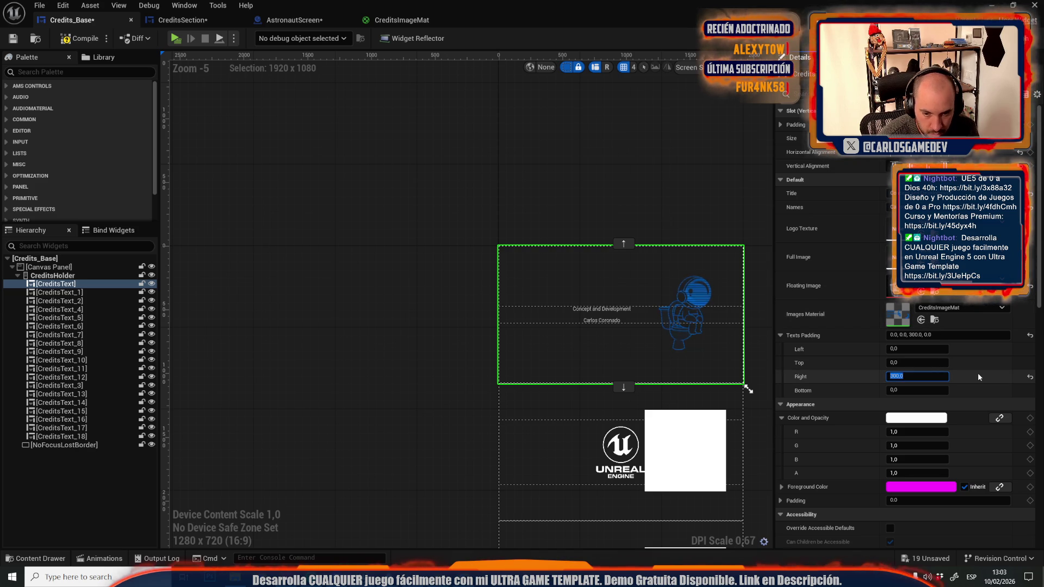
{"action": "type", "text": "512"}
{"action": "key", "text": "Return"}
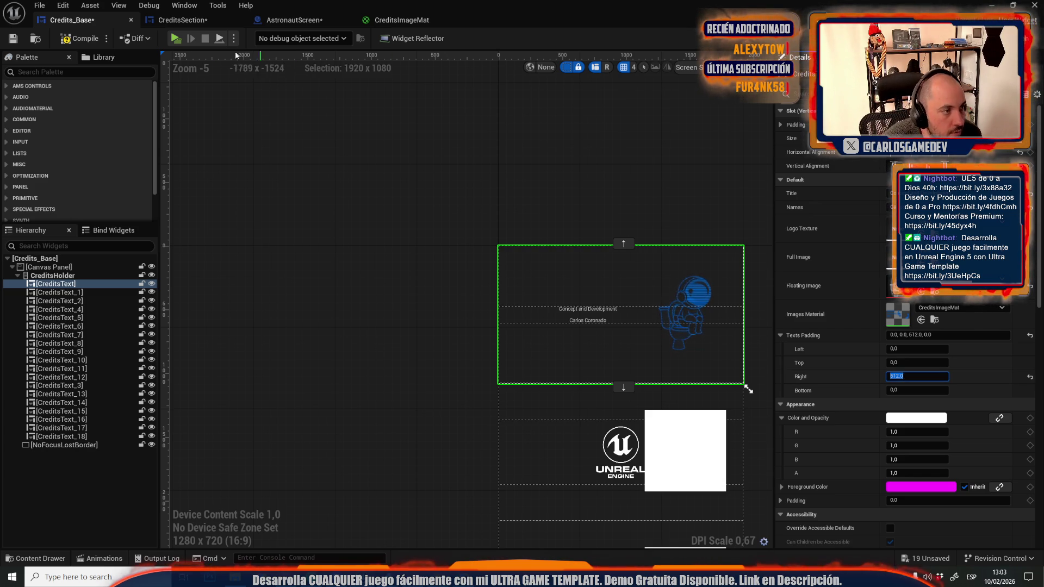
{"action": "left_click", "coordinate": [180, 38]}
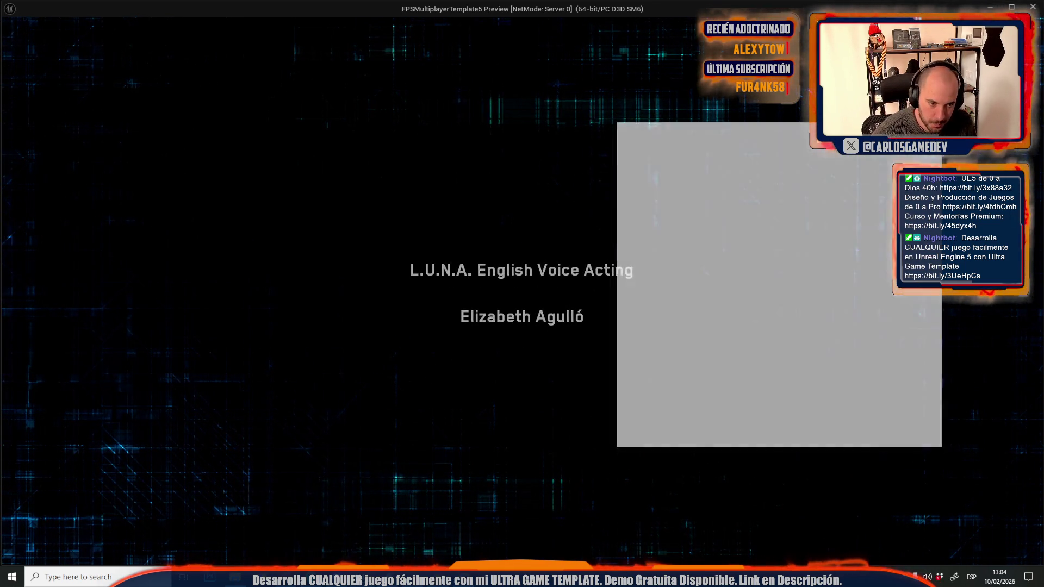
Stop the credits preview with Esc and pan the Credits_Base canvas back into view.
{"action": "key", "text": "Escape"}
{"action": "left_click_drag", "start_coordinate": [406, 174], "coordinate": [317, 111]}
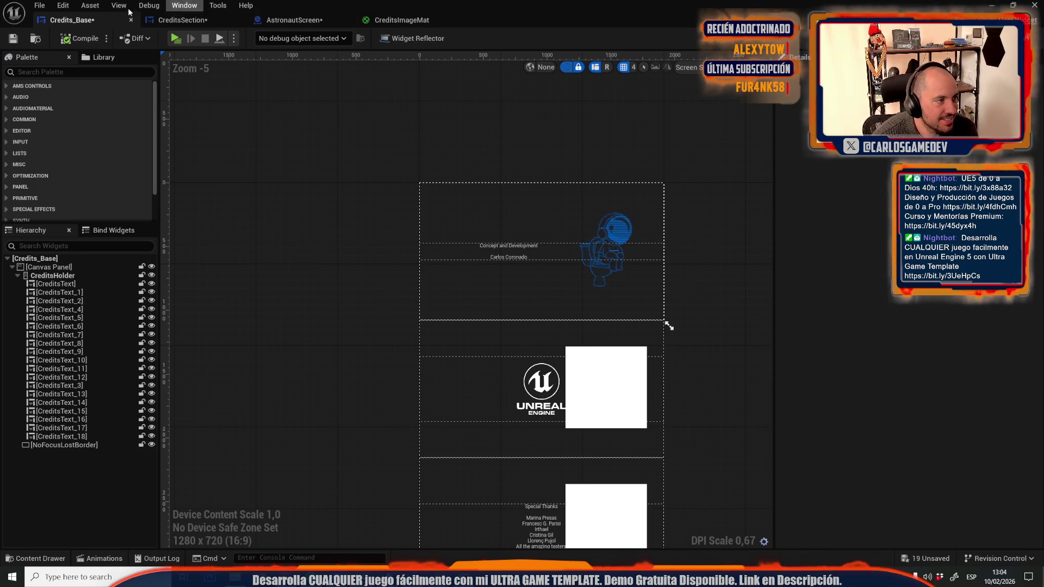
Reconnect Is Not Valid to the Floating image's Set Visibility node in CreditsSection.
{"action": "left_click", "coordinate": [275, 25]}
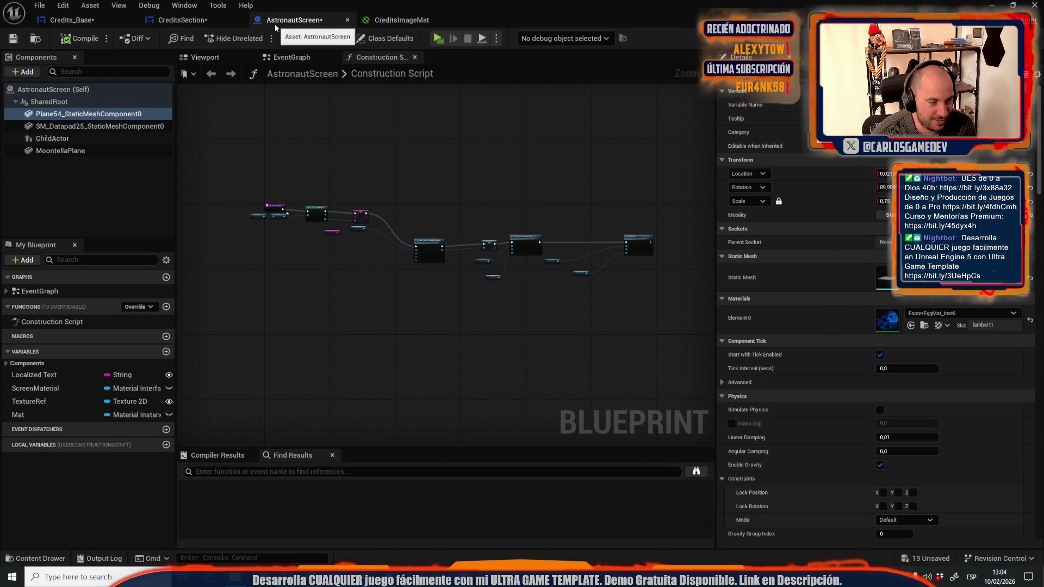
{"action": "left_click", "coordinate": [202, 21]}
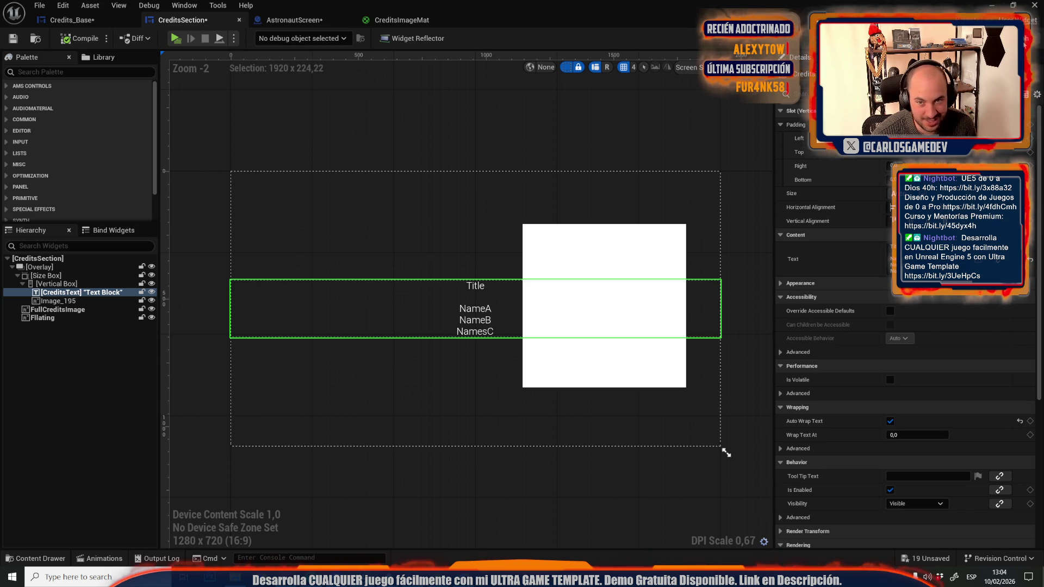
{"action": "left_click", "coordinate": [1022, 38]}
{"action": "scroll", "coordinate": [706, 169], "scroll_direction": "down", "scroll_amount": 3}
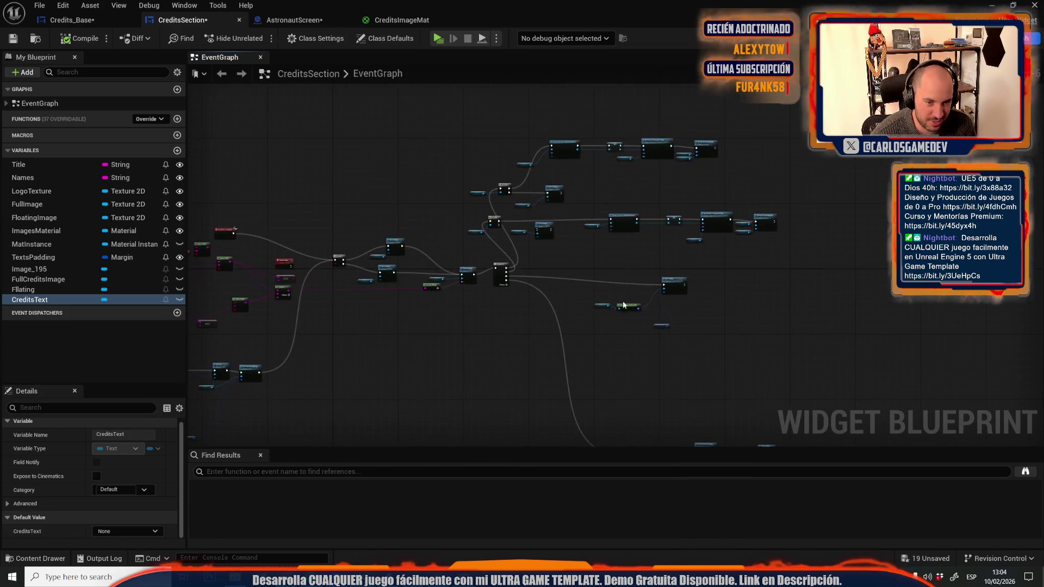
{"action": "scroll", "coordinate": [603, 296], "scroll_direction": "up", "scroll_amount": 5}
{"action": "scroll", "coordinate": [531, 243], "scroll_direction": "down", "scroll_amount": 5}
{"action": "scroll", "coordinate": [478, 308], "scroll_direction": "up", "scroll_amount": 4}
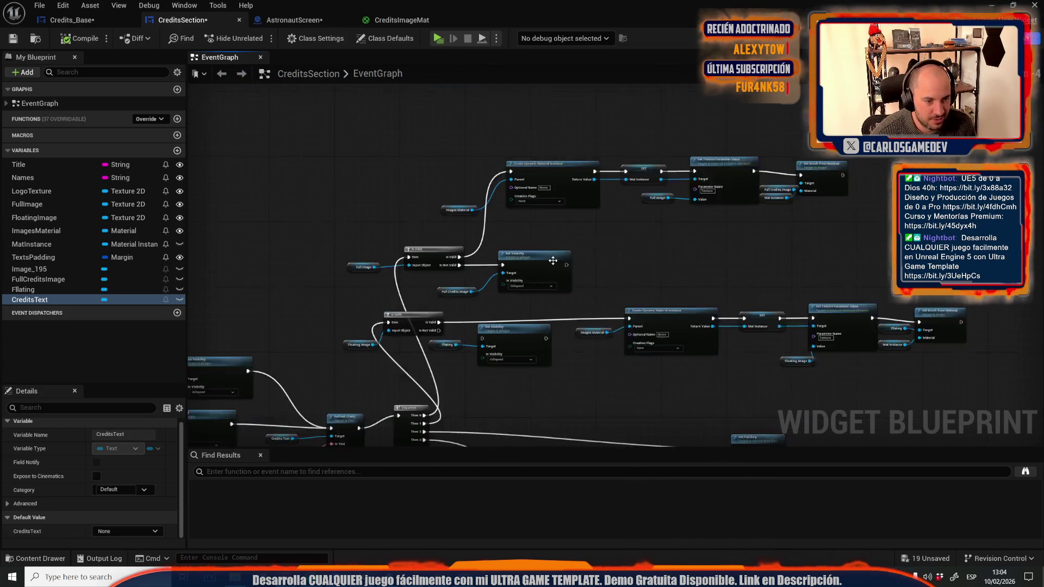
{"action": "left_click_drag", "start_coordinate": [478, 308], "coordinate": [473, 220]}
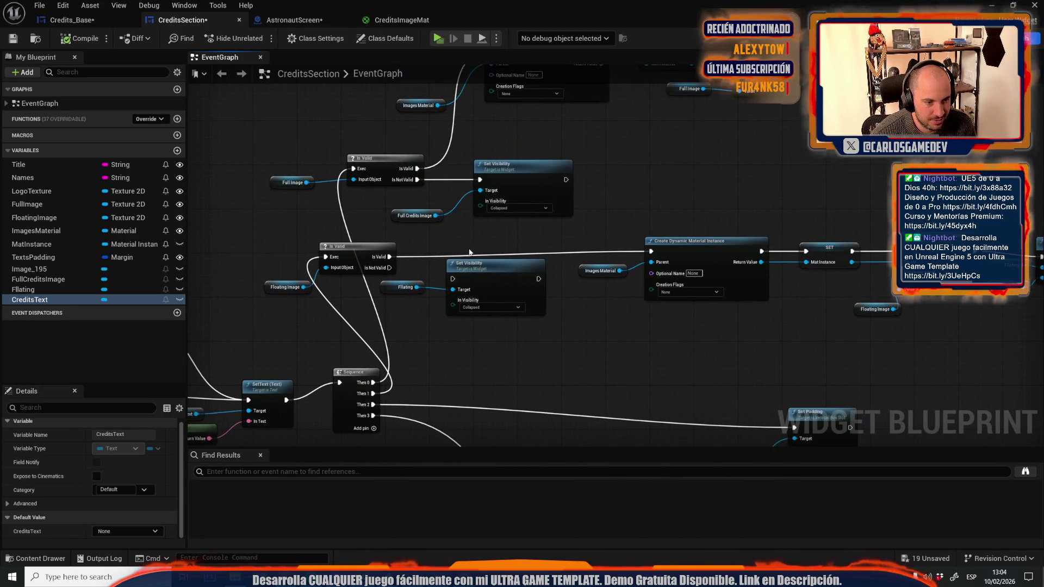
{"action": "left_click_drag", "start_coordinate": [390, 267], "coordinate": [452, 279]}
Compile CreditsSection and bring up Windows search to switch apps.
{"action": "left_click", "coordinate": [82, 41]}
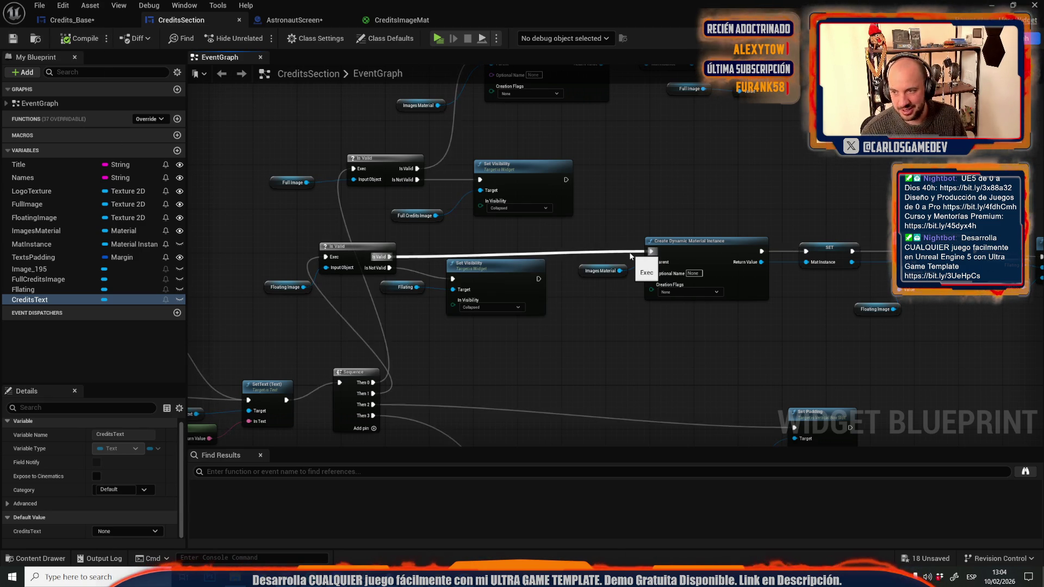
{"action": "scroll", "coordinate": [623, 204], "scroll_direction": "down", "scroll_amount": 3}
{"action": "scroll", "coordinate": [623, 205], "scroll_direction": "down", "scroll_amount": 2}
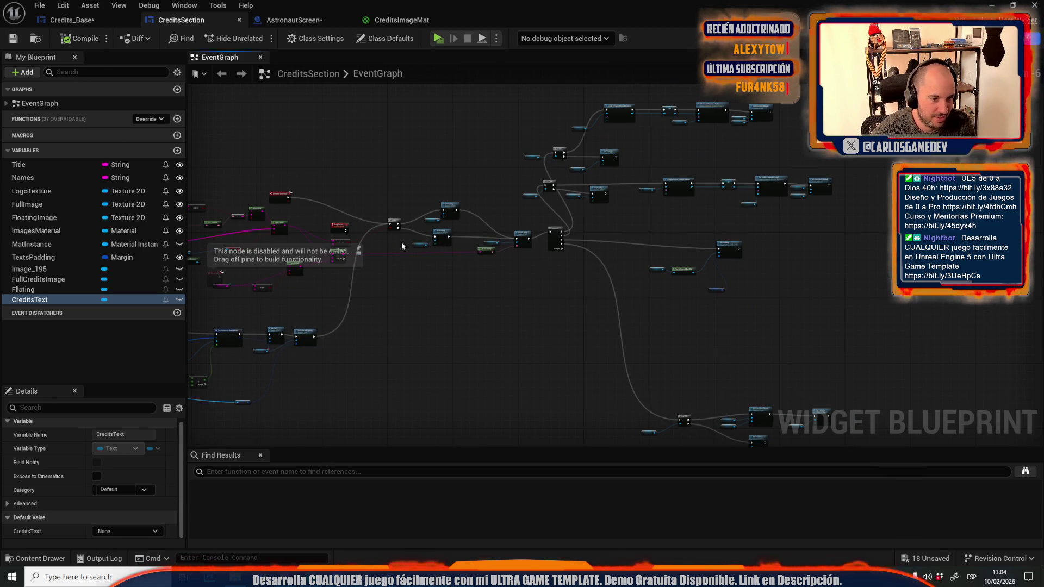
{"action": "left_click", "coordinate": [100, 579]}
Launch reMarkable and open the Moon coop notebook in the Coop folder.
{"action": "type", "text": "rem"}
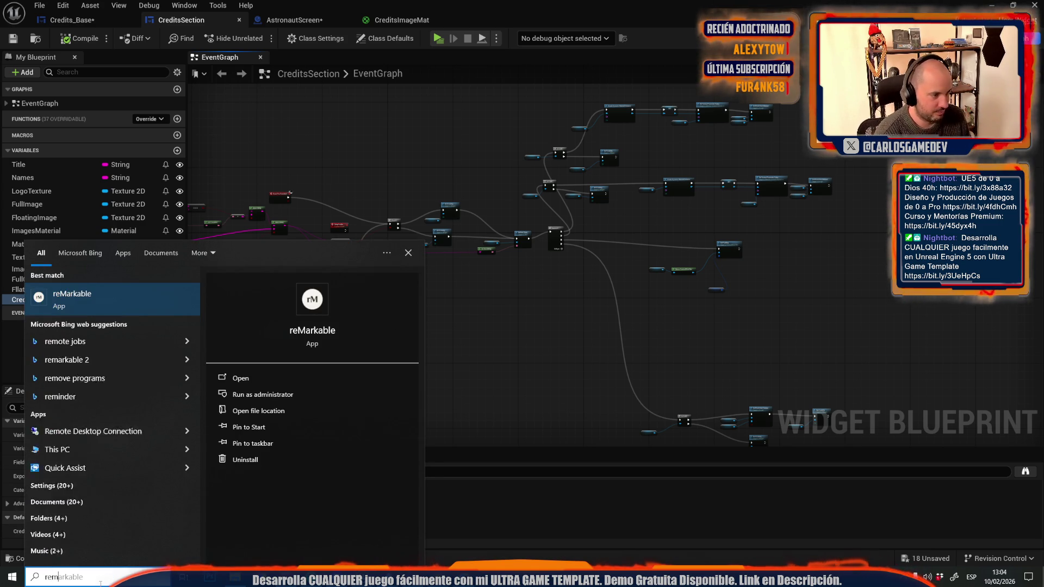
{"action": "key", "text": "Escape"}
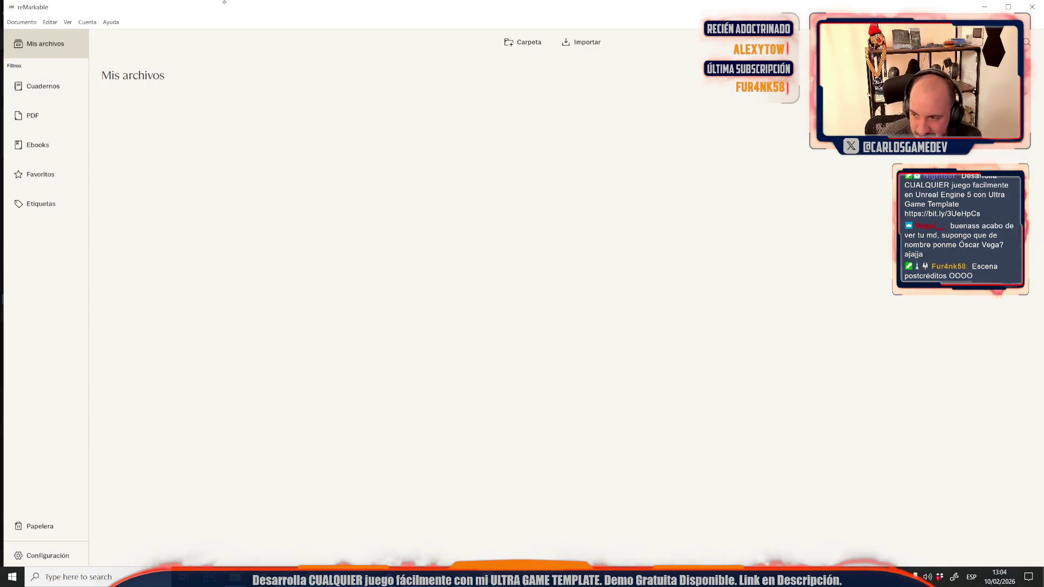
{"action": "left_click", "coordinate": [151, 100]}
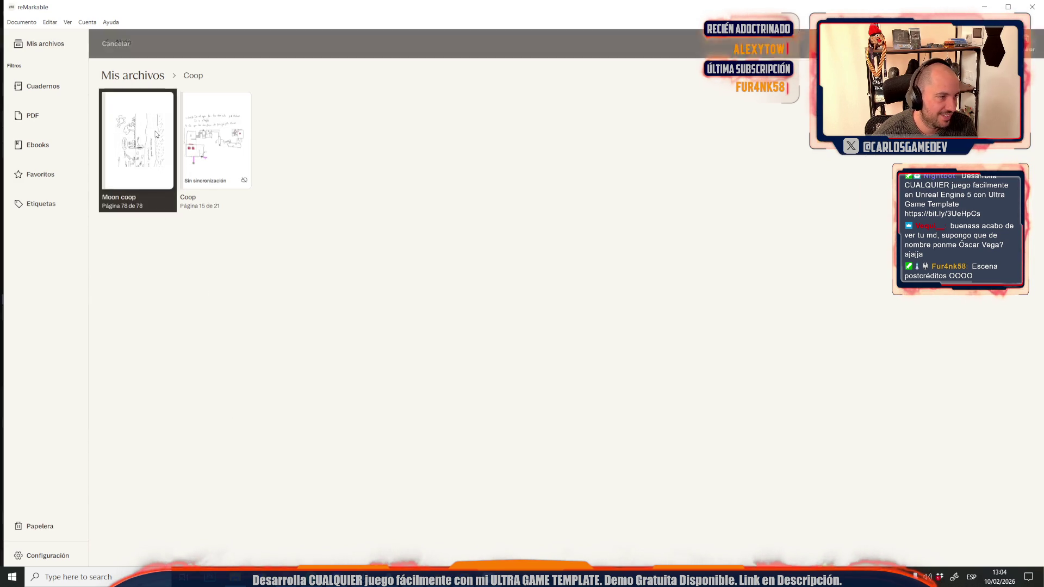
{"action": "left_click", "coordinate": [156, 134]}
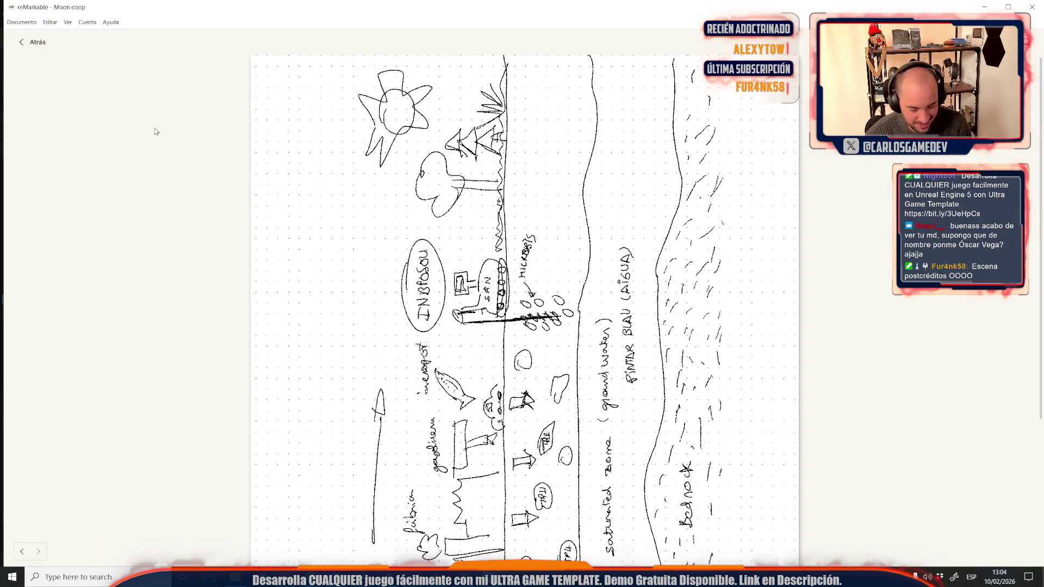
Page through the notebook, past the Glass diagram, to the Slime Tank map on page 72.
{"action": "key", "text": "Left"}
{"action": "key", "text": "Left"}
{"action": "key", "text": "Left"}
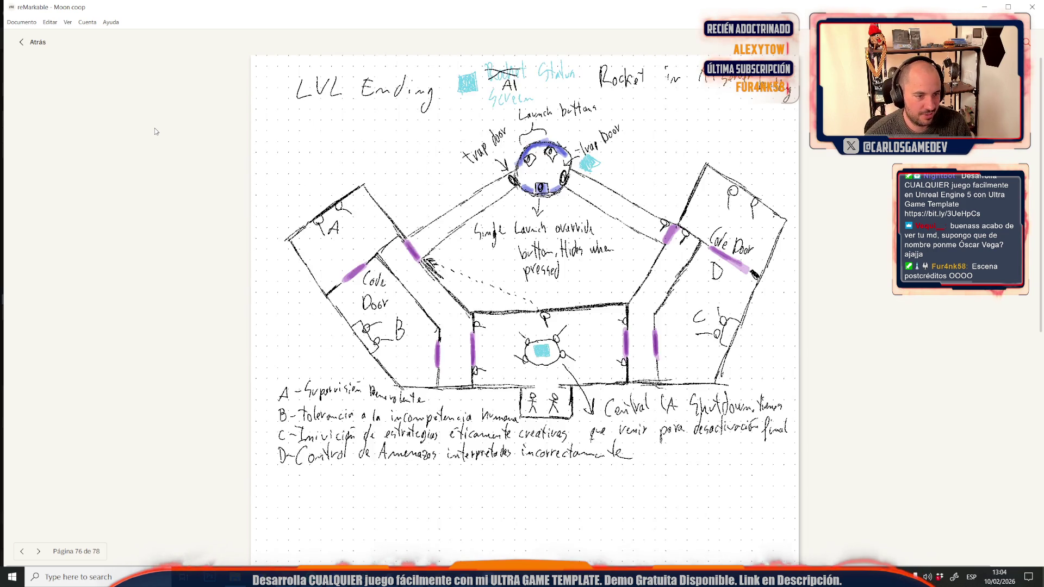
{"action": "key", "text": "Right"}
{"action": "key", "text": "Left"}
{"action": "key", "text": "Left"}
{"action": "key", "text": "Left"}
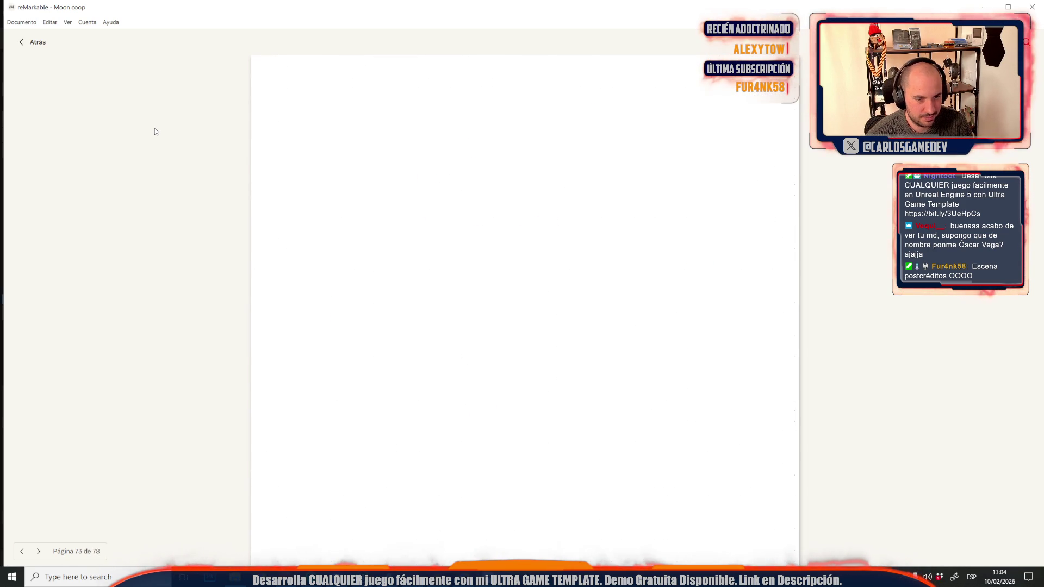
{"action": "key", "text": "Left"}
{"action": "key", "text": "Right"}
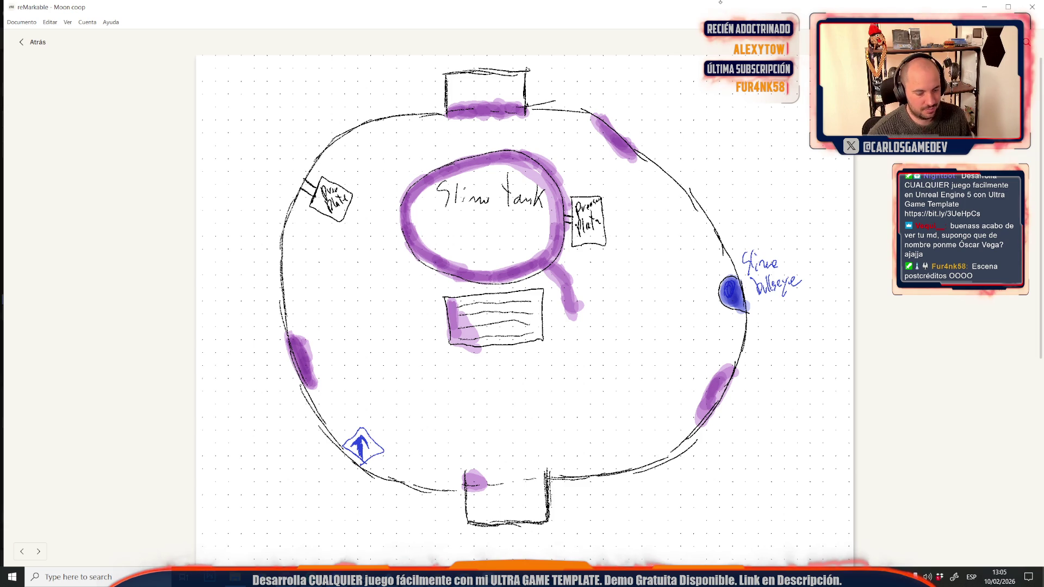
{"action": "key", "text": "Left"}
{"action": "key", "text": "Left"}
{"action": "key", "text": "Left"}
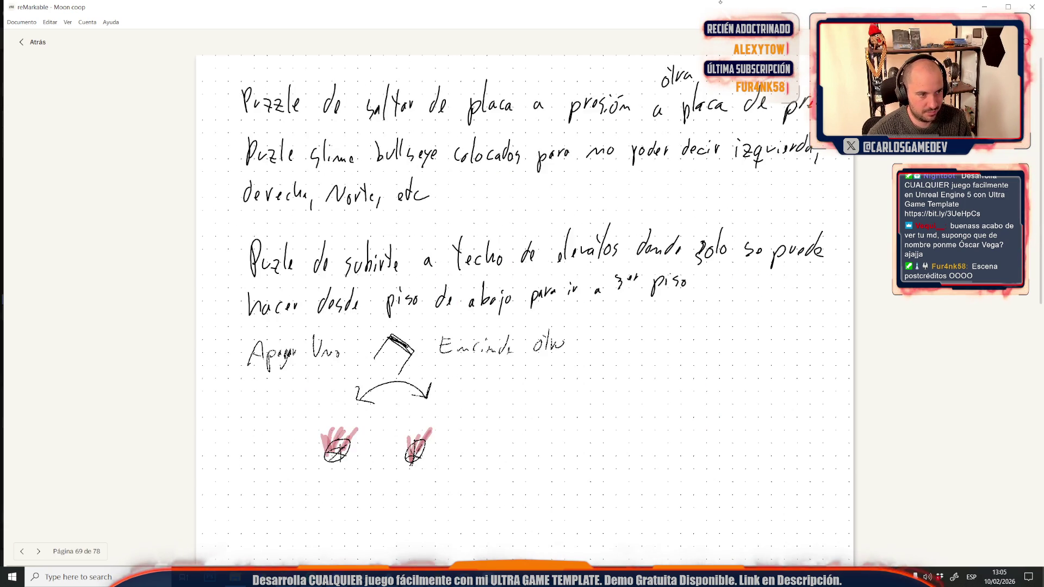
{"action": "key", "text": "Left"}
{"action": "key", "text": "Left"}
{"action": "key", "text": "Left"}
{"action": "key", "text": "Right"}
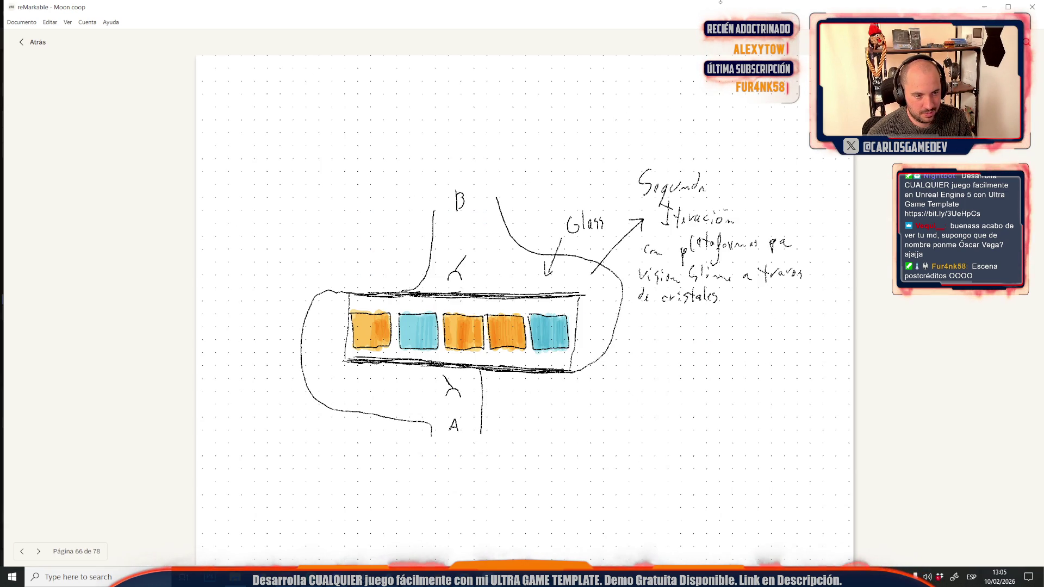
{"action": "key", "text": "Right"}
{"action": "key", "text": "Right"}
{"action": "key", "text": "Right"}
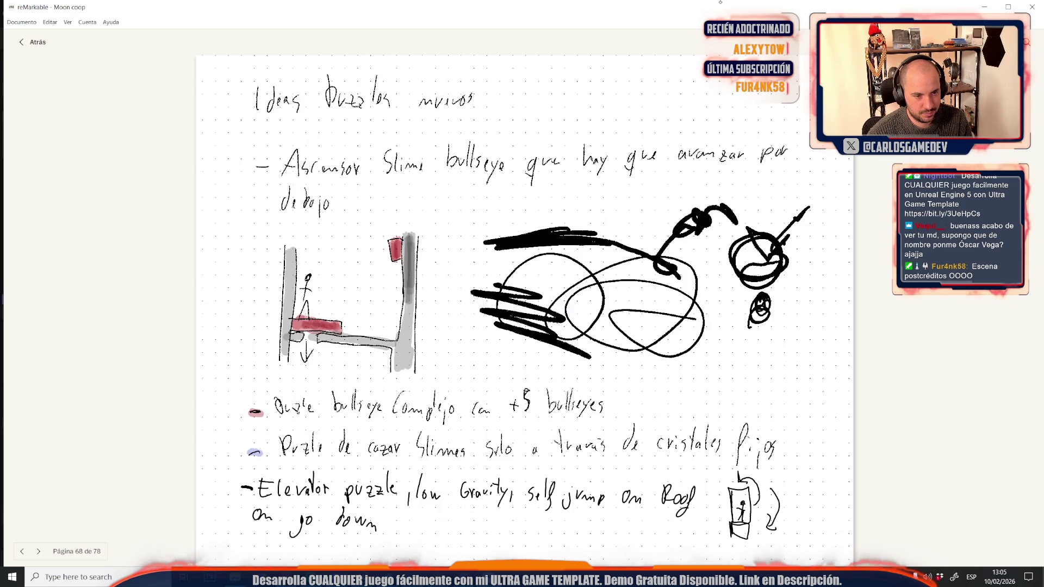
{"action": "key", "text": "Right"}
{"action": "key", "text": "Right"}
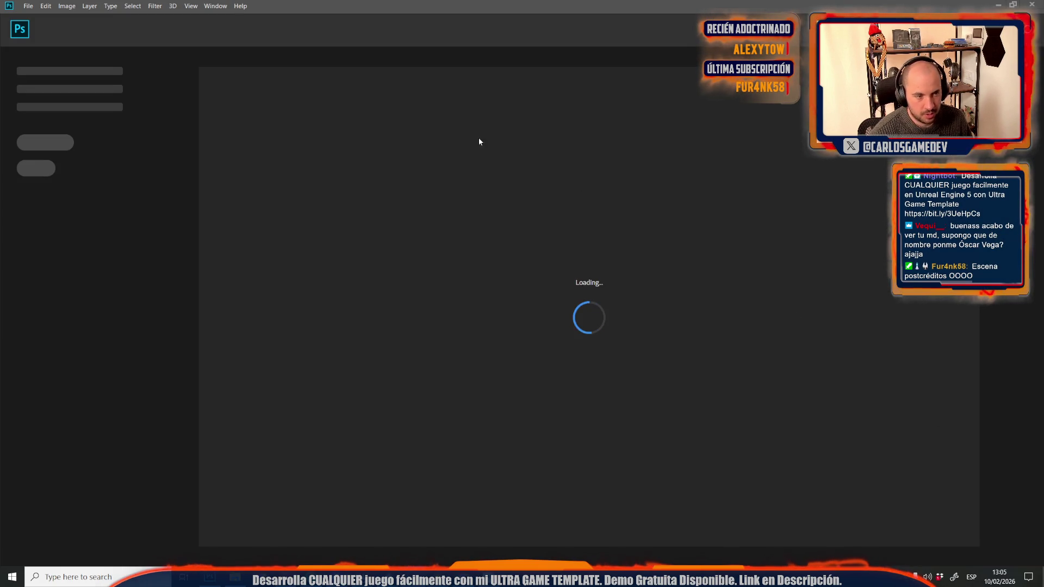
Create a clipboard-sized document holding the screenshot.
{"action": "left_click", "coordinate": [29, 6]}
{"action": "left_click", "coordinate": [36, 17]}
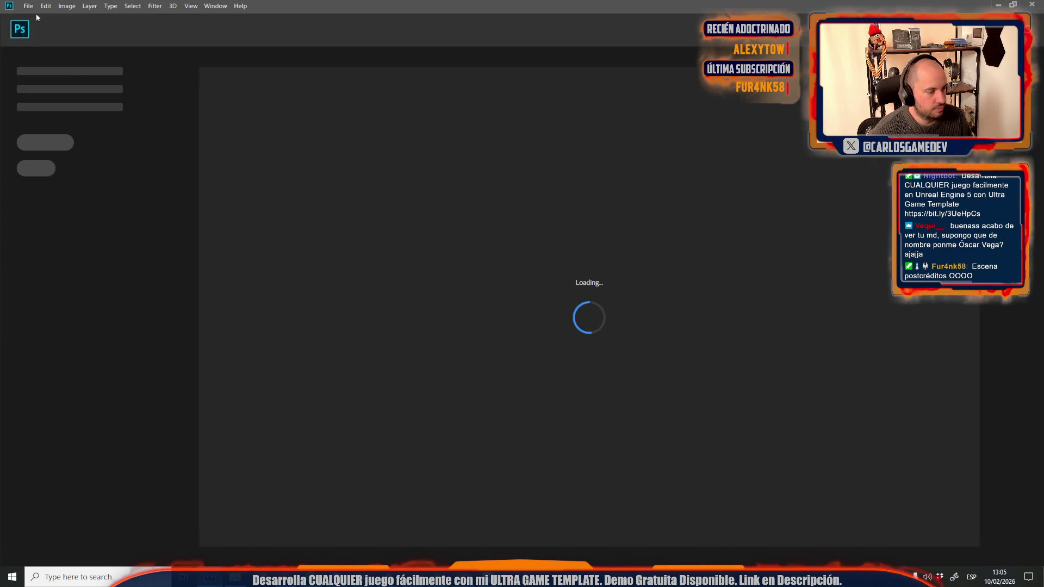
{"action": "key", "text": "Return"}
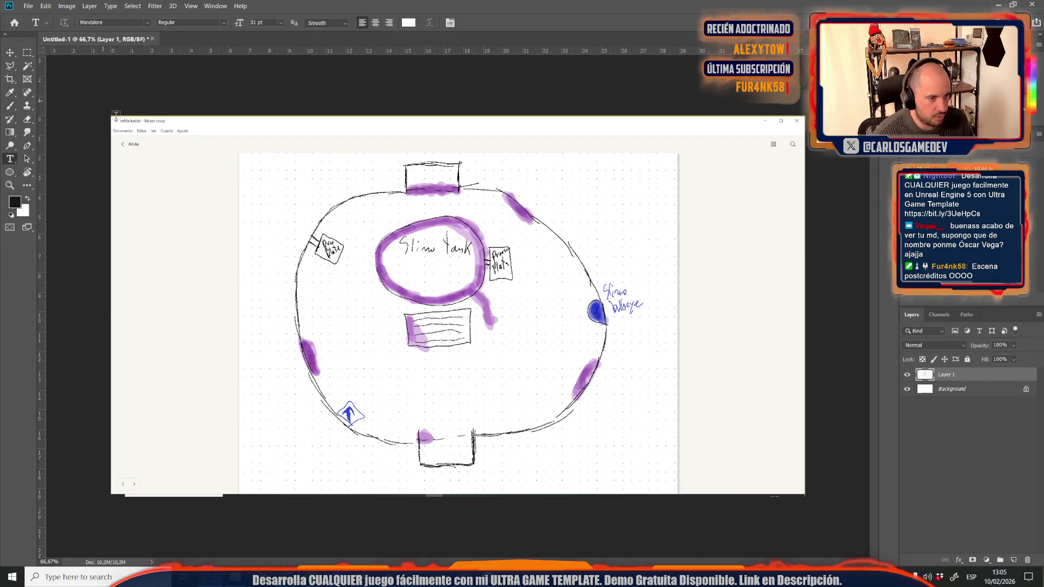
Create a second new document sized 1024 × 1024 pixels.
{"action": "left_click", "coordinate": [27, 6]}
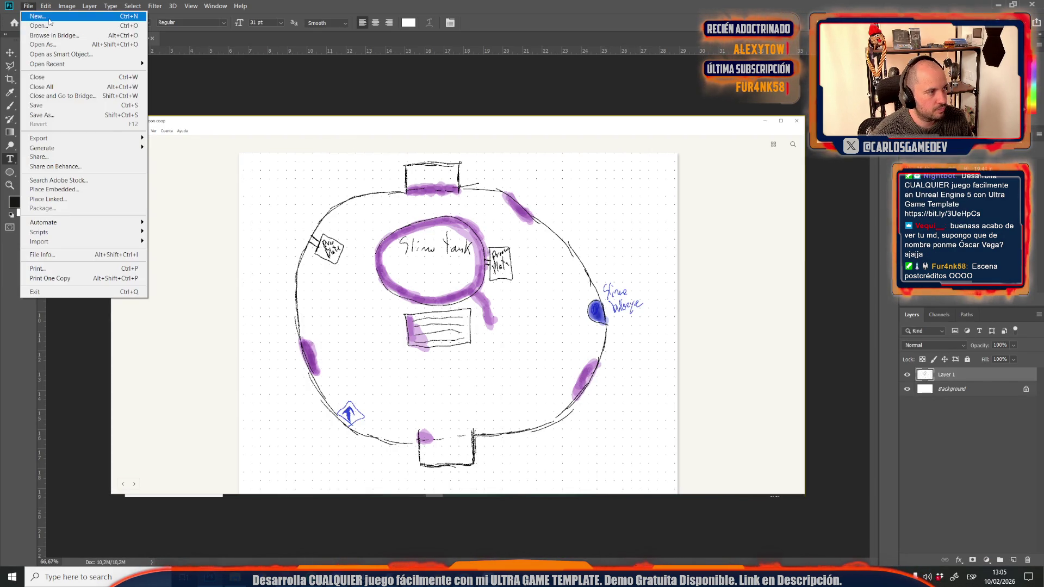
{"action": "left_click", "coordinate": [36, 17]}
{"action": "double_click", "coordinate": [554, 190]}
{"action": "type", "text": "1024"}
{"action": "double_click", "coordinate": [542, 221]}
{"action": "type", "text": "1024"}
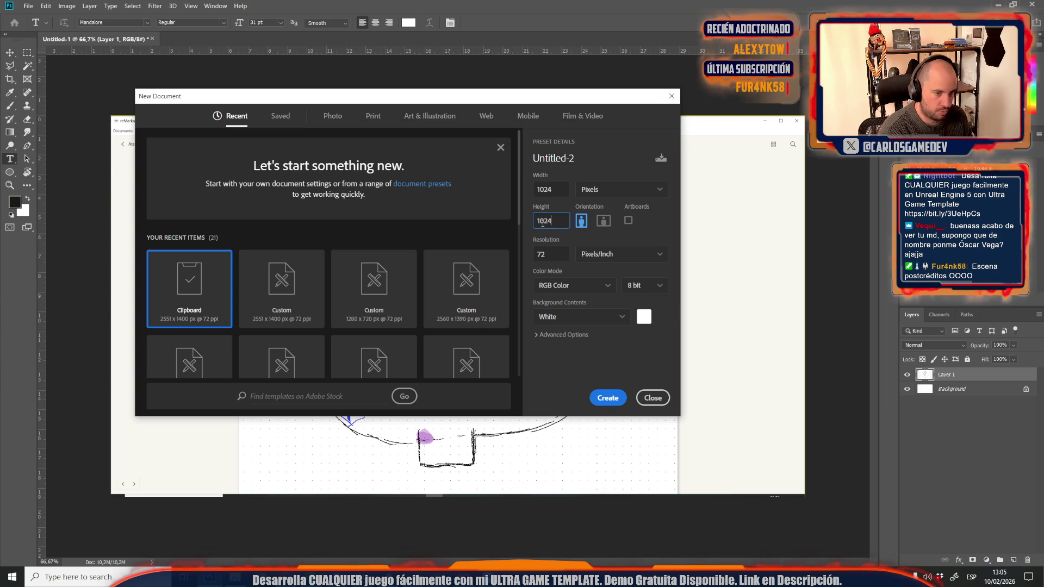
{"action": "key", "text": "Return"}
Marquee-select the map sketch area of the screenshot and copy it.
{"action": "left_click", "coordinate": [81, 41]}
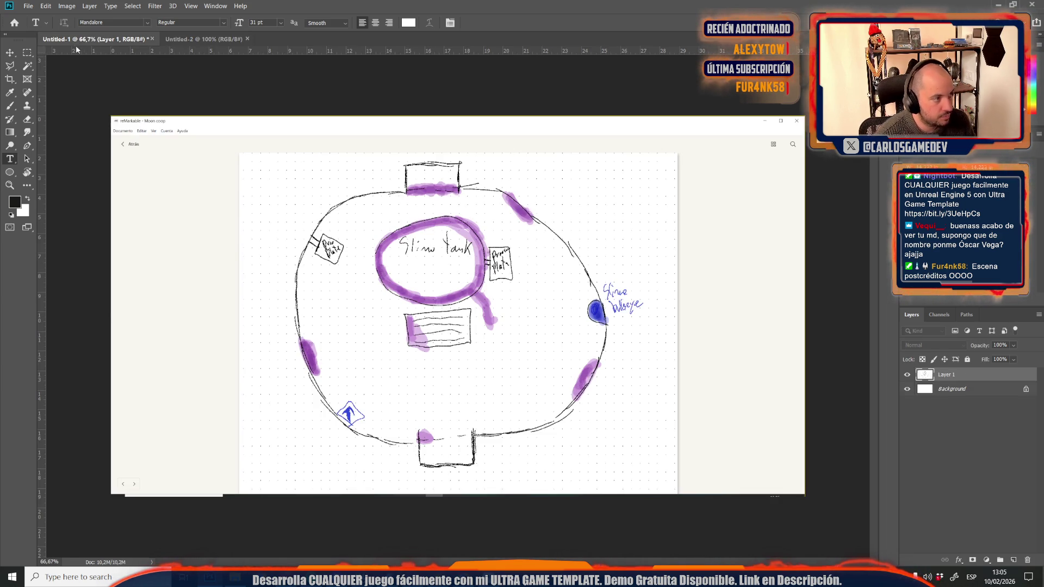
{"action": "key", "text": "m"}
{"action": "mouse_move", "coordinate": [243, 156]}
{"action": "left_mouse_down"}
{"action": "mouse_move", "coordinate": [326, 354]}
{"action": "mouse_move", "coordinate": [658, 462]}
{"action": "mouse_move", "coordinate": [677, 490]}
{"action": "left_mouse_up"}
{"action": "key", "text": "ctrl+c"}
Paste the sketch into Untitled-2, scaled to about 78% and positioned on the canvas.
{"action": "left_click", "coordinate": [201, 39]}
{"action": "key", "text": "ctrl+v"}
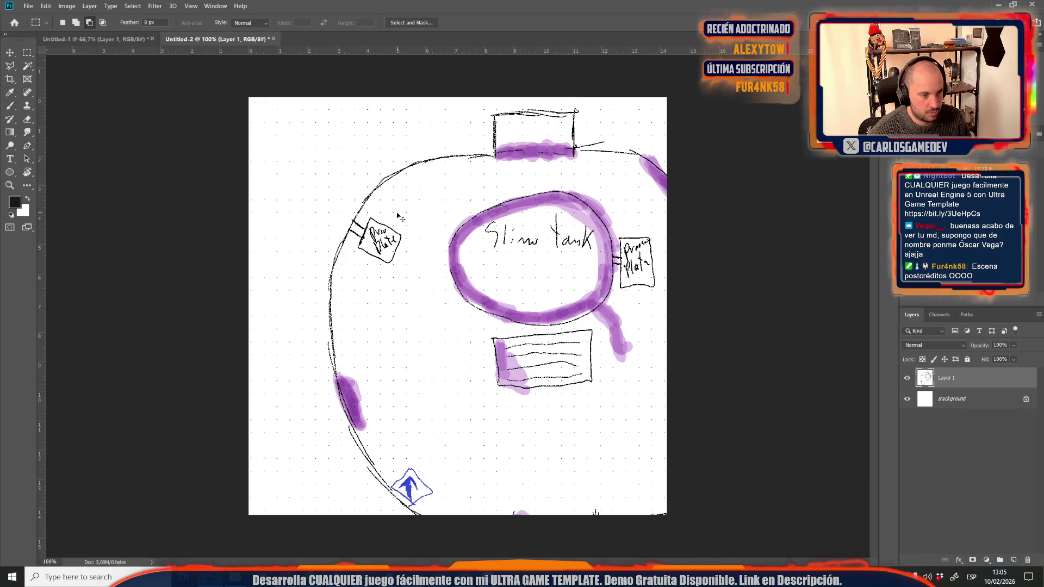
{"action": "key", "text": "ctrl+t"}
{"action": "scroll", "coordinate": [557, 346], "scroll_direction": "down", "scroll_amount": 3}
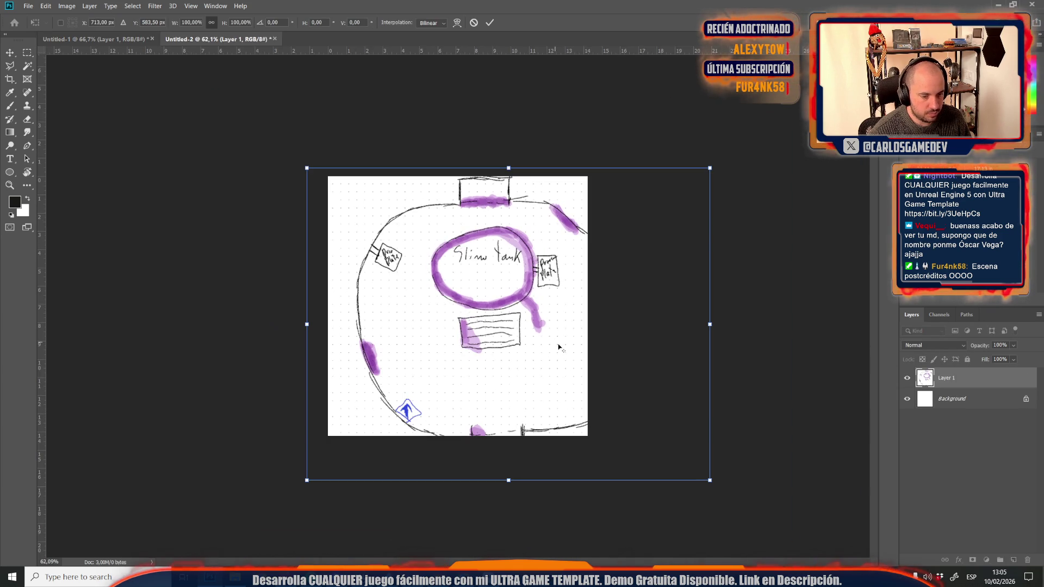
{"action": "mouse_move", "coordinate": [710, 480]}
{"action": "left_mouse_down"}
{"action": "mouse_move", "coordinate": [586, 436]}
{"action": "mouse_move", "coordinate": [578, 420]}
{"action": "left_mouse_up"}
{"action": "left_click_drag", "start_coordinate": [493, 334], "coordinate": [489, 351]}
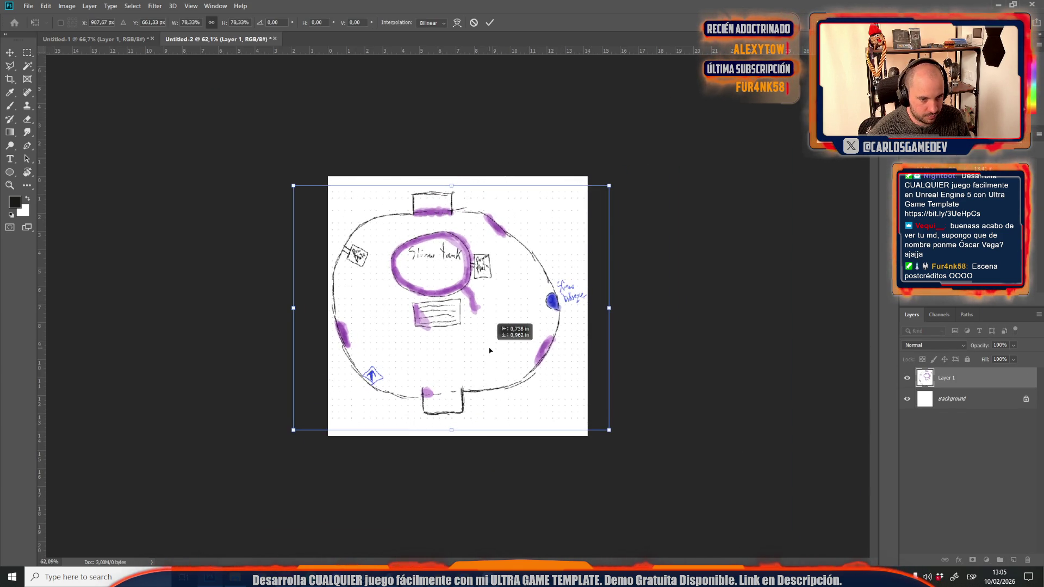
{"action": "key", "text": "Return"}
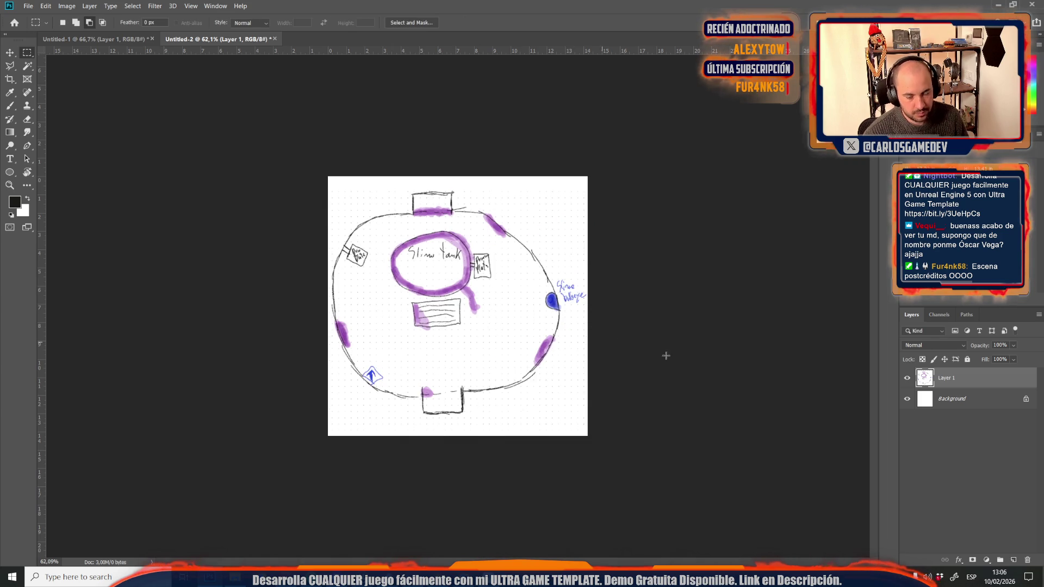
Preview the sketch with an Invert adjustment layer, undo it, and return to reMarkable.
{"action": "left_click", "coordinate": [985, 560]}
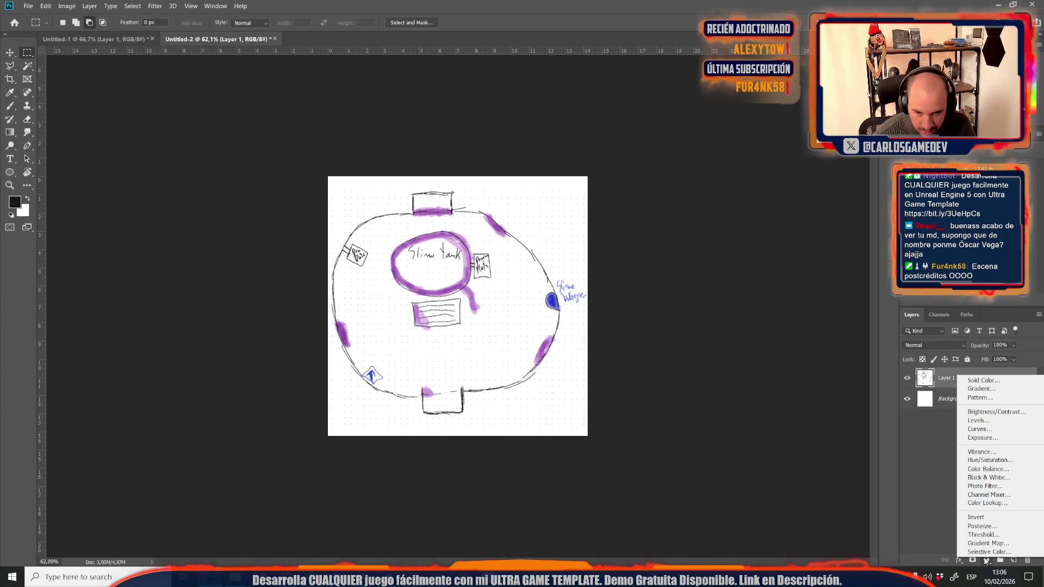
{"action": "left_click", "coordinate": [973, 519]}
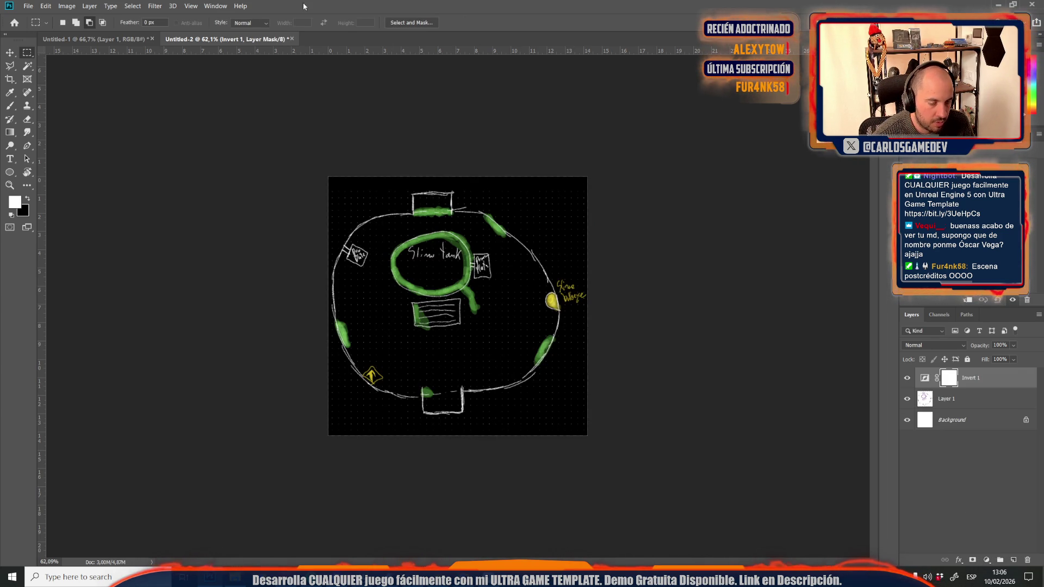
{"action": "scroll", "coordinate": [377, 248], "scroll_direction": "up", "scroll_amount": 5}
{"action": "scroll", "coordinate": [378, 249], "scroll_direction": "down", "scroll_amount": 3}
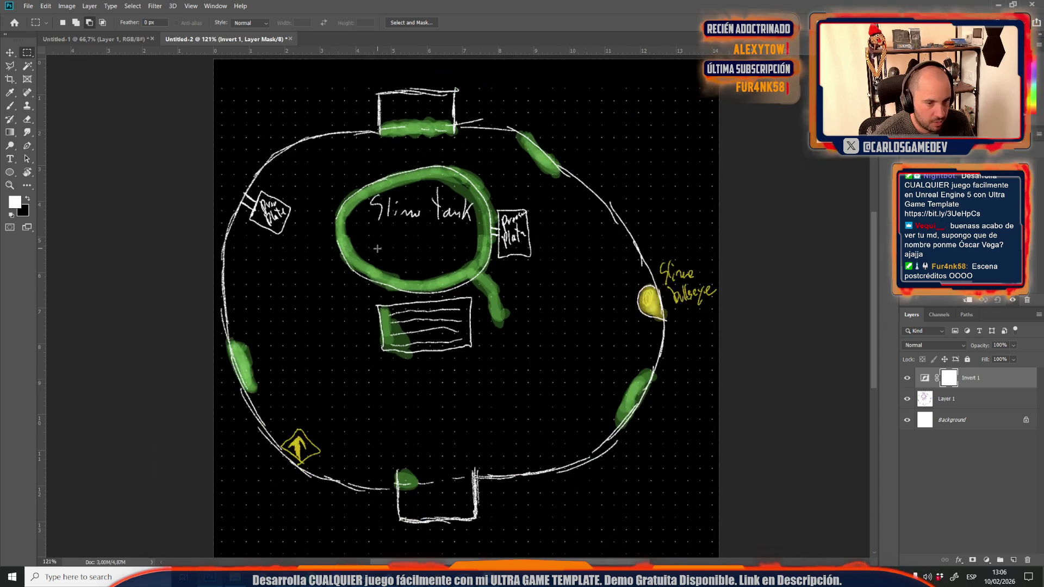
{"action": "scroll", "coordinate": [378, 248], "scroll_direction": "up", "scroll_amount": 4}
{"action": "scroll", "coordinate": [378, 249], "scroll_direction": "down", "scroll_amount": 3}
{"action": "scroll", "coordinate": [377, 248], "scroll_direction": "down", "scroll_amount": 2}
{"action": "scroll", "coordinate": [378, 248], "scroll_direction": "up", "scroll_amount": 2}
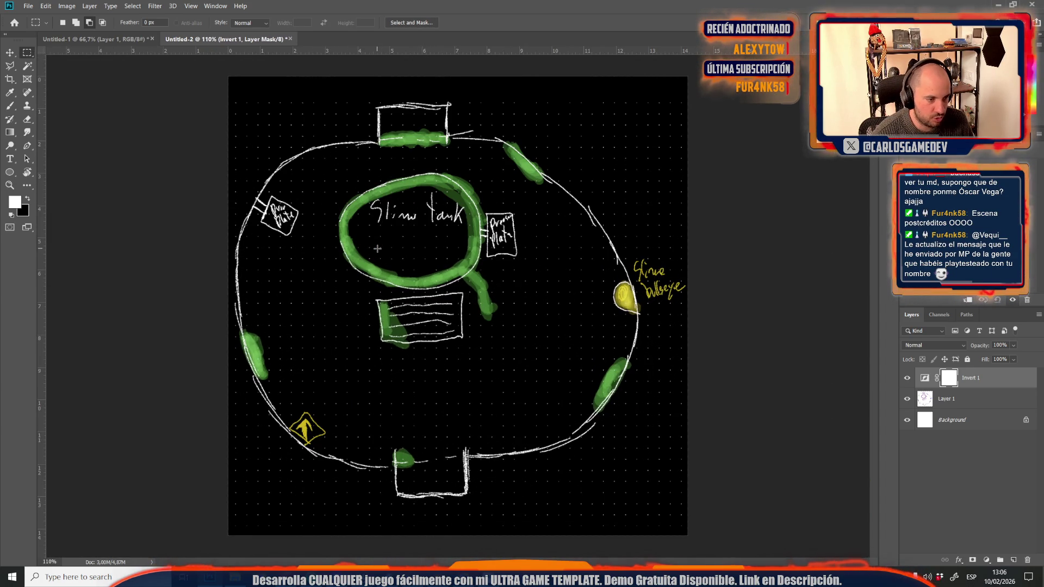
{"action": "key", "text": "ctrl+z"}
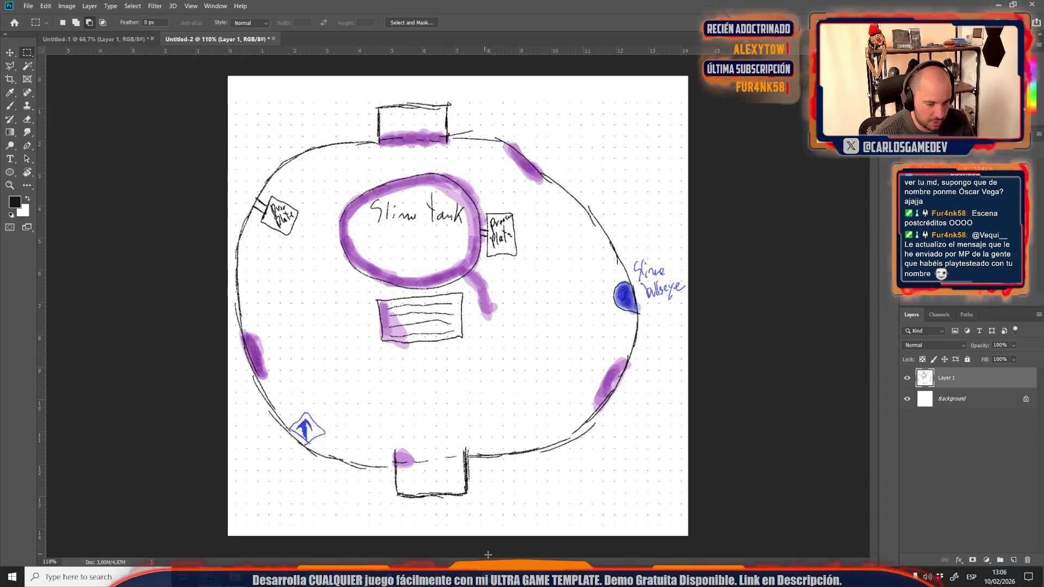
{"action": "key", "text": "alt+Tab"}
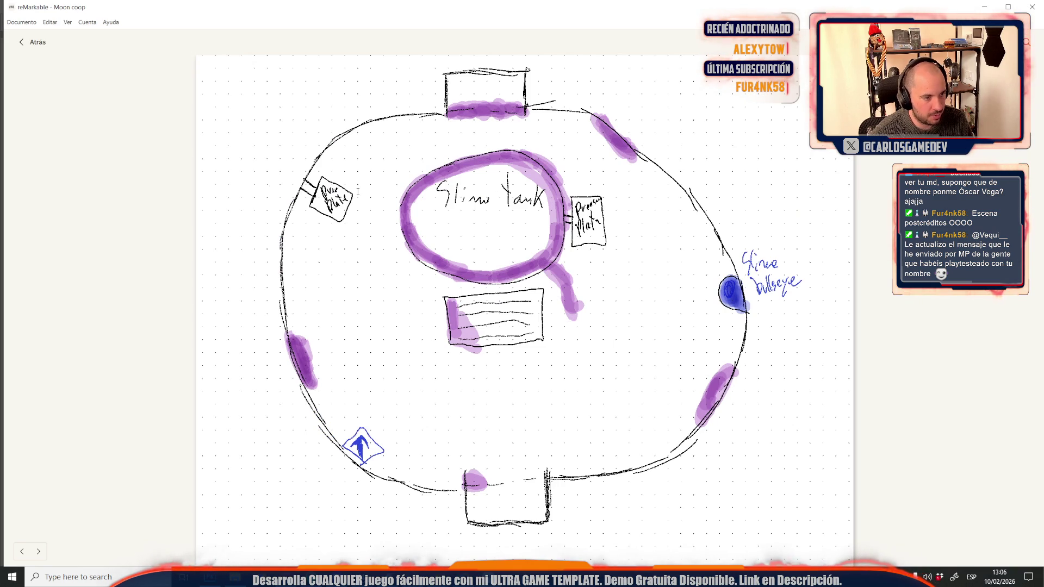
Check the Documento menu, reopen the Moon coop notebook, then close the reMarkable window.
{"action": "left_click", "coordinate": [22, 23]}
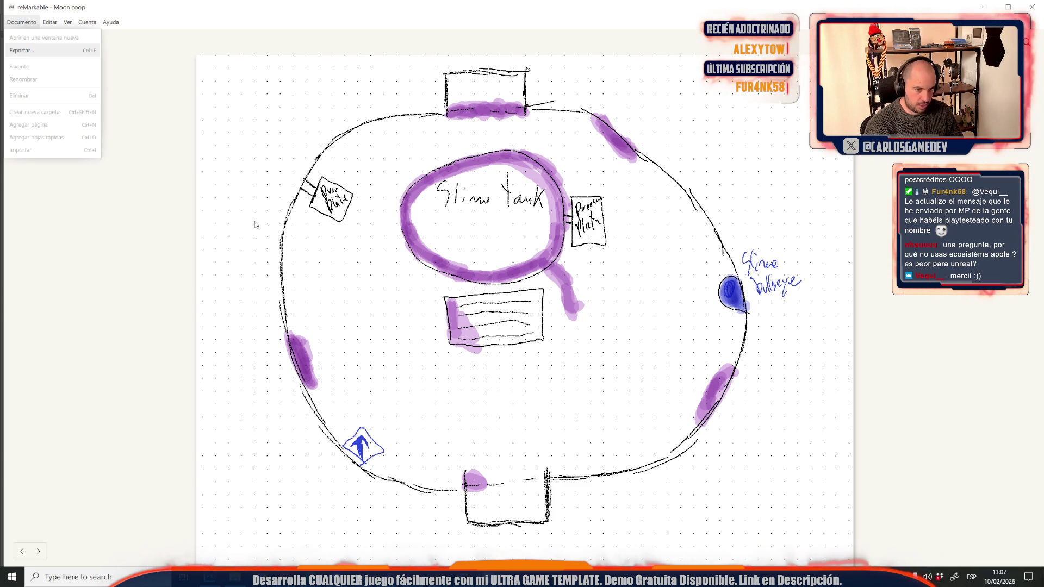
{"action": "scroll", "coordinate": [254, 224], "scroll_direction": "up", "scroll_amount": 2}
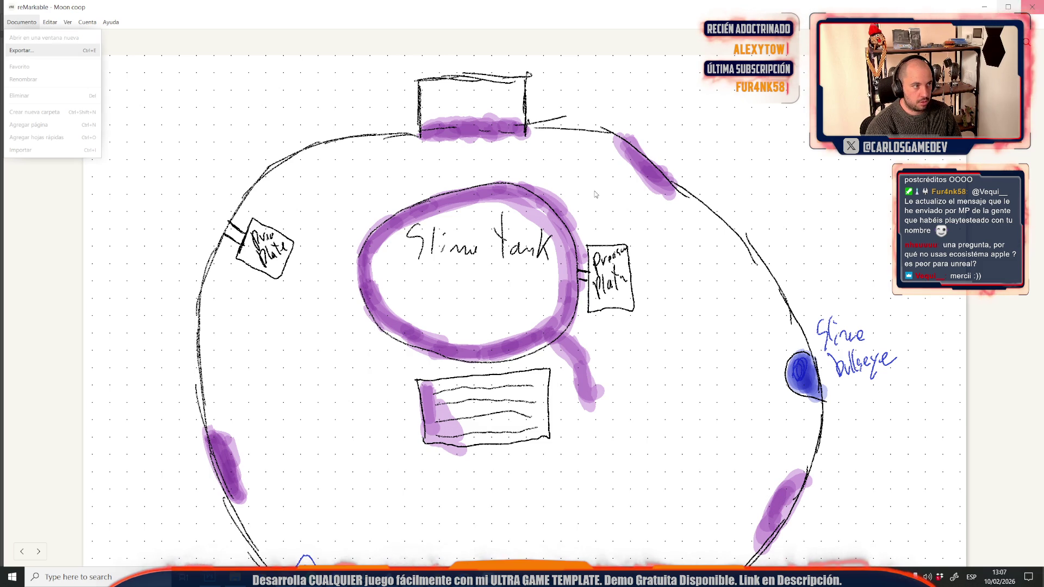
{"action": "key", "text": "Escape"}
{"action": "left_click", "coordinate": [31, 42]}
{"action": "left_click", "coordinate": [141, 137]}
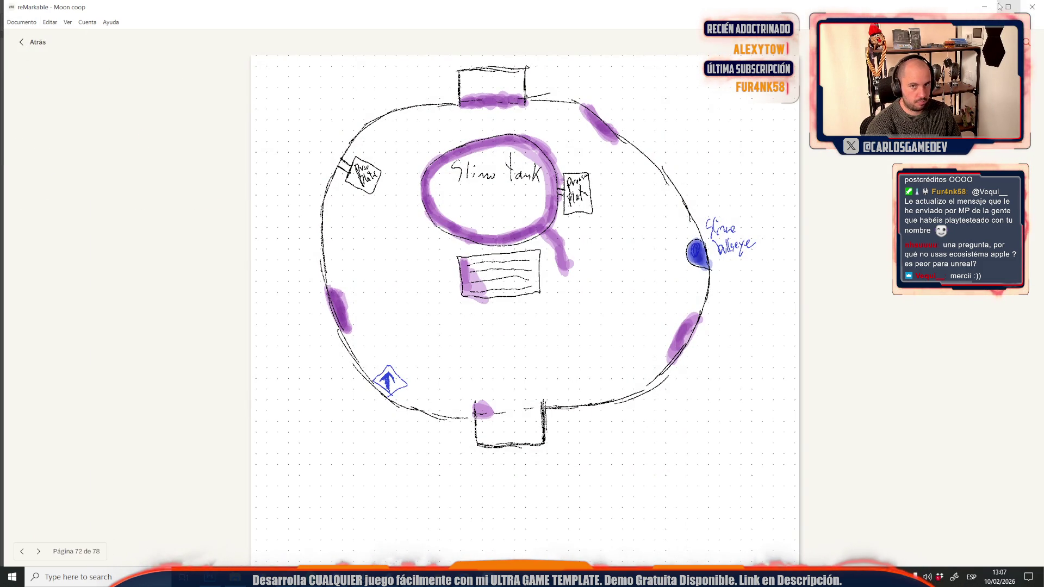
{"action": "left_click", "coordinate": [1037, 8]}
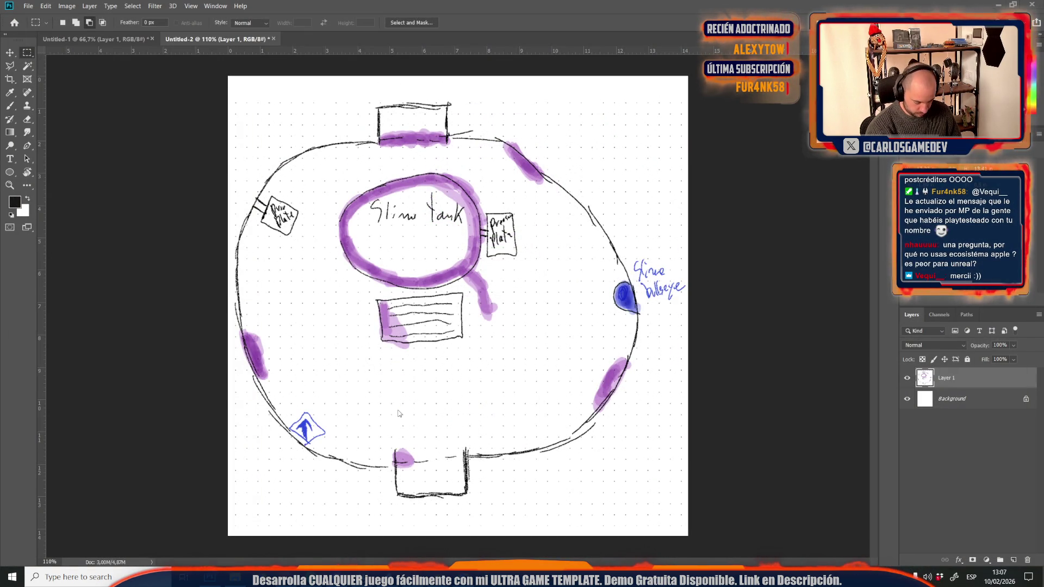